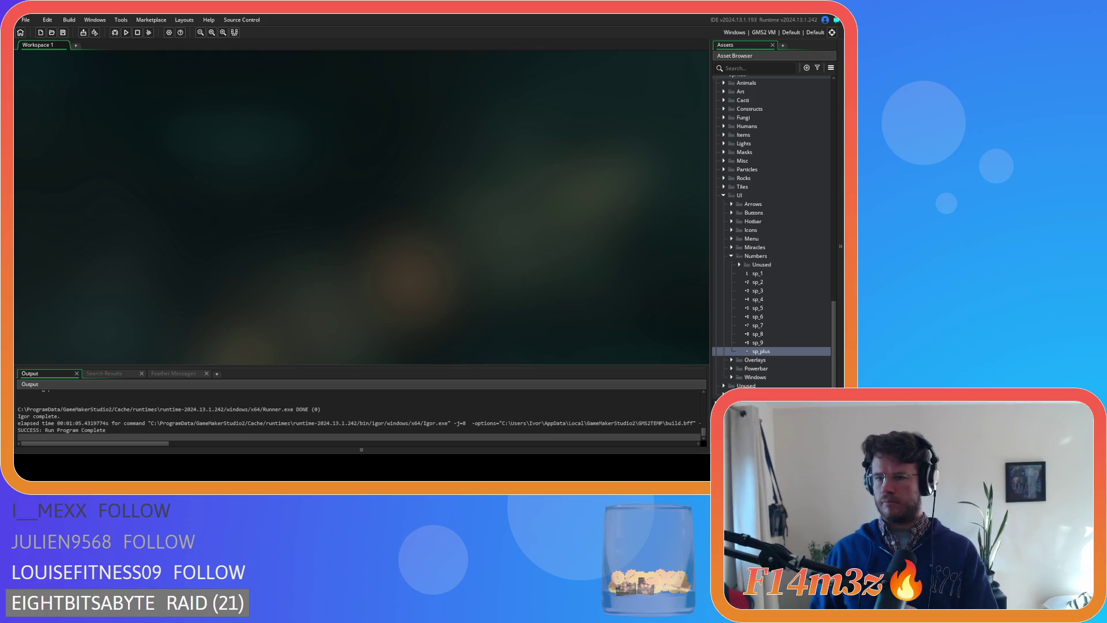
# - Open the sp_plus sprite and look at the Resize Canvas options without applying them
pyautogui.click(760, 353)
pyautogui.doubleClick(759, 353)
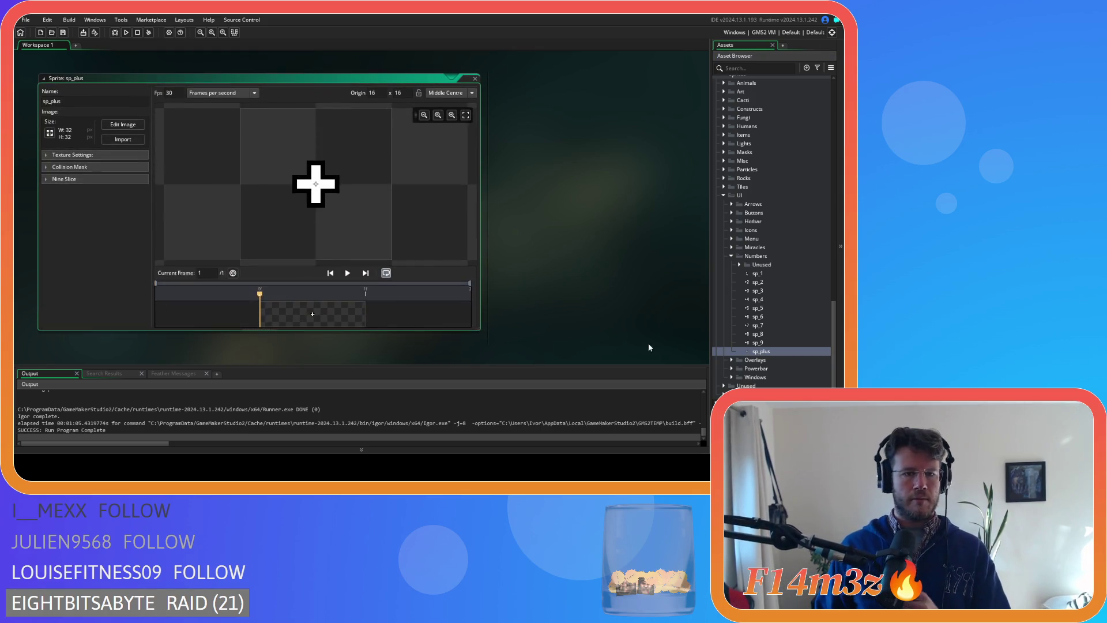
pyautogui.click(84, 145)
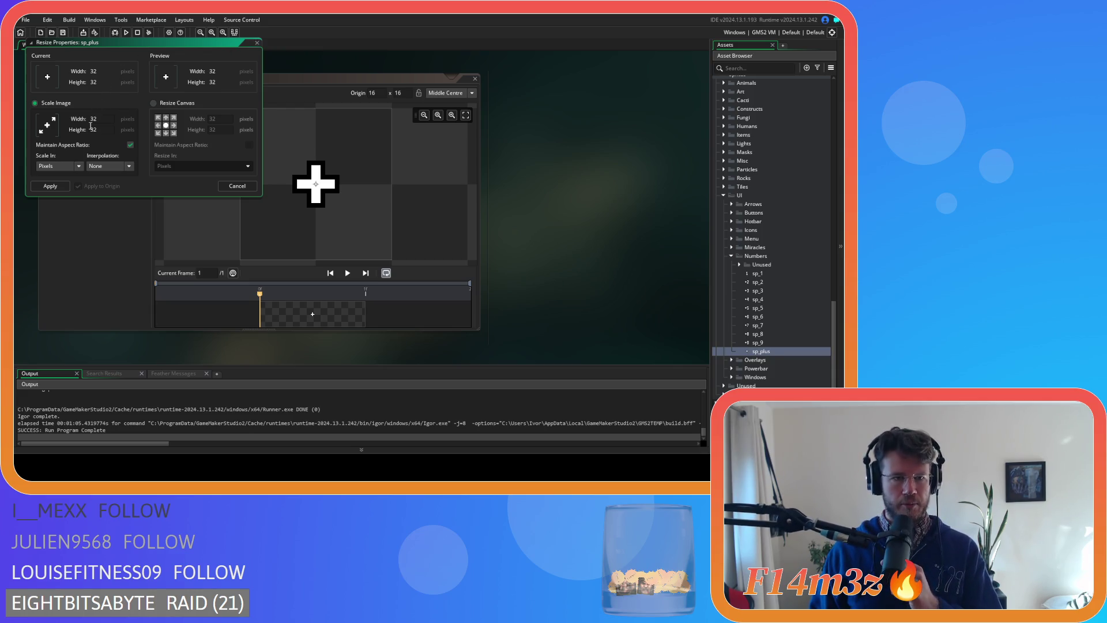
pyautogui.click(172, 104)
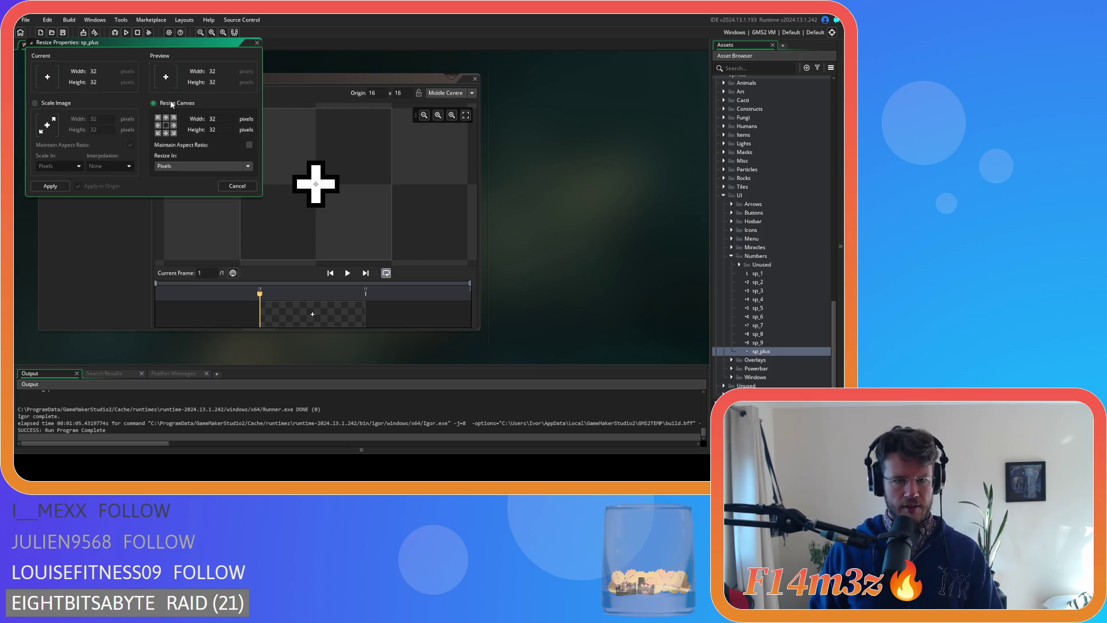
pyautogui.click(257, 43)
# - Shift the cross toward the left side of the sp_plus image with a rectangle selection
pyautogui.click(109, 123)
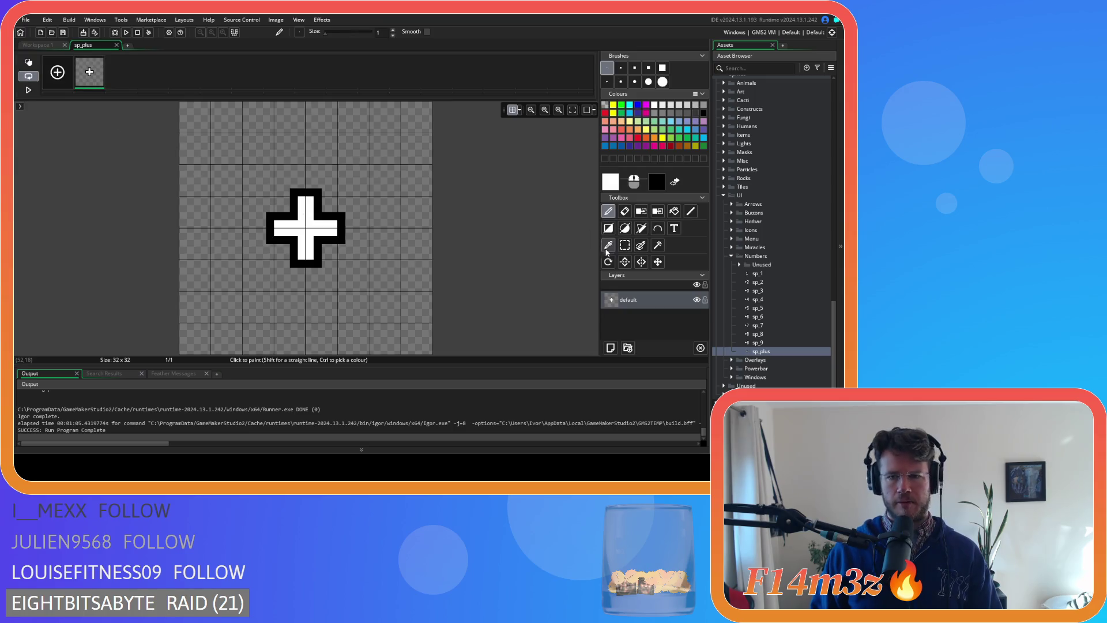
pyautogui.click(624, 245)
pyautogui.moveTo(249, 172); pyautogui.dragTo(377, 276)
pyautogui.moveTo(321, 243); pyautogui.dragTo(257, 244)
pyautogui.click(381, 218)
pyautogui.click(116, 44)
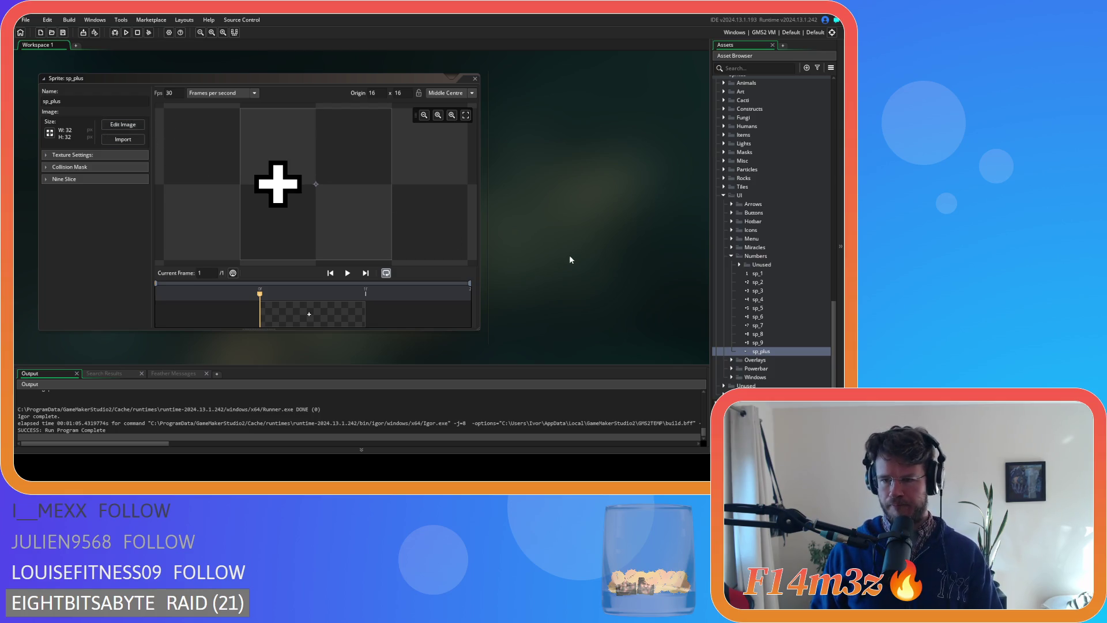
# - Resize the sp_plus canvas to 16 pixels wide and close the sprite
pyautogui.click(118, 127)
pyautogui.click(116, 44)
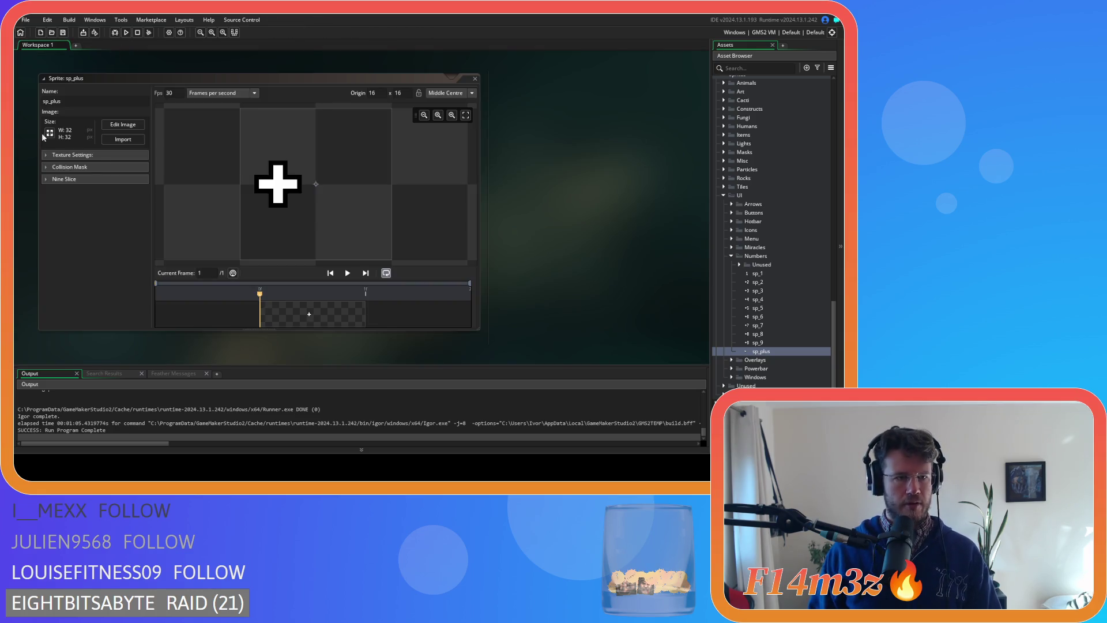
pyautogui.click(81, 143)
pyautogui.click(177, 103)
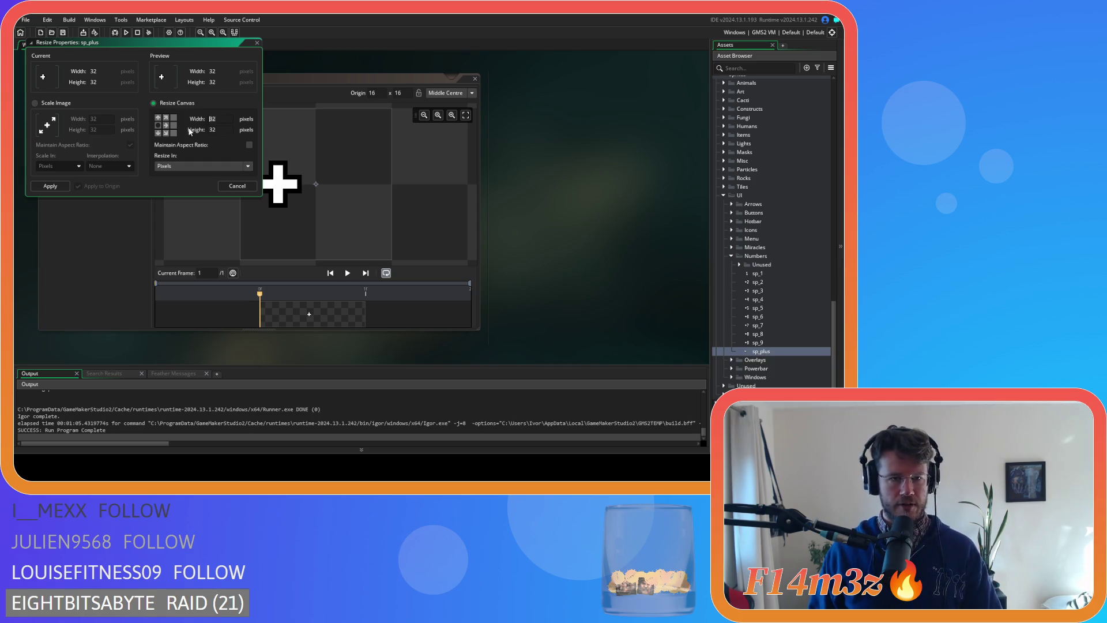
pyautogui.click(51, 187)
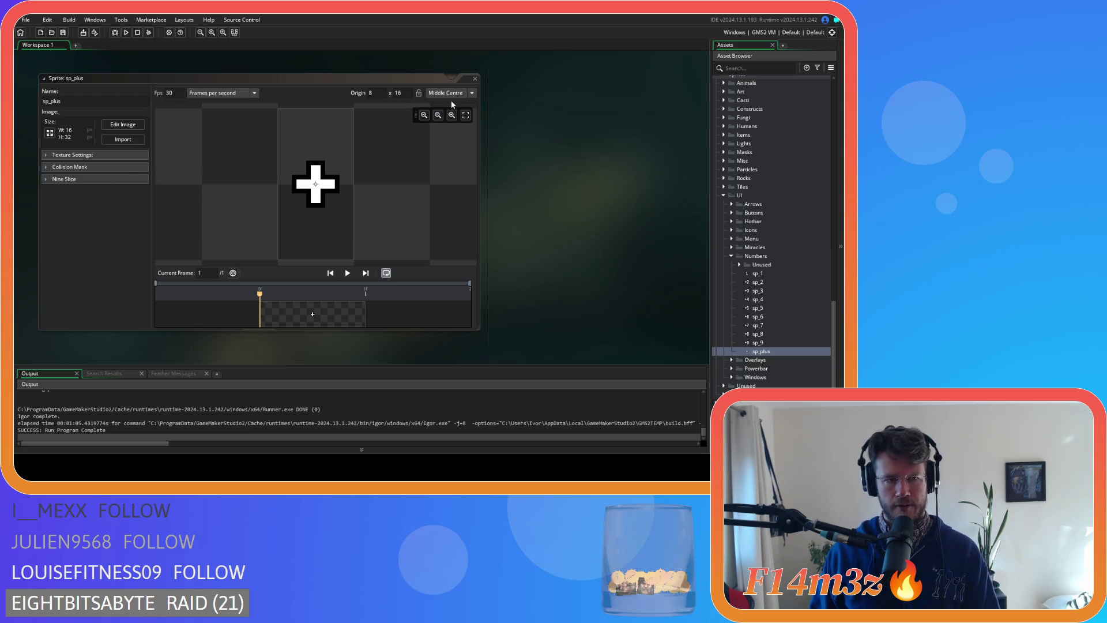
pyautogui.click(474, 81)
pyautogui.doubleClick(757, 273)
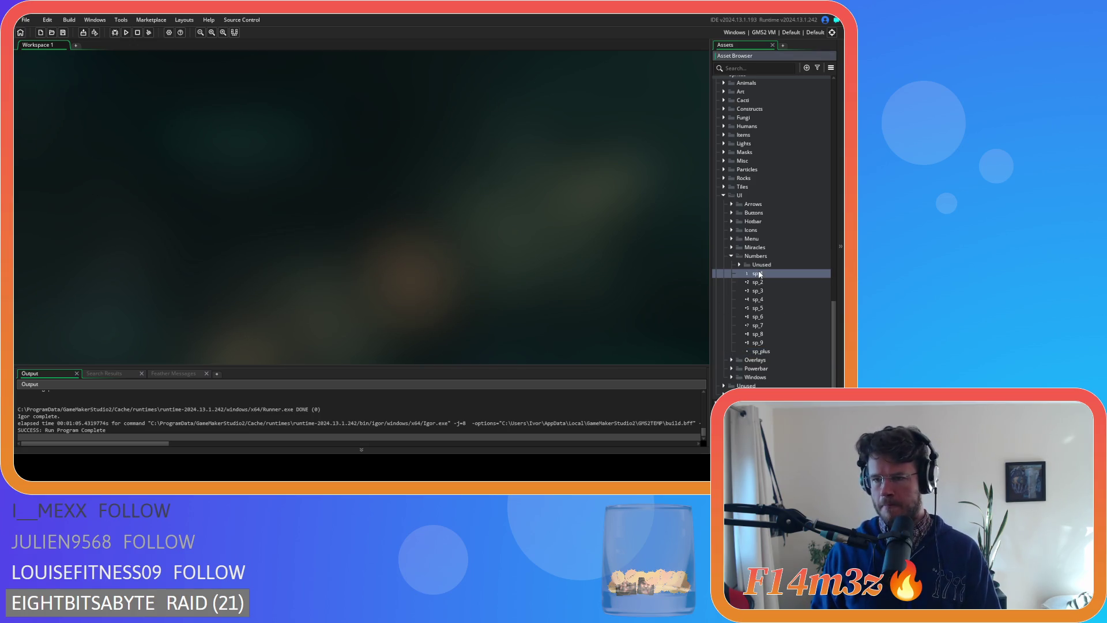
# - Move the 1 in sp_1 to the left side of the image
pyautogui.click(122, 126)
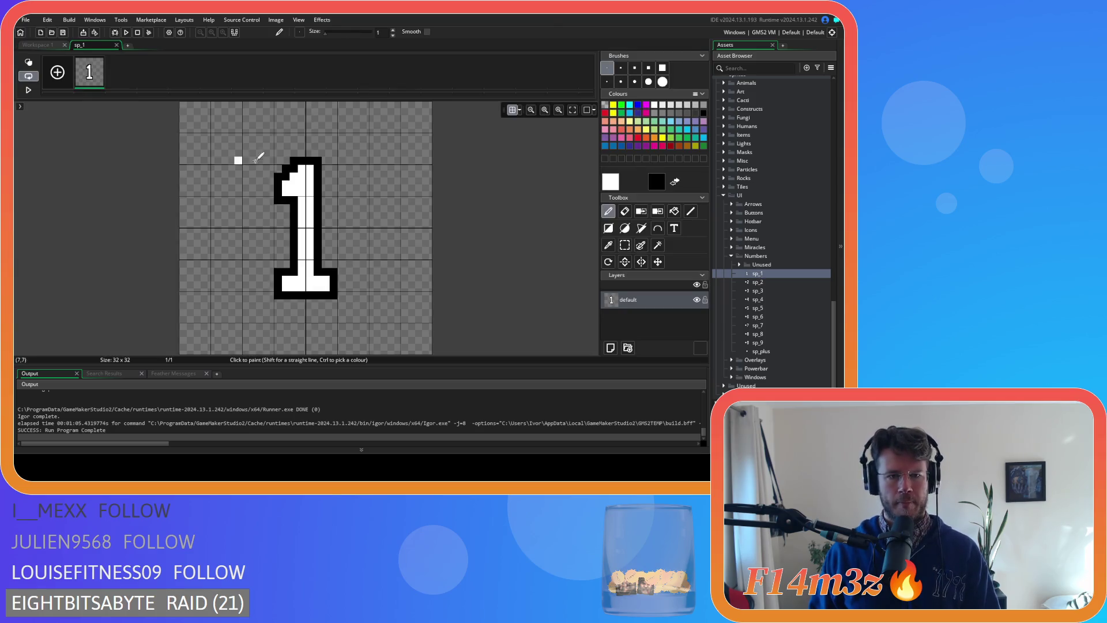
pyautogui.click(625, 246)
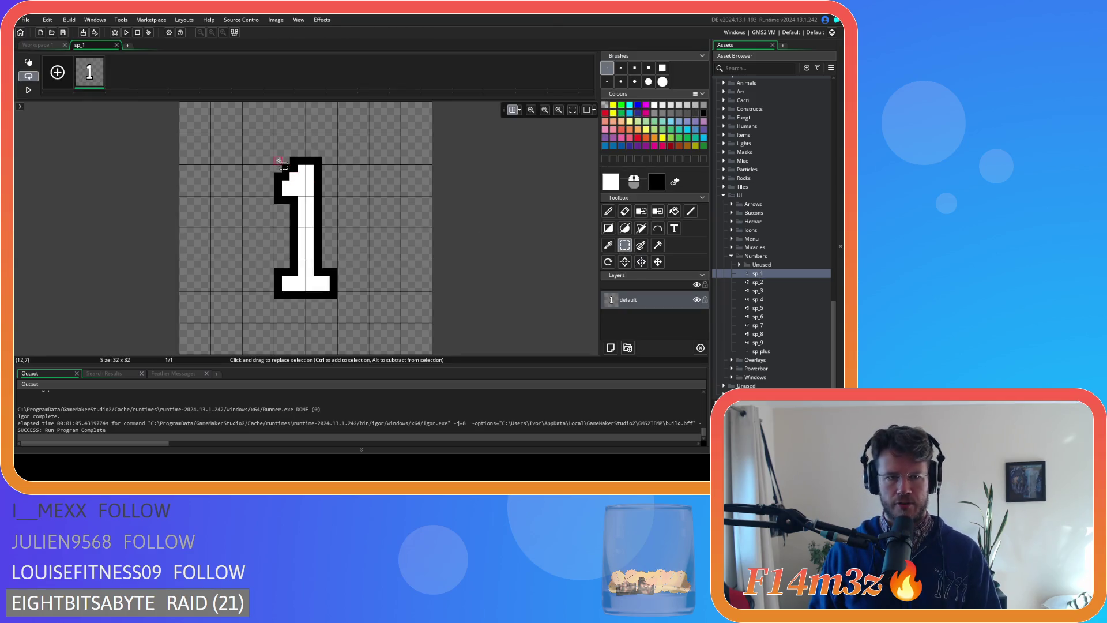
pyautogui.moveTo(275, 156)
pyautogui.mouseDown()
pyautogui.moveTo(312, 167)
pyautogui.moveTo(345, 294)
pyautogui.moveTo(250, 269)
pyautogui.mouseUp()
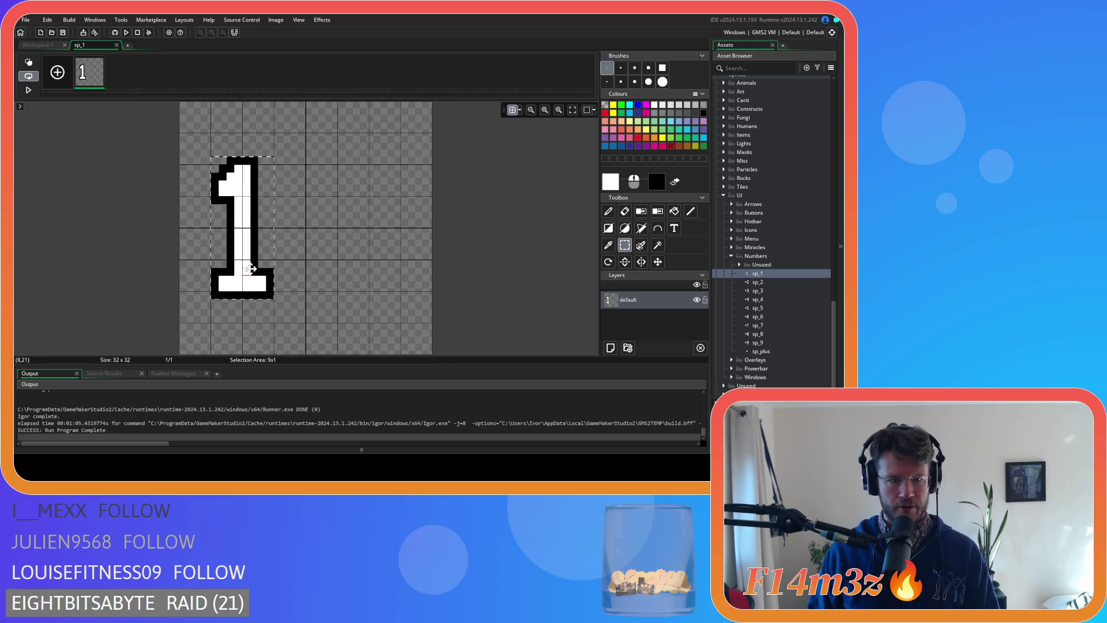
pyautogui.click(363, 236)
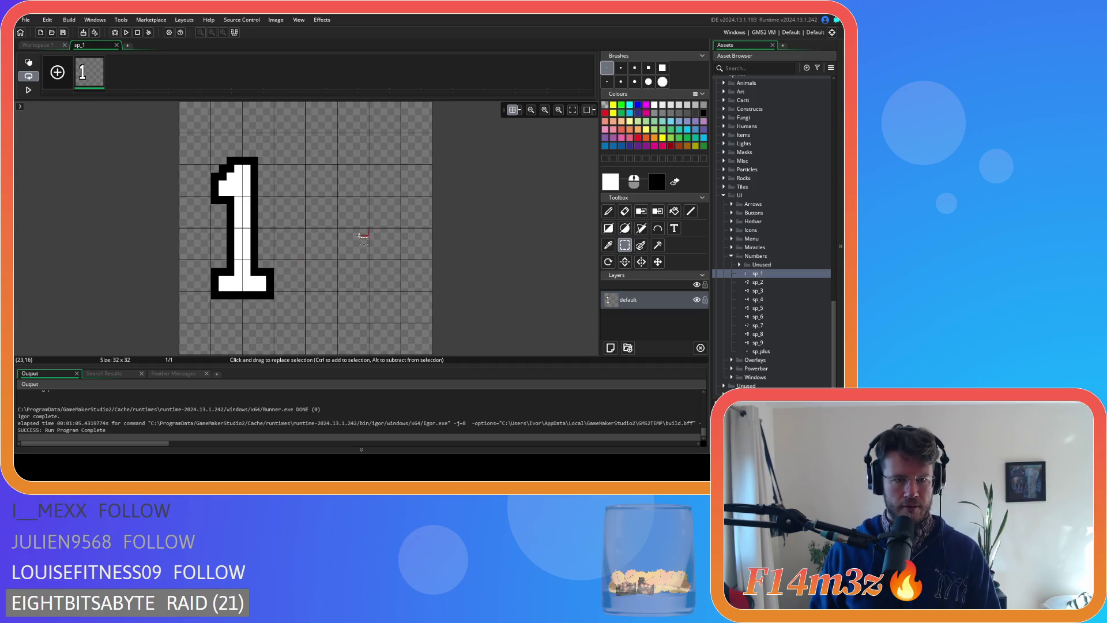
pyautogui.click(117, 45)
# - Resize the sp_1 canvas to 16×32, anchored left, and collapse the sprite window
pyautogui.click(50, 134)
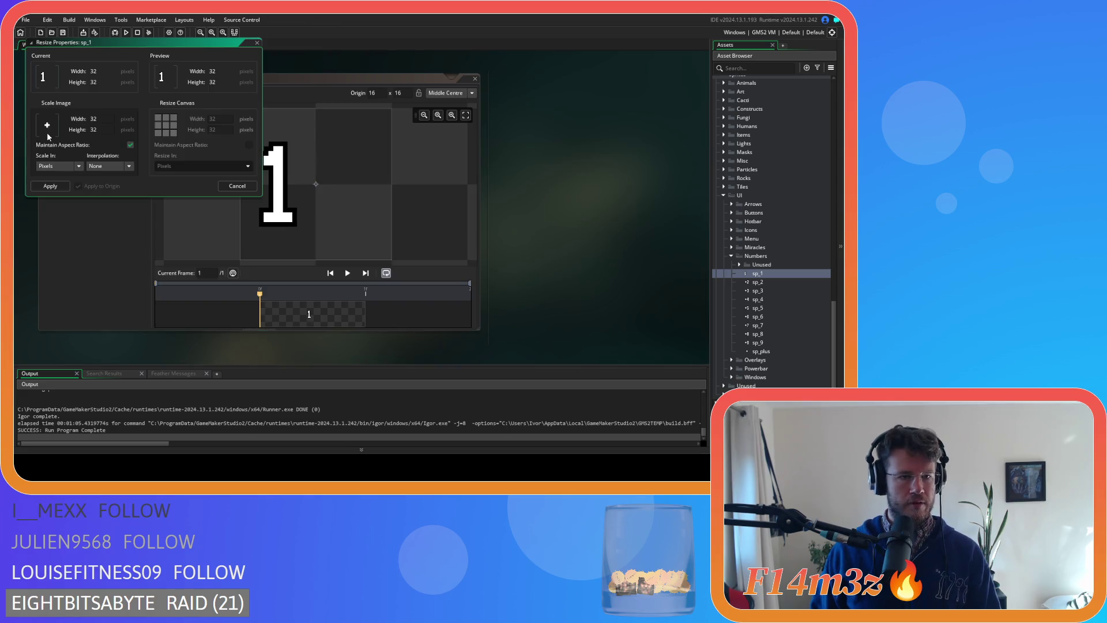
pyautogui.click(171, 105)
pyautogui.click(158, 126)
pyautogui.write('16')
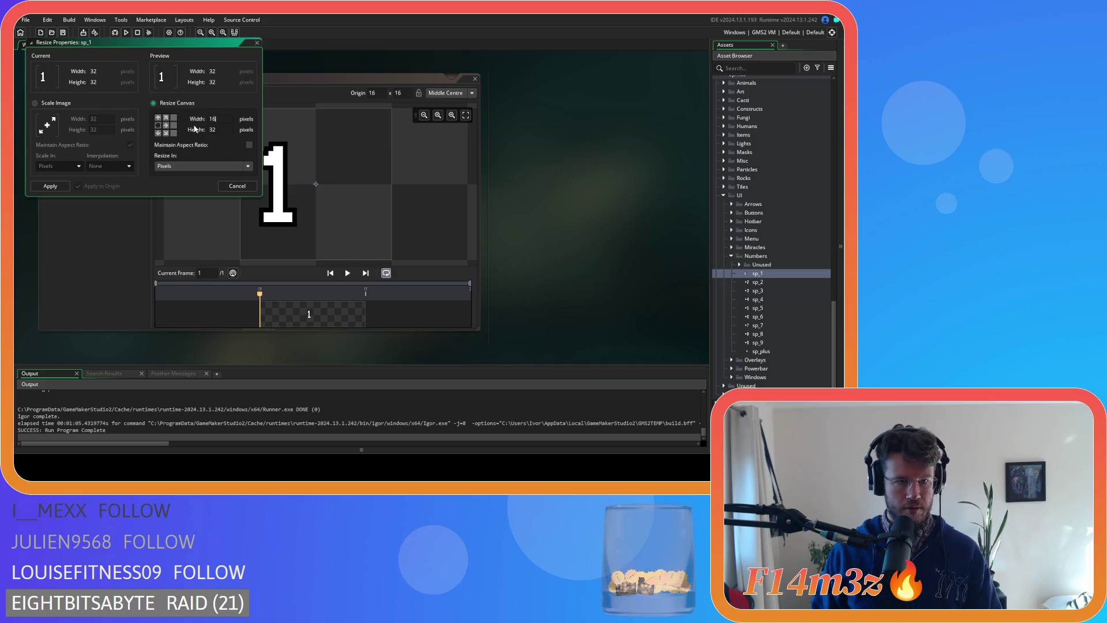
pyautogui.click(61, 185)
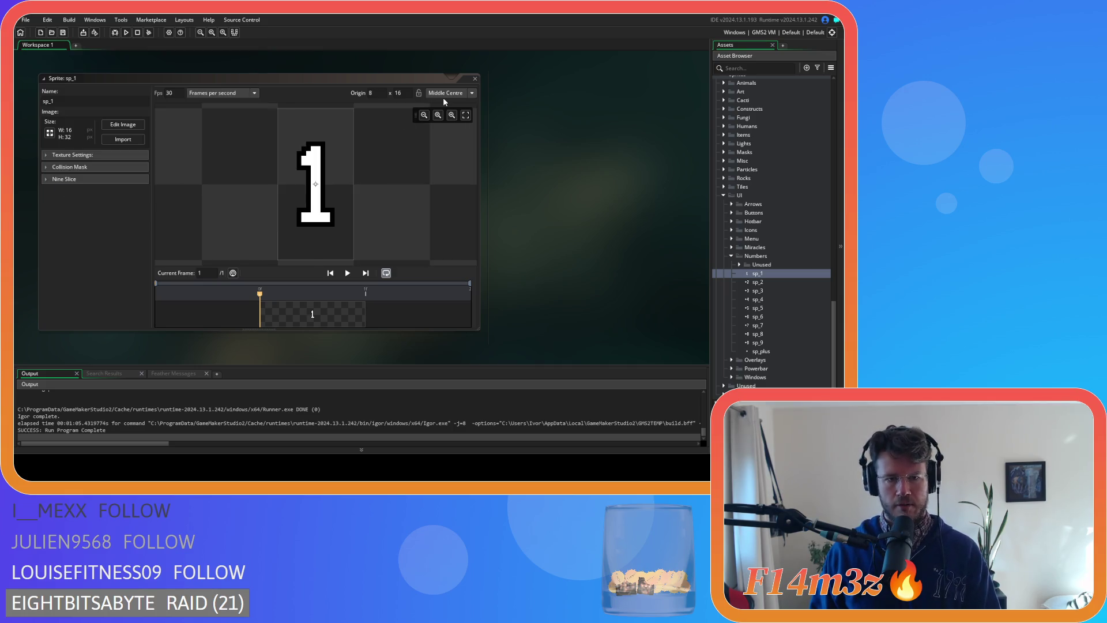
pyautogui.click(451, 77)
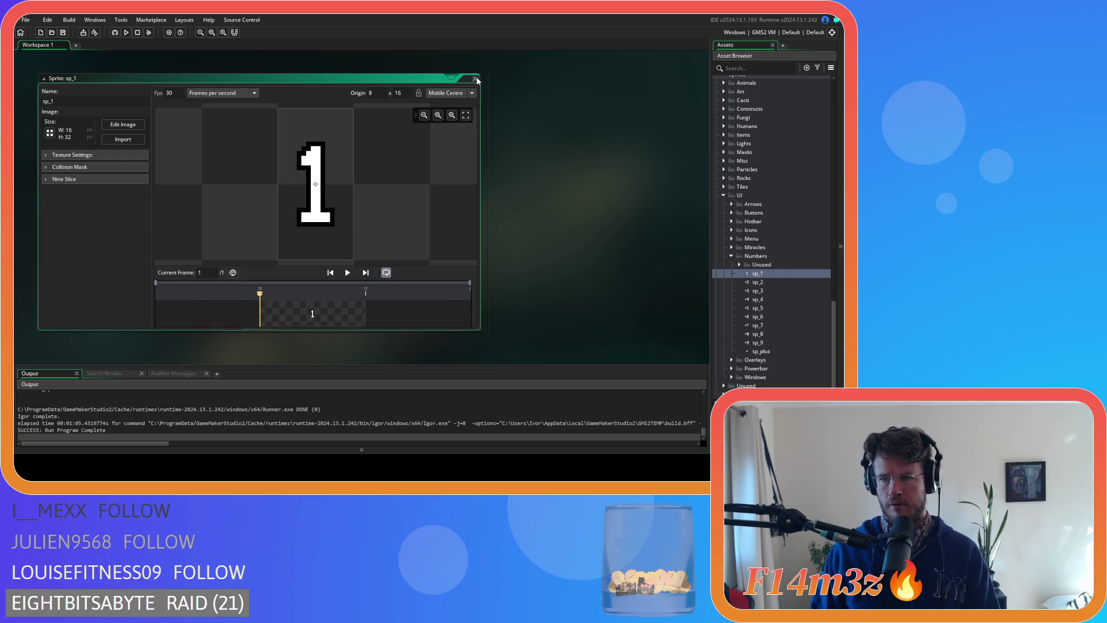
pyautogui.doubleClick(755, 282)
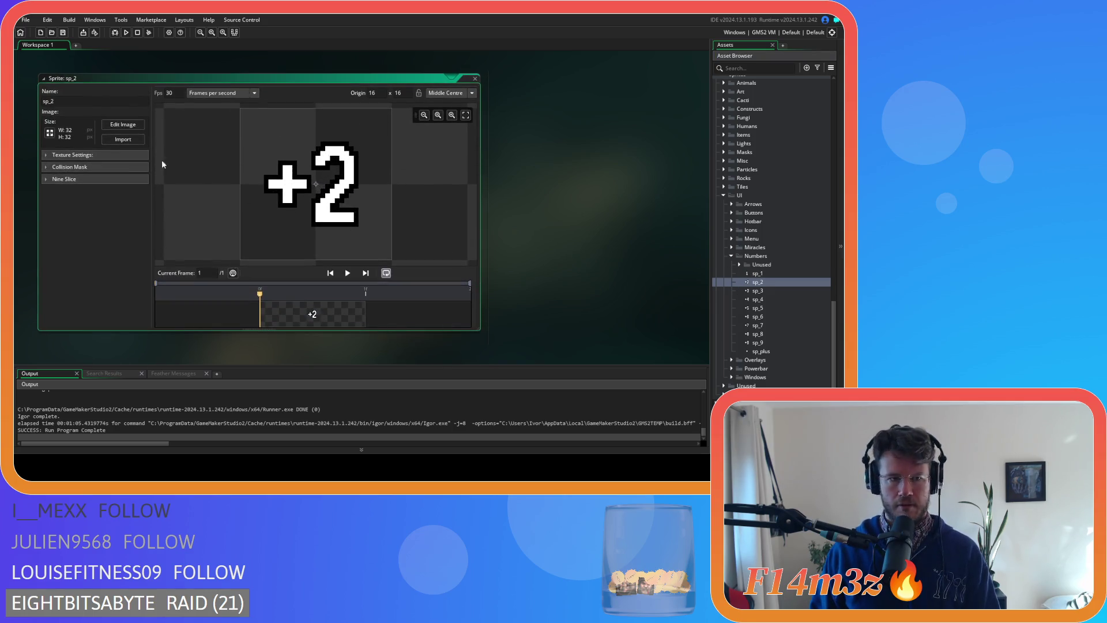
# - Delete the plus sign from the sp_2 image
pyautogui.click(107, 126)
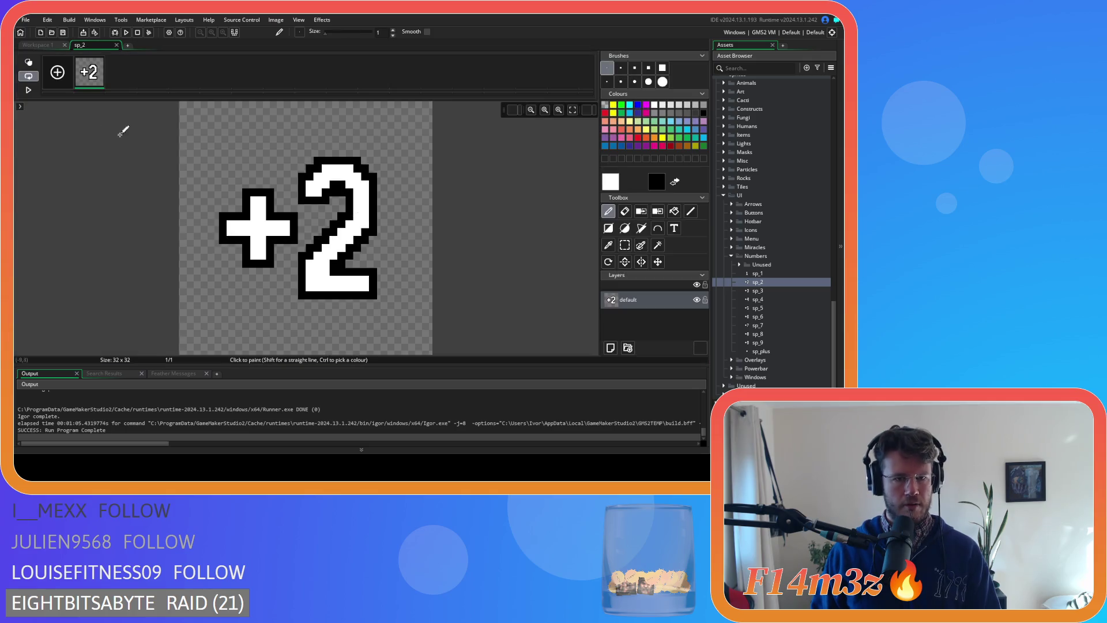
pyautogui.click(628, 246)
pyautogui.moveTo(205, 181); pyautogui.dragTo(303, 284)
pyautogui.press('Delete')
# - With the pixel grid on, move the 2 to the left of the canvas
pyautogui.click(511, 109)
pyautogui.moveTo(243, 133); pyautogui.dragTo(407, 336)
pyautogui.moveTo(331, 264); pyautogui.dragTo(241, 264)
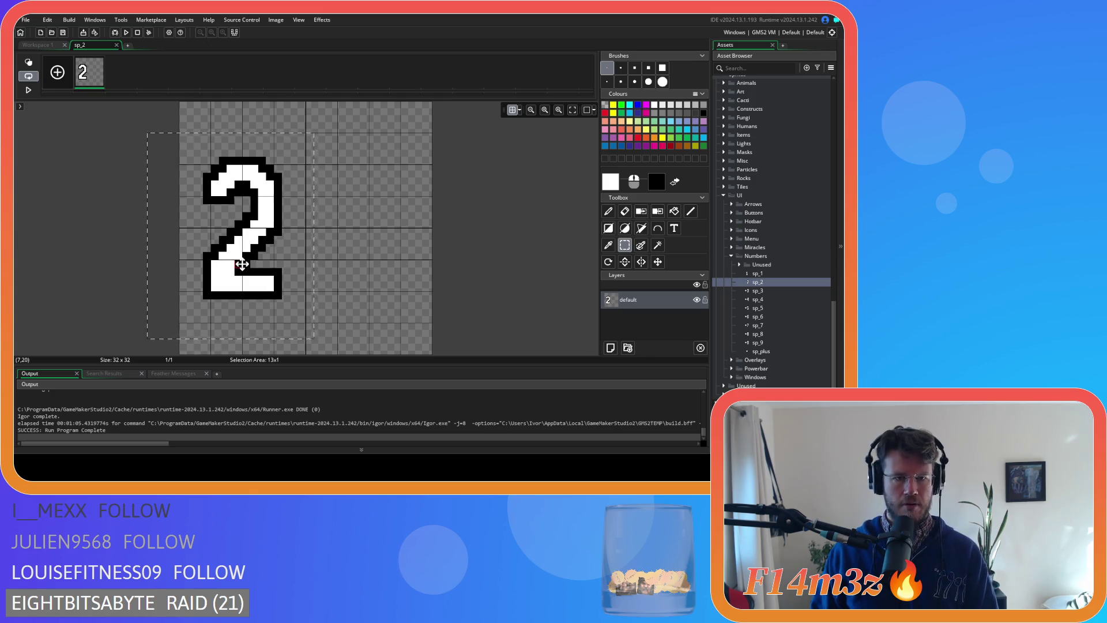
pyautogui.click(340, 238)
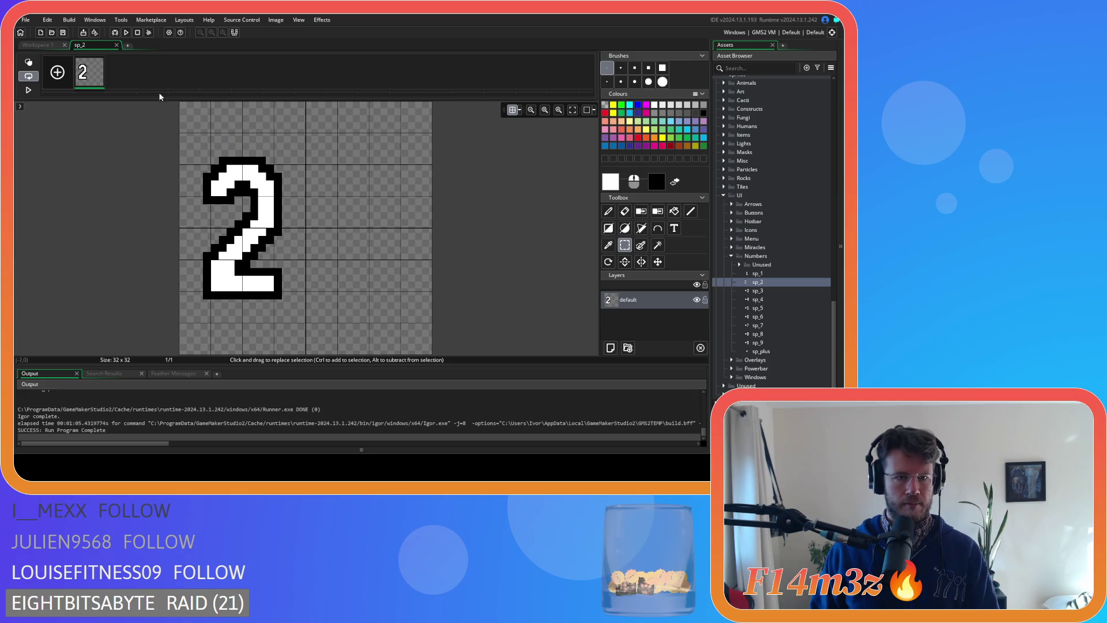
pyautogui.click(116, 45)
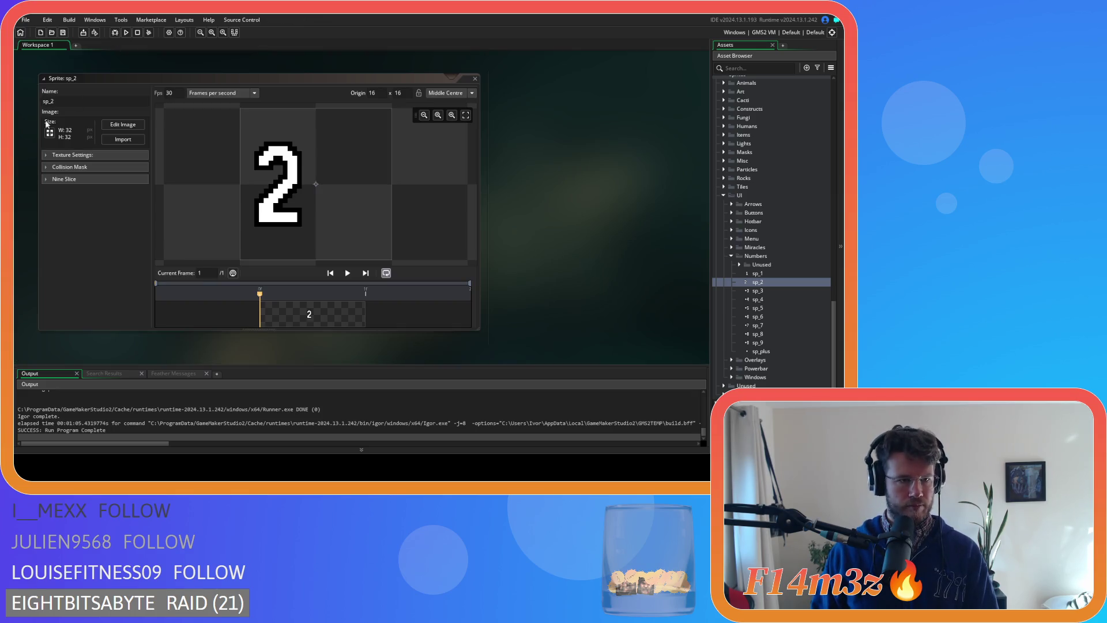
# - Resize the sp_2 canvas to 16 pixels wide and close the sprite
pyautogui.click(49, 134)
pyautogui.click(186, 104)
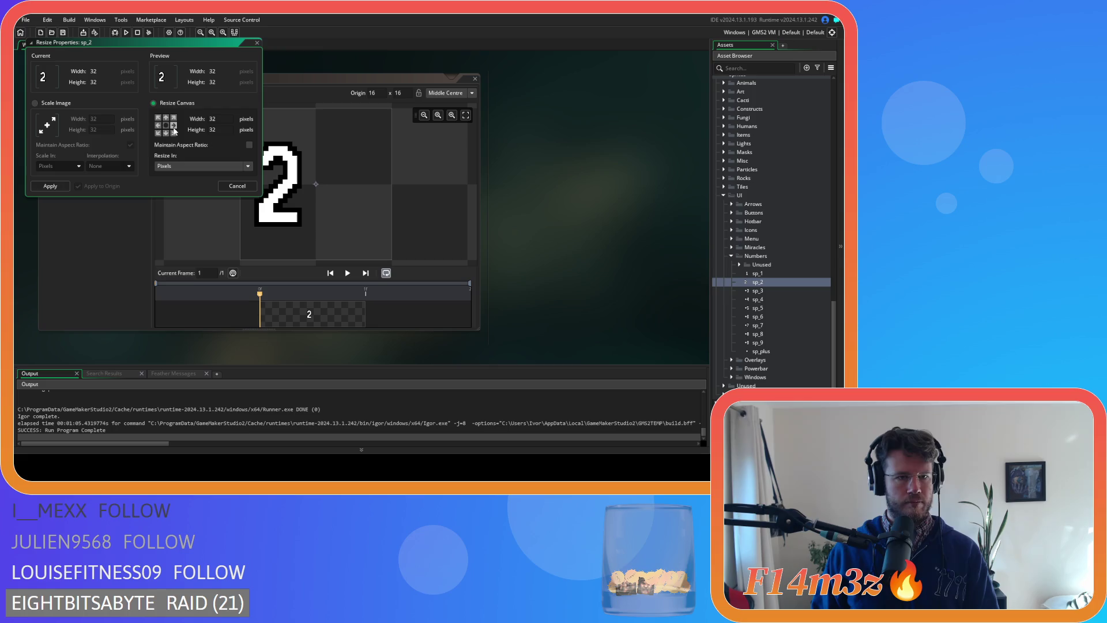
pyautogui.write('16')
pyautogui.click(50, 186)
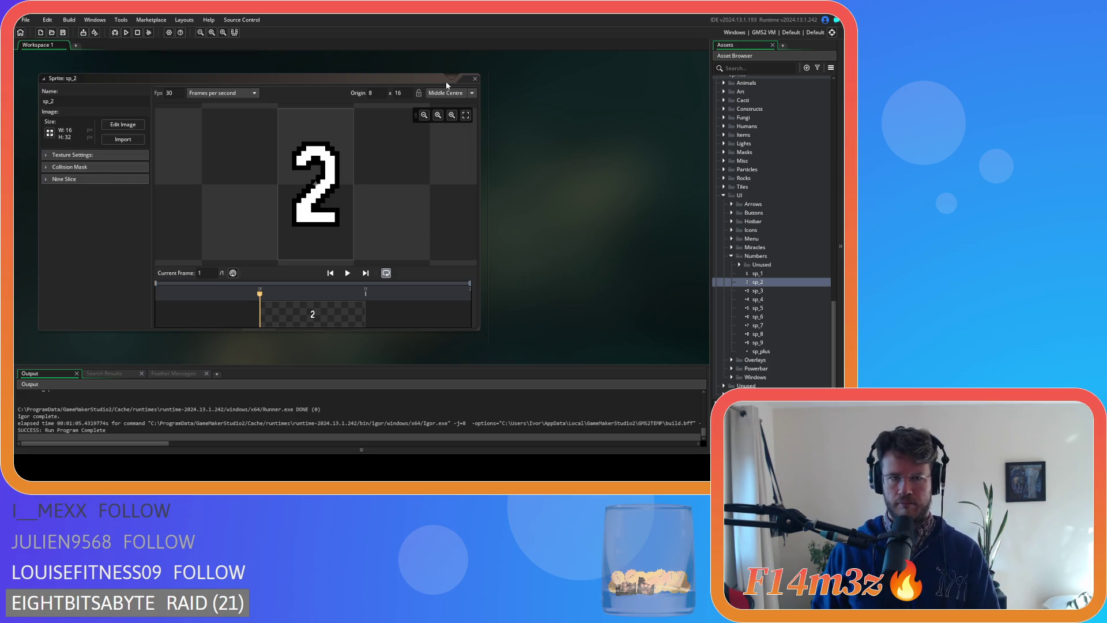
pyautogui.click(475, 78)
pyautogui.click(759, 291)
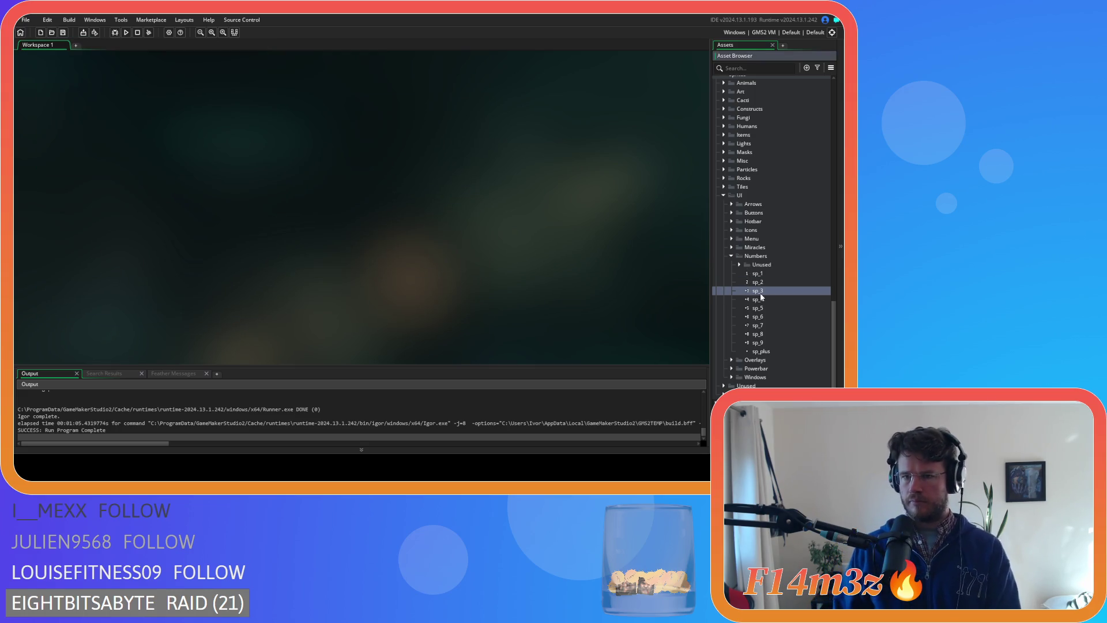
# - Open sp_3 and delete the plus sign beside the 3
pyautogui.doubleClick(760, 295)
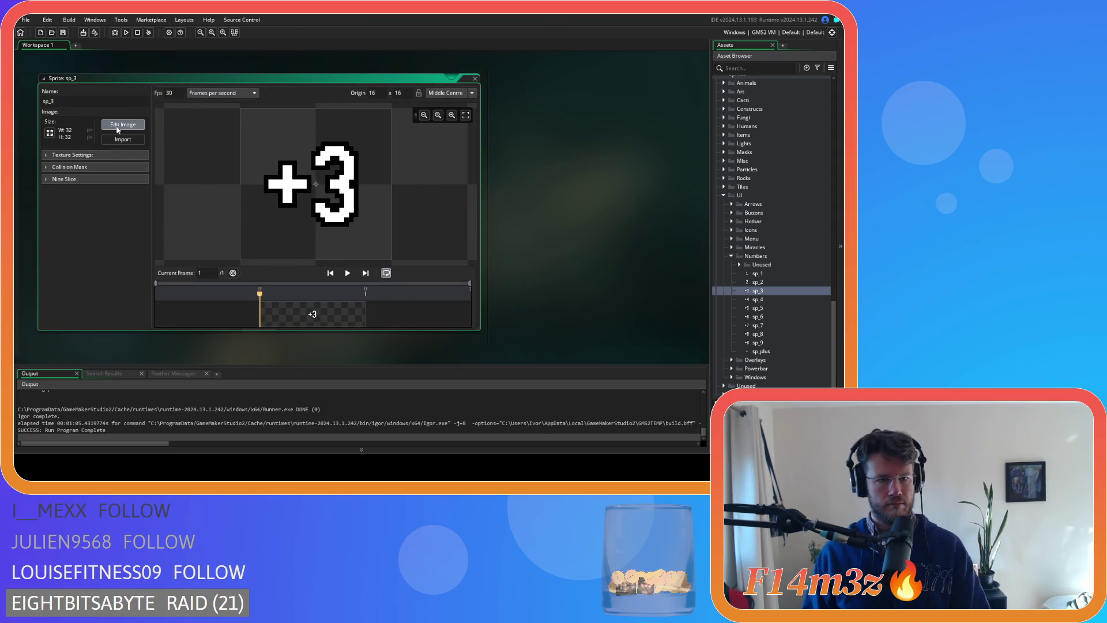
pyautogui.click(117, 125)
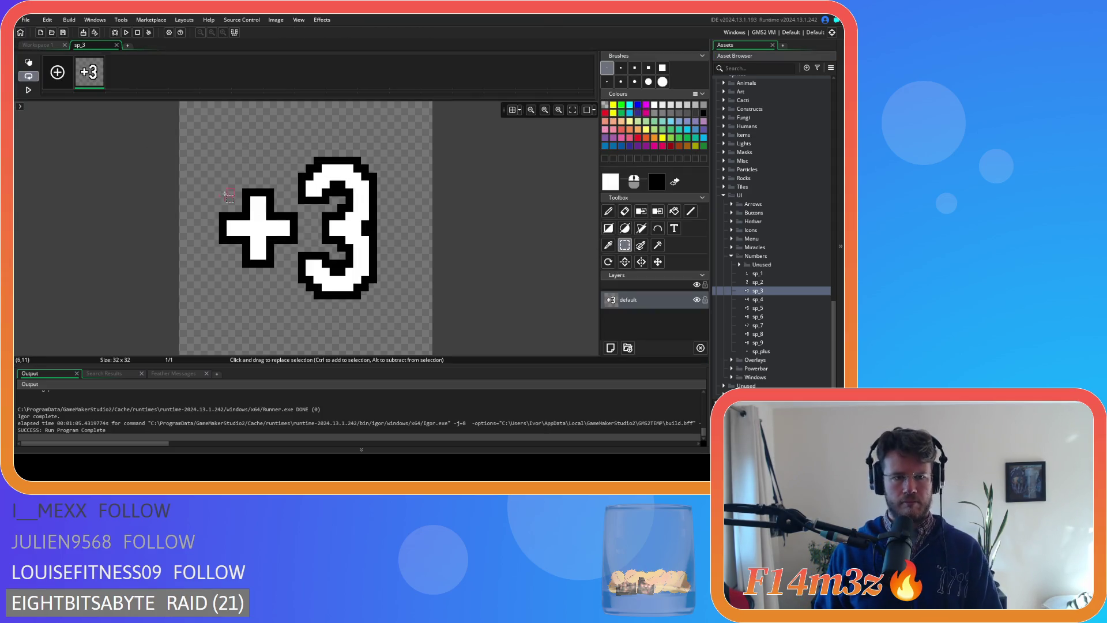
pyautogui.moveTo(219, 188)
pyautogui.mouseDown()
pyautogui.moveTo(248, 253)
pyautogui.moveTo(298, 267)
pyautogui.mouseUp()
pyautogui.press('Delete')
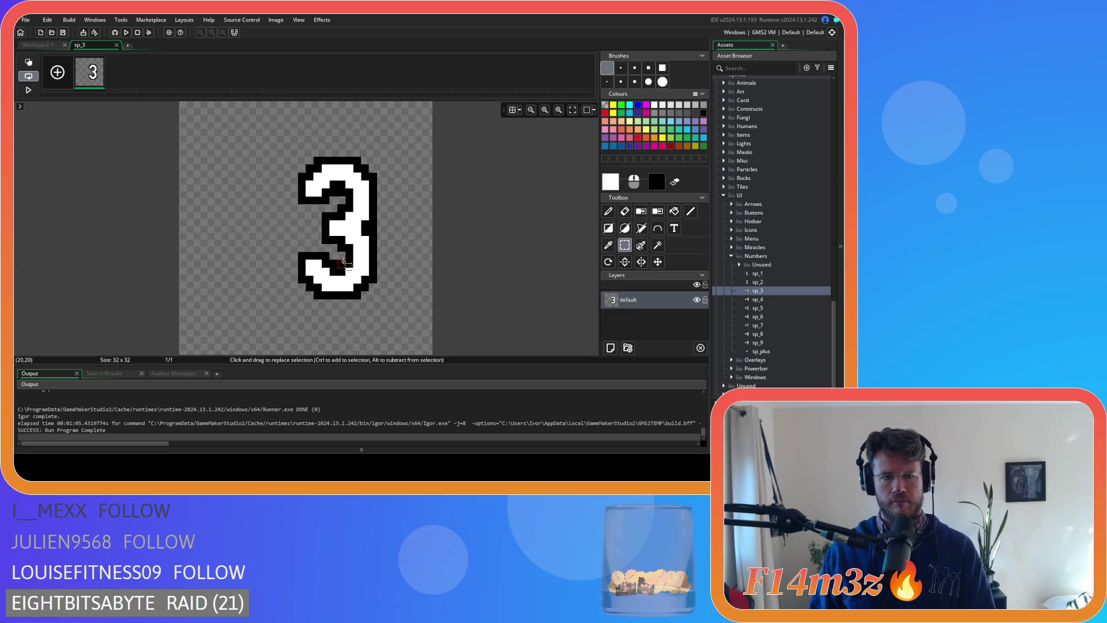
# - Move the 3 to the left of the canvas with the pixel grid shown
pyautogui.moveTo(298, 156); pyautogui.dragTo(375, 297)
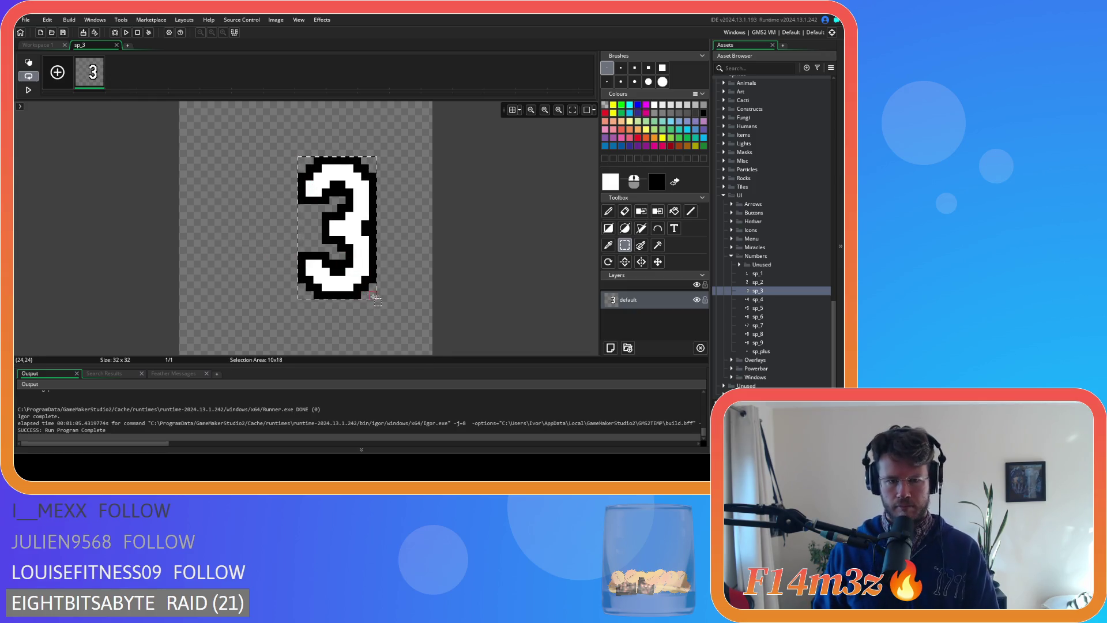
pyautogui.click(512, 110)
pyautogui.moveTo(367, 198); pyautogui.dragTo(274, 201)
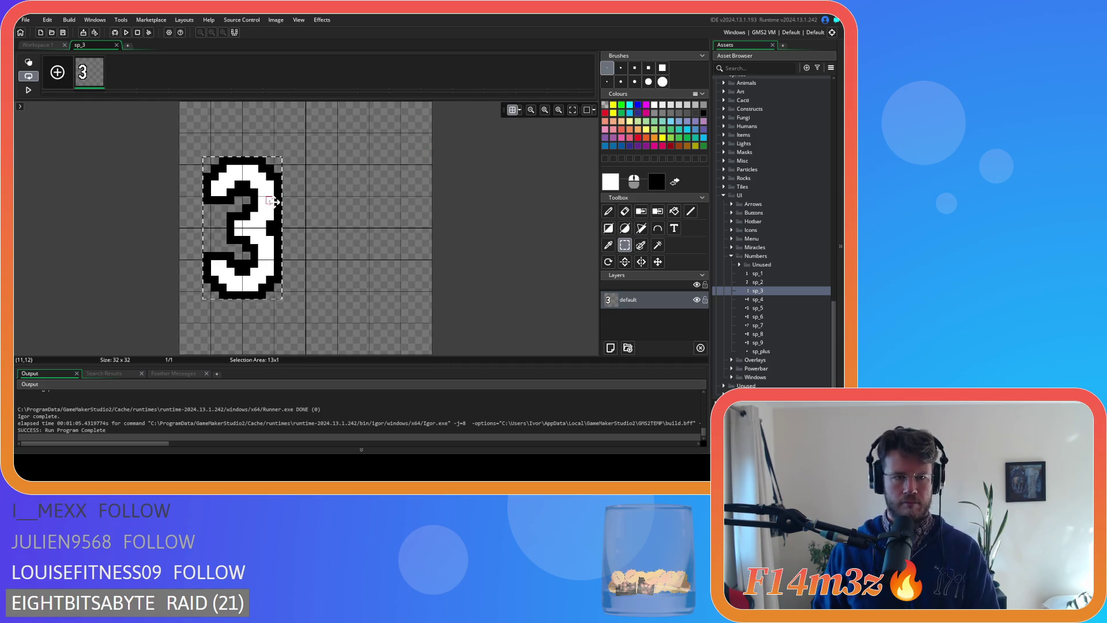
pyautogui.click(356, 228)
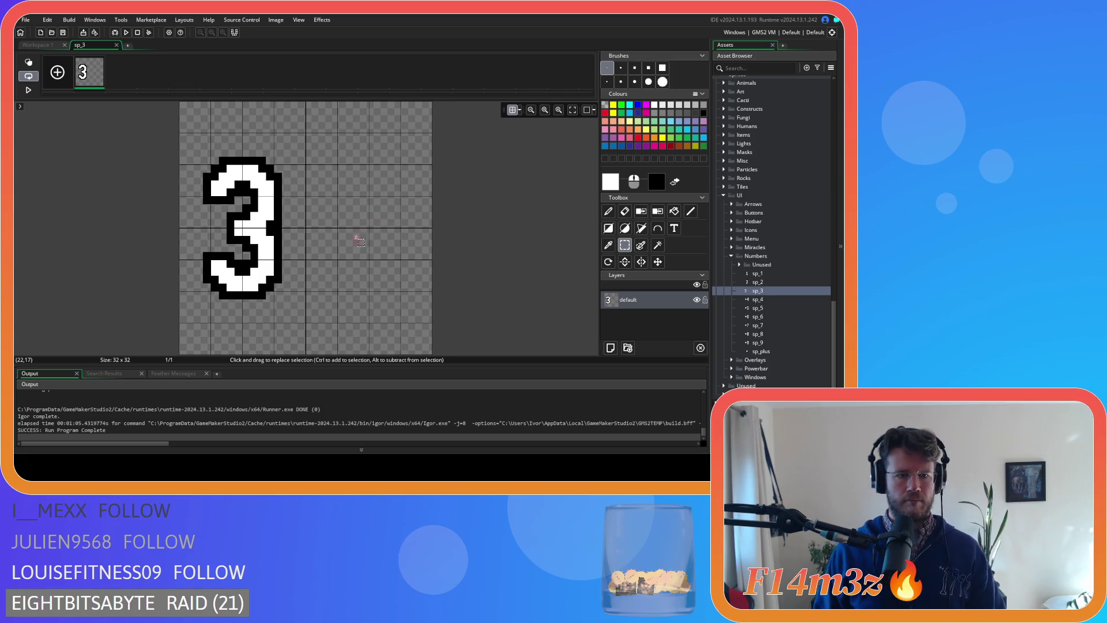
pyautogui.click(116, 45)
# - Resize the sp_3 canvas to 16×32 and close the sprite
pyautogui.click(155, 160)
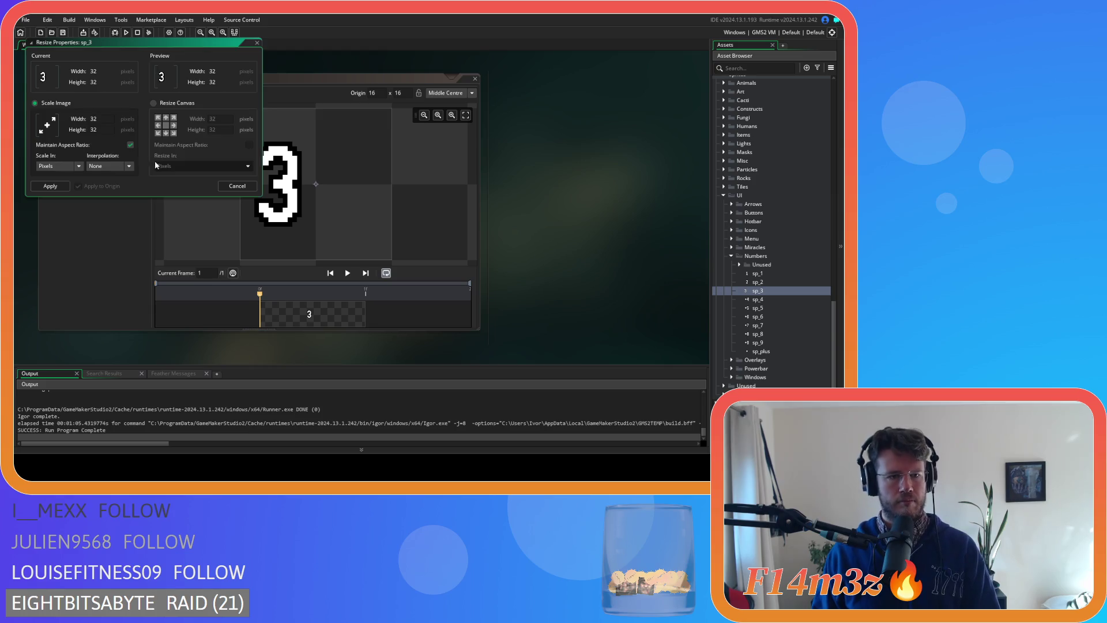
pyautogui.click(154, 103)
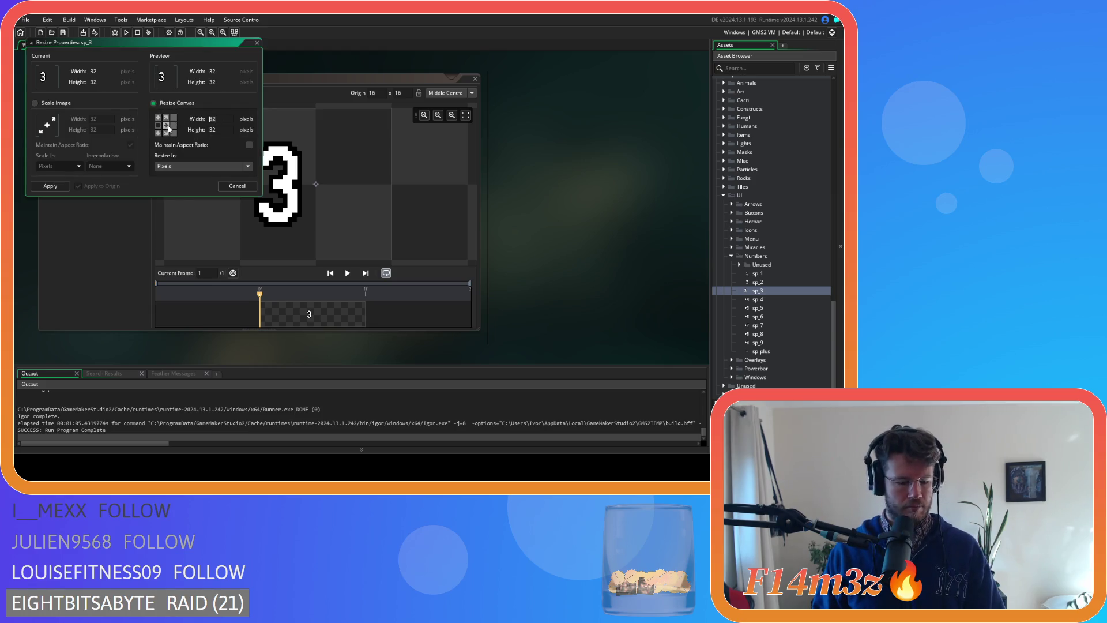
pyautogui.click(43, 187)
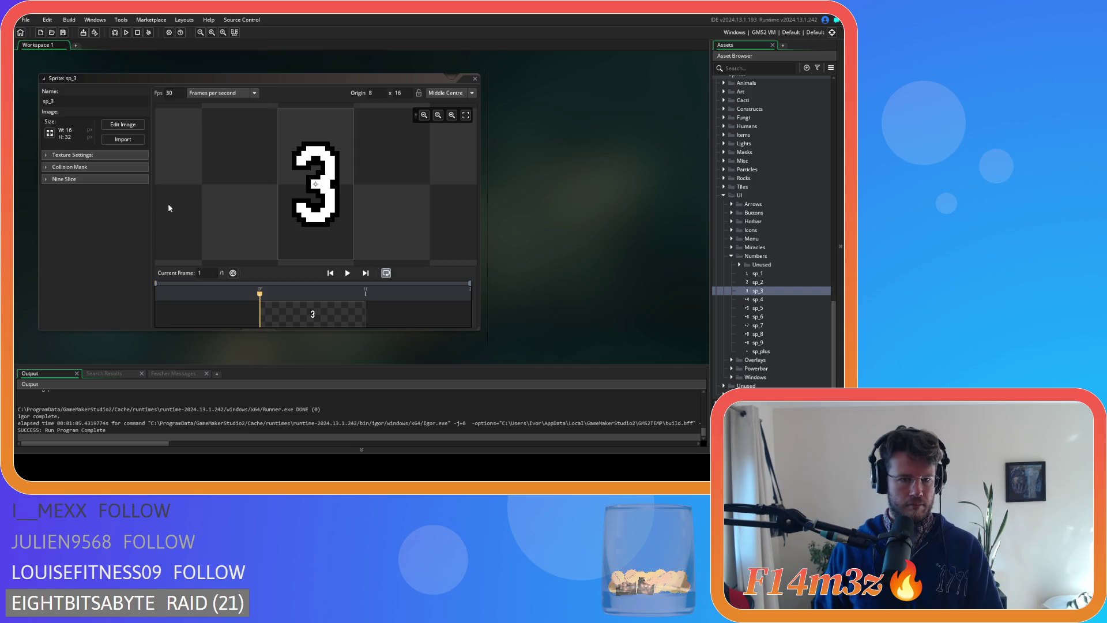
pyautogui.click(474, 79)
pyautogui.doubleClick(757, 299)
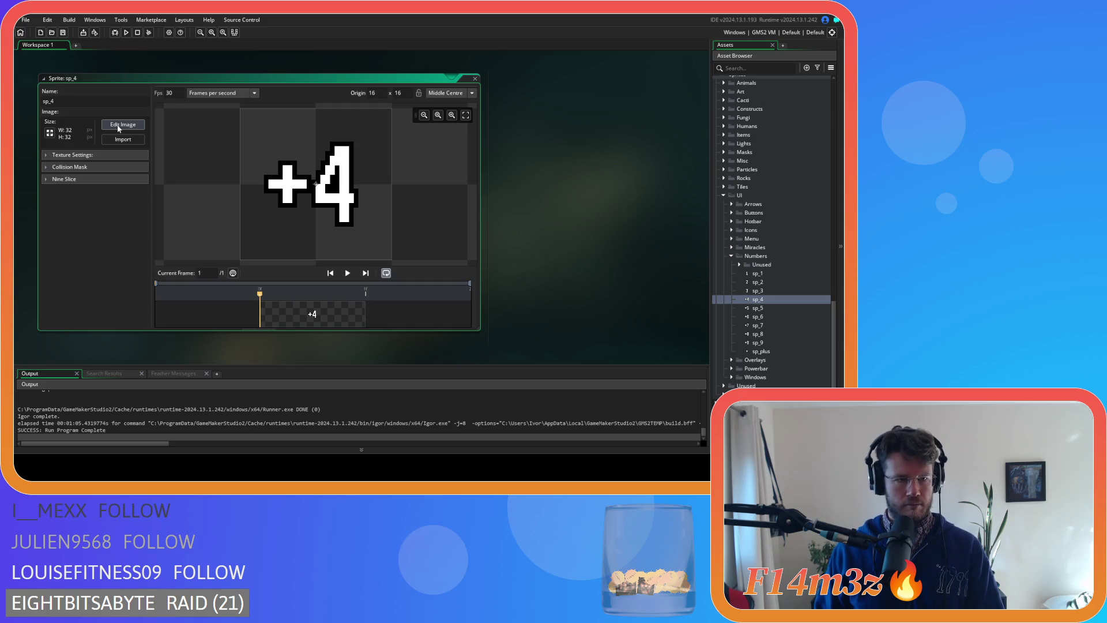
# - Erase the plus sign beside the 4 in sp_4
pyautogui.click(118, 126)
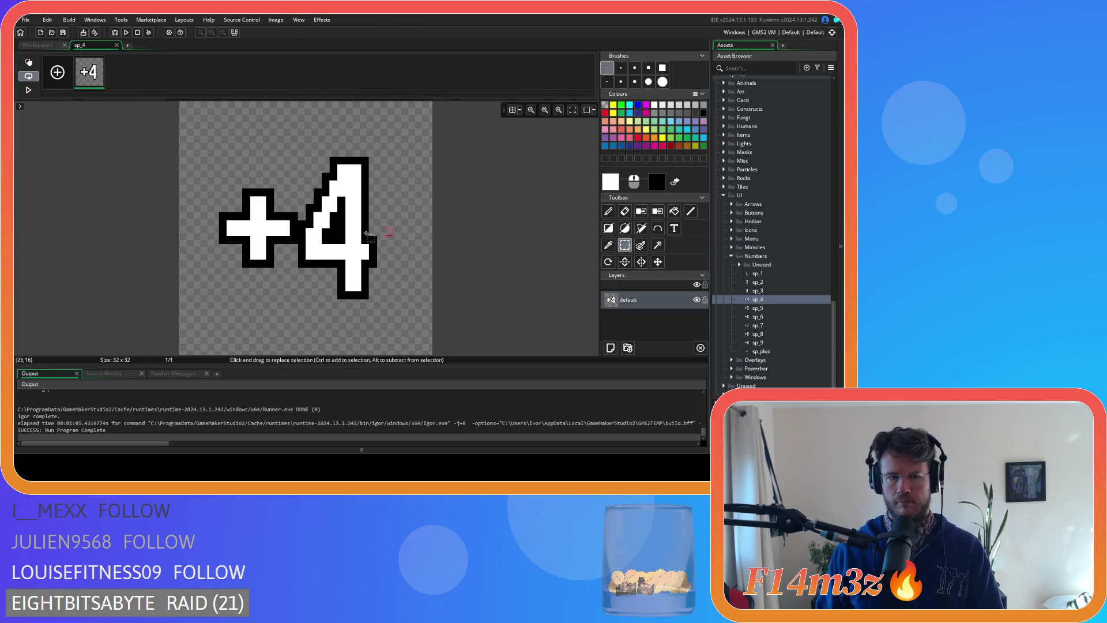
pyautogui.moveTo(223, 194)
pyautogui.mouseDown()
pyautogui.moveTo(251, 244)
pyautogui.moveTo(299, 278)
pyautogui.mouseUp()
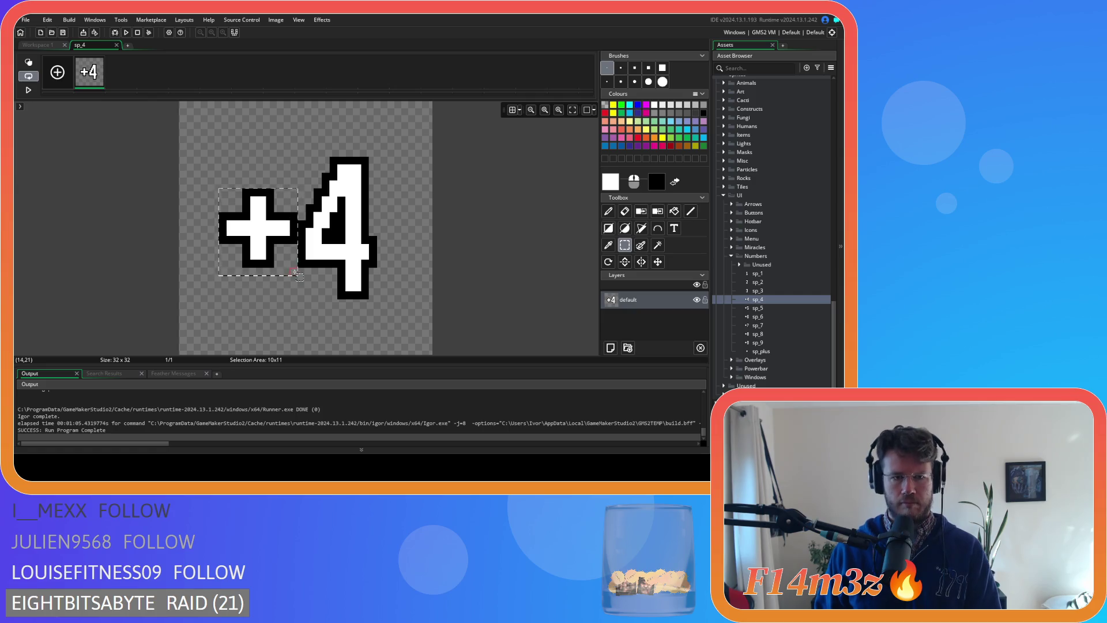
pyautogui.press('Delete')
# - Move the 4 to the canvas's left edge with the pixel grid shown
pyautogui.moveTo(298, 156)
pyautogui.mouseDown()
pyautogui.moveTo(372, 238)
pyautogui.moveTo(375, 297)
pyautogui.mouseUp()
pyautogui.click(512, 110)
pyautogui.moveTo(347, 200); pyautogui.dragTo(258, 202)
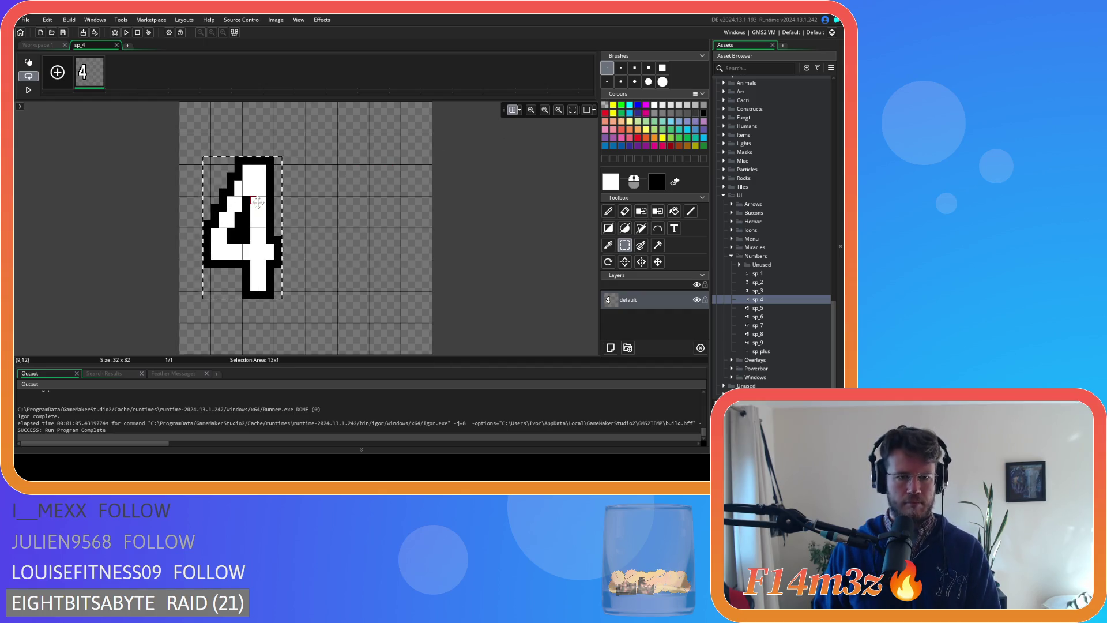
pyautogui.click(258, 201)
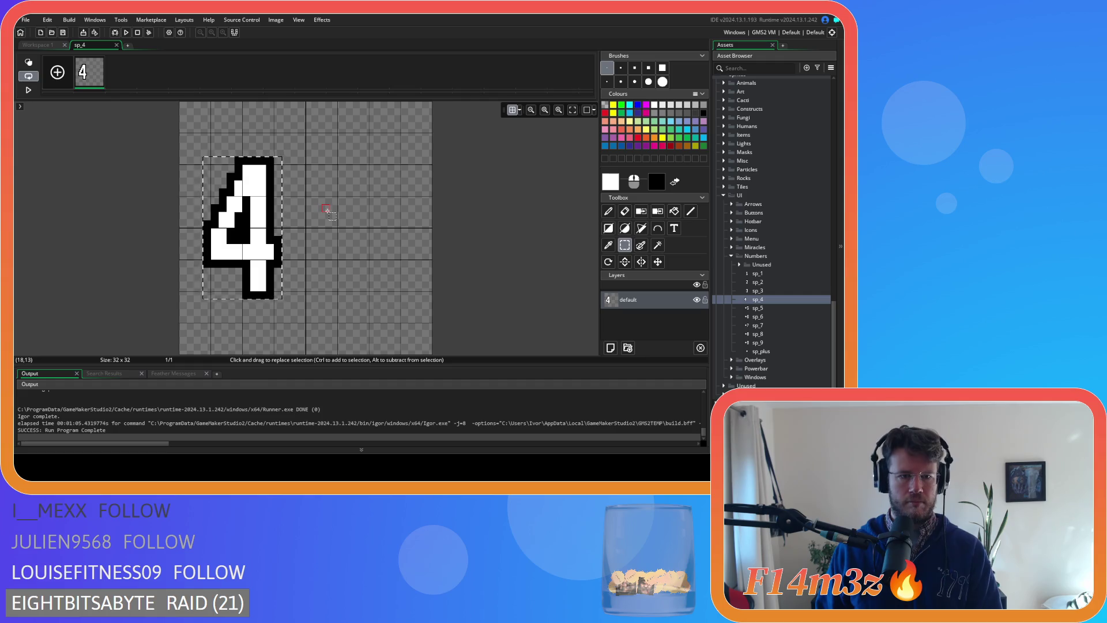
pyautogui.click(117, 46)
# - Resize the sp_4 canvas to 16×32 and close the sprite
pyautogui.click(50, 137)
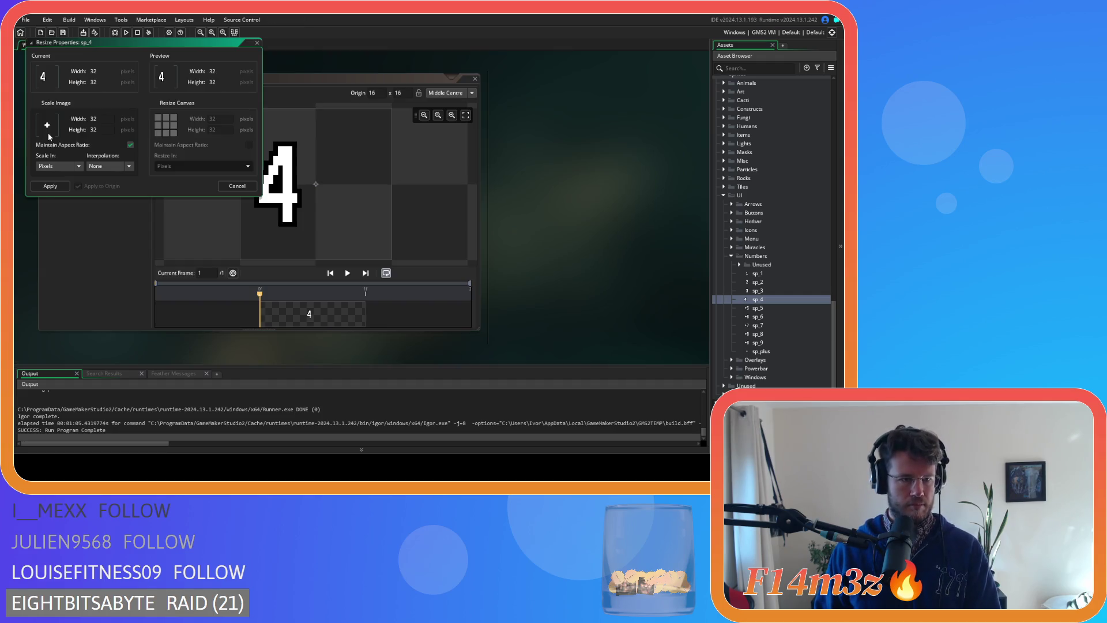
pyautogui.click(167, 104)
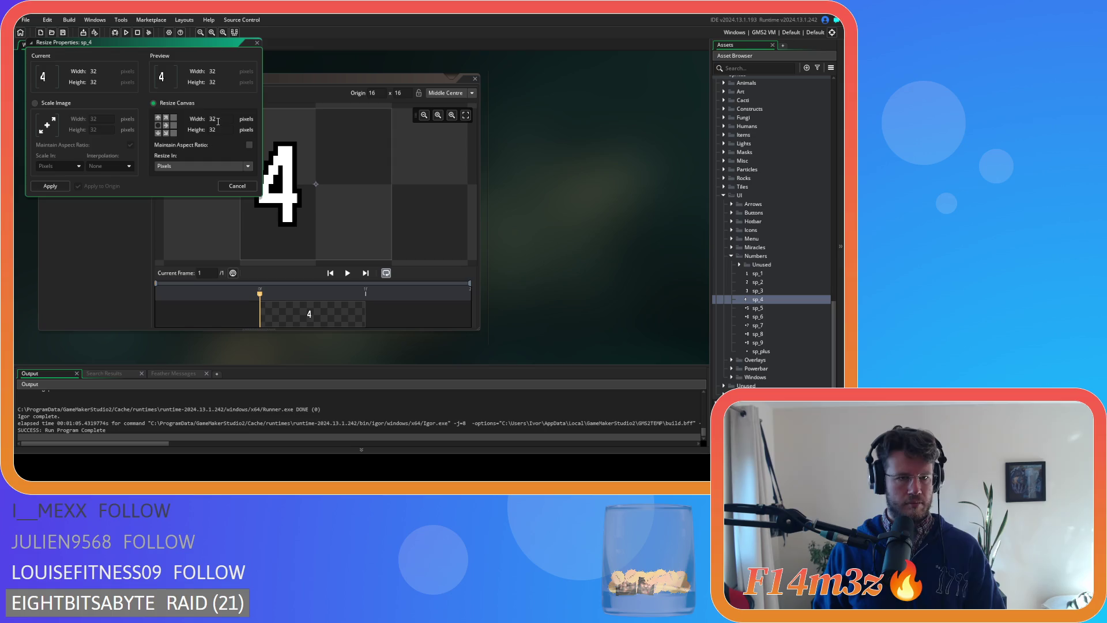
pyautogui.write('16')
pyautogui.click(57, 186)
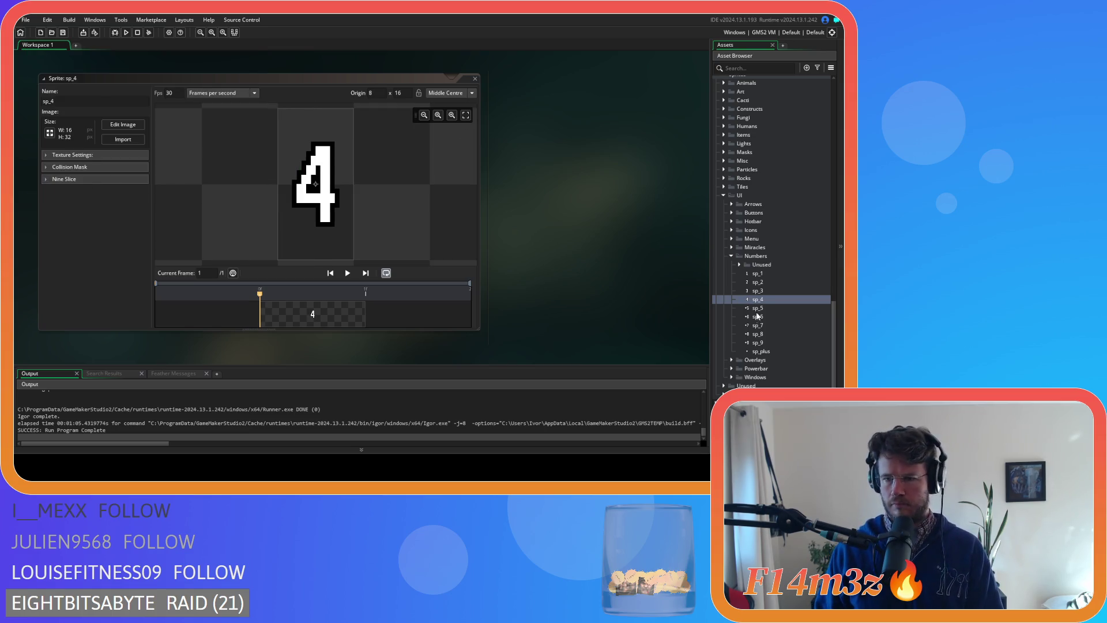
pyautogui.click(474, 78)
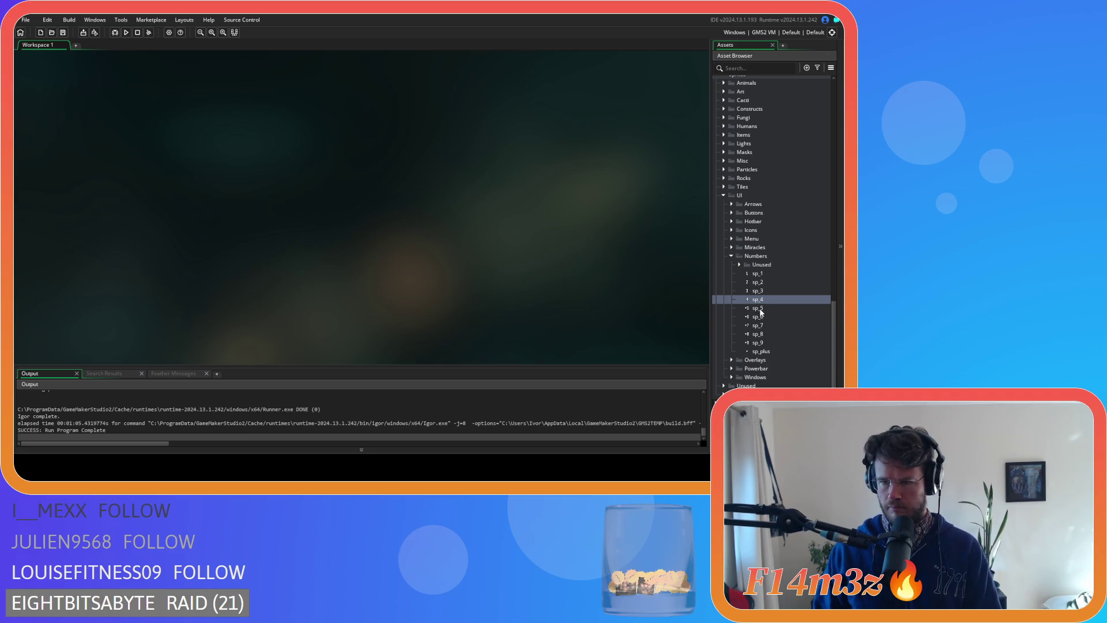
# - Open sp_5 and erase the plus sign beside the 5
pyautogui.doubleClick(758, 309)
pyautogui.click(122, 126)
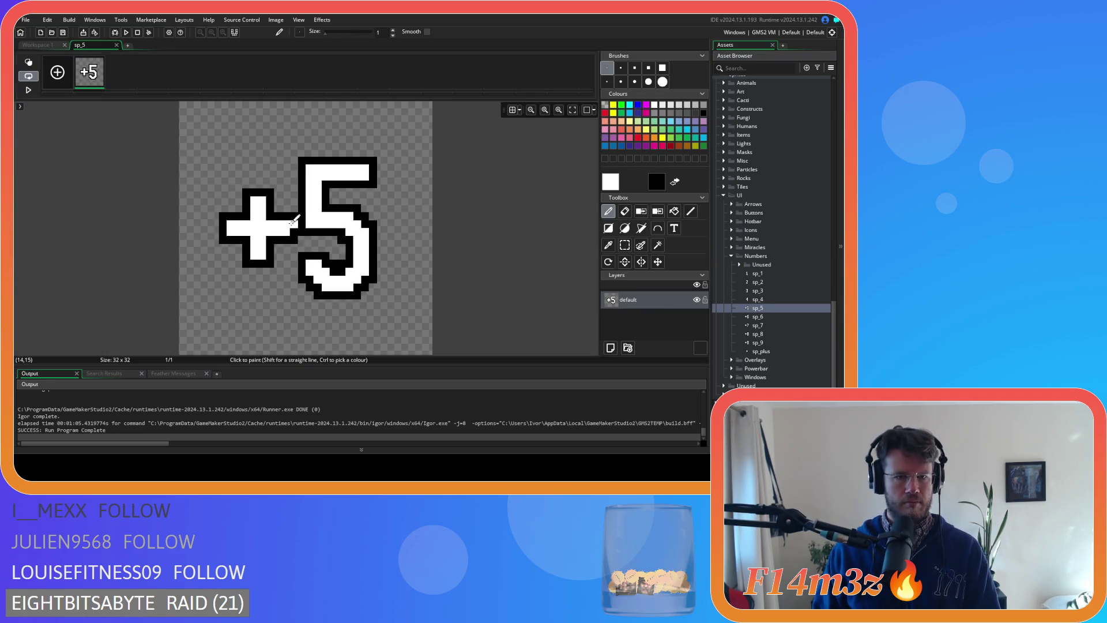
pyautogui.click(620, 246)
pyautogui.moveTo(215, 193); pyautogui.dragTo(306, 279)
pyautogui.press('Delete')
# - Move the 5 to the canvas's left side with the pixel grid shown
pyautogui.moveTo(301, 162)
pyautogui.mouseDown()
pyautogui.moveTo(360, 294)
pyautogui.moveTo(374, 297)
pyautogui.mouseUp()
pyautogui.click(510, 113)
pyautogui.moveTo(345, 201); pyautogui.dragTo(249, 201)
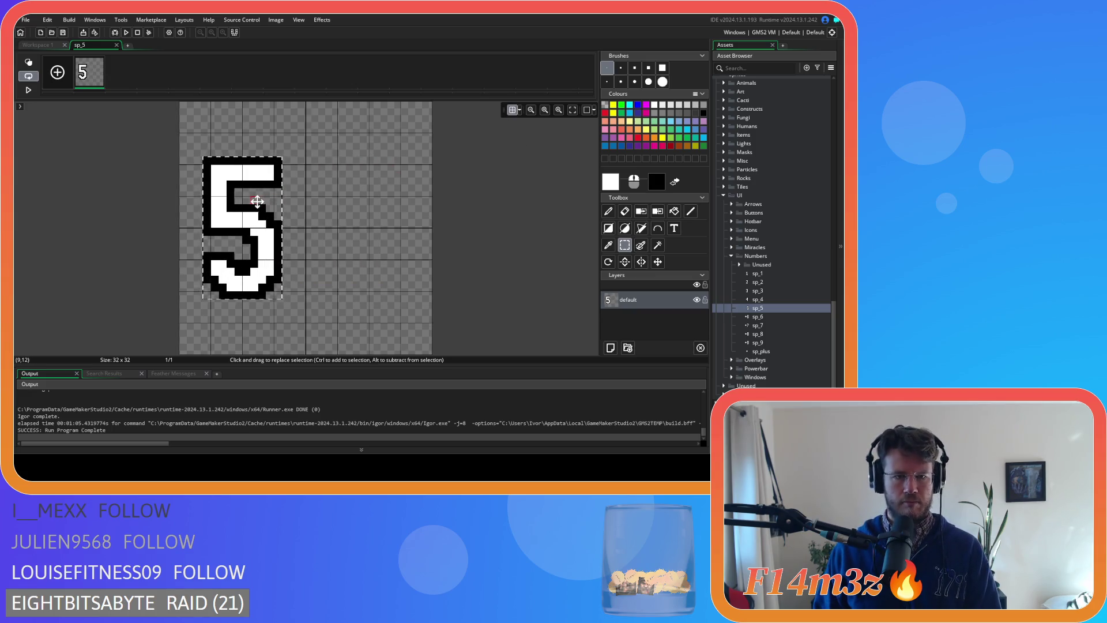
pyautogui.click(340, 218)
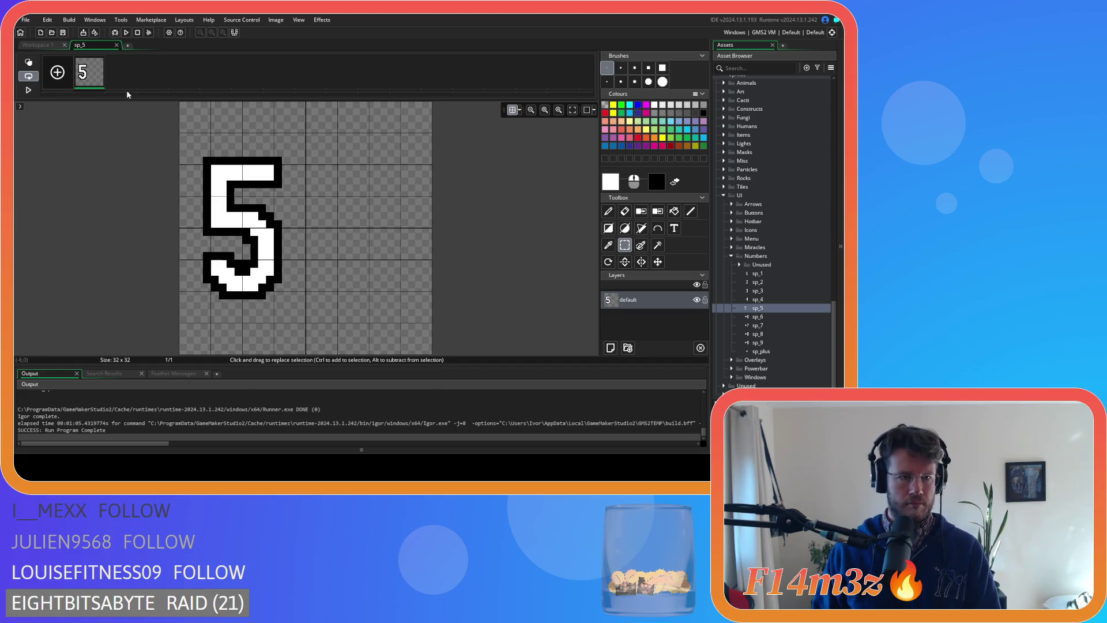
pyautogui.click(115, 48)
# - Resize the sp_5 canvas to 16×32 and close the sprite
pyautogui.click(84, 144)
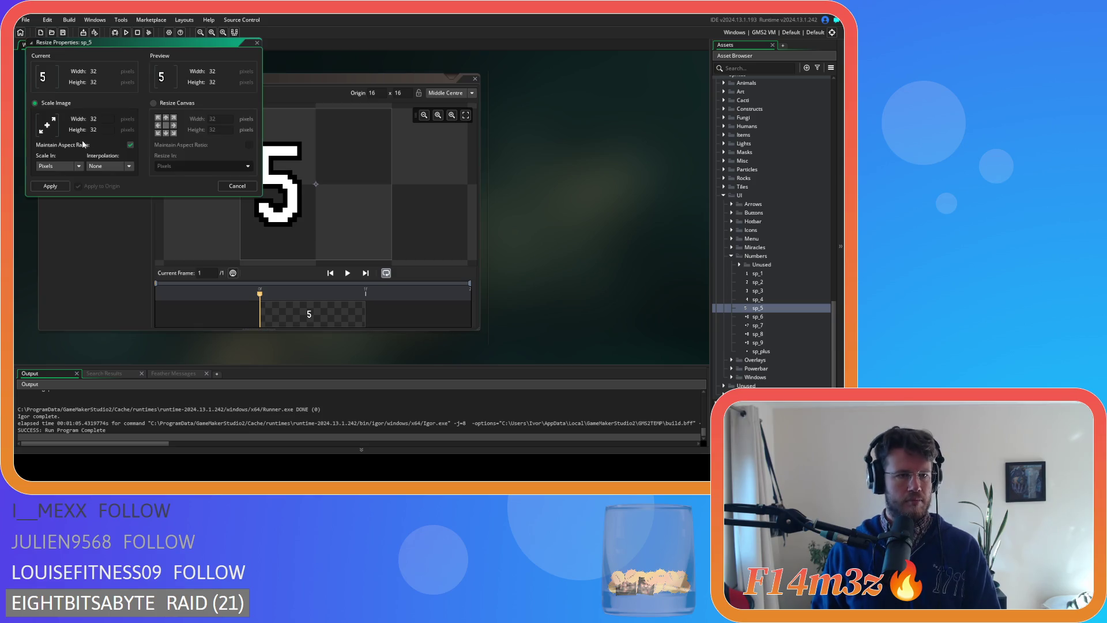
pyautogui.click(172, 104)
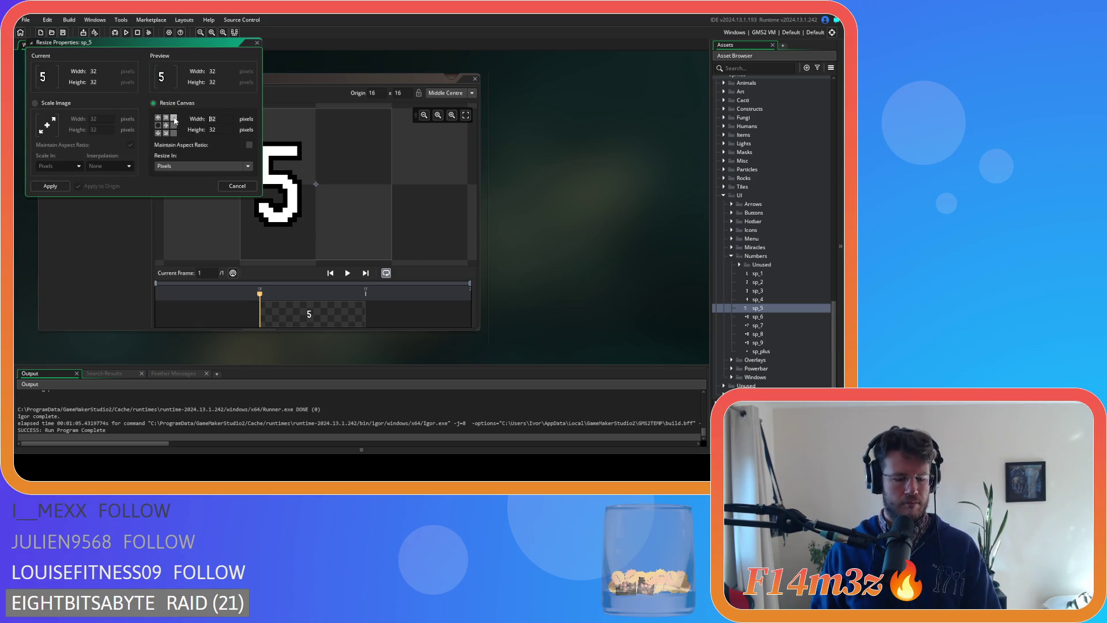
pyautogui.click(50, 185)
pyautogui.click(474, 79)
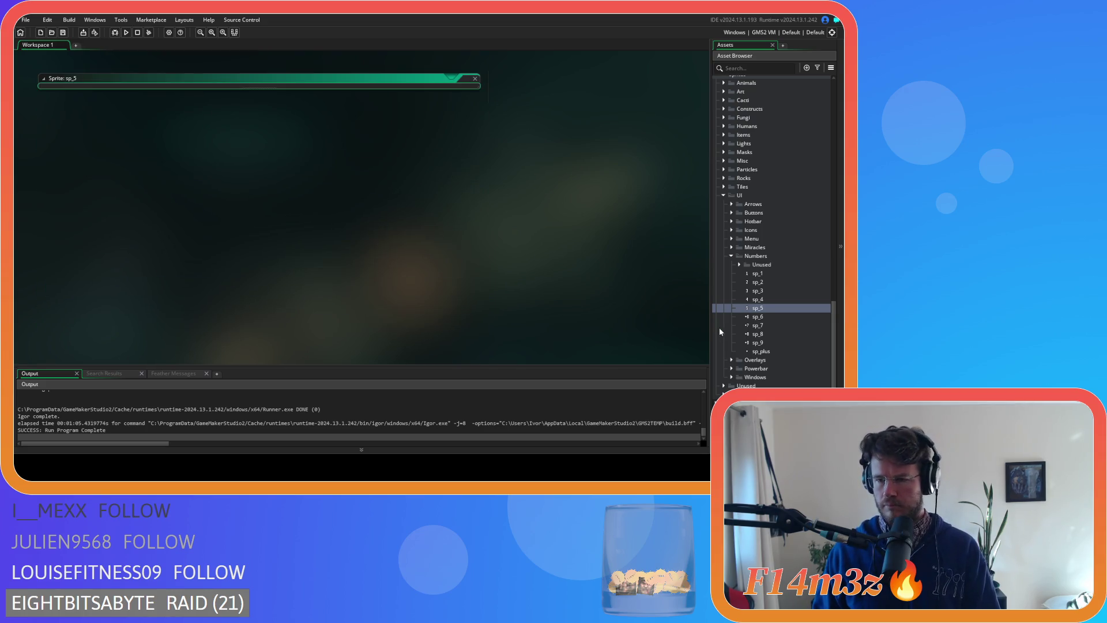
pyautogui.doubleClick(766, 317)
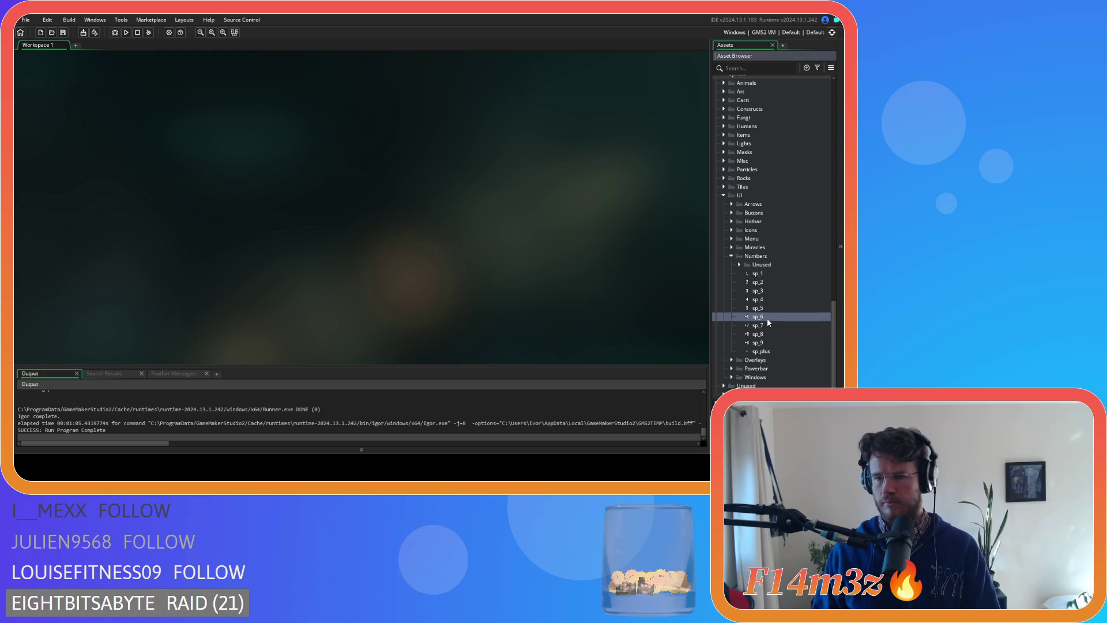
# - Erase the plus sign beside the 6 in sp_6
pyautogui.click(122, 124)
pyautogui.moveTo(218, 189)
pyautogui.mouseDown()
pyautogui.moveTo(299, 254)
pyautogui.moveTo(299, 270)
pyautogui.mouseUp()
pyautogui.press('Delete')
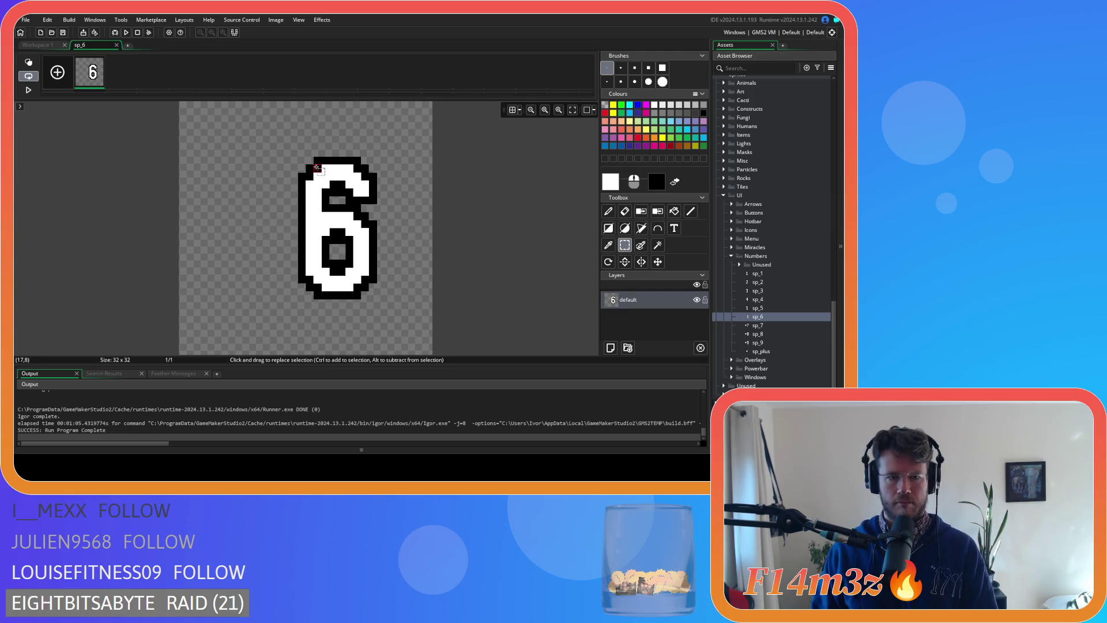
# - Select the whole 6 and move it to the canvas's left edge
pyautogui.moveTo(299, 158); pyautogui.dragTo(359, 264)
pyautogui.moveTo(376, 295); pyautogui.dragTo(377, 299)
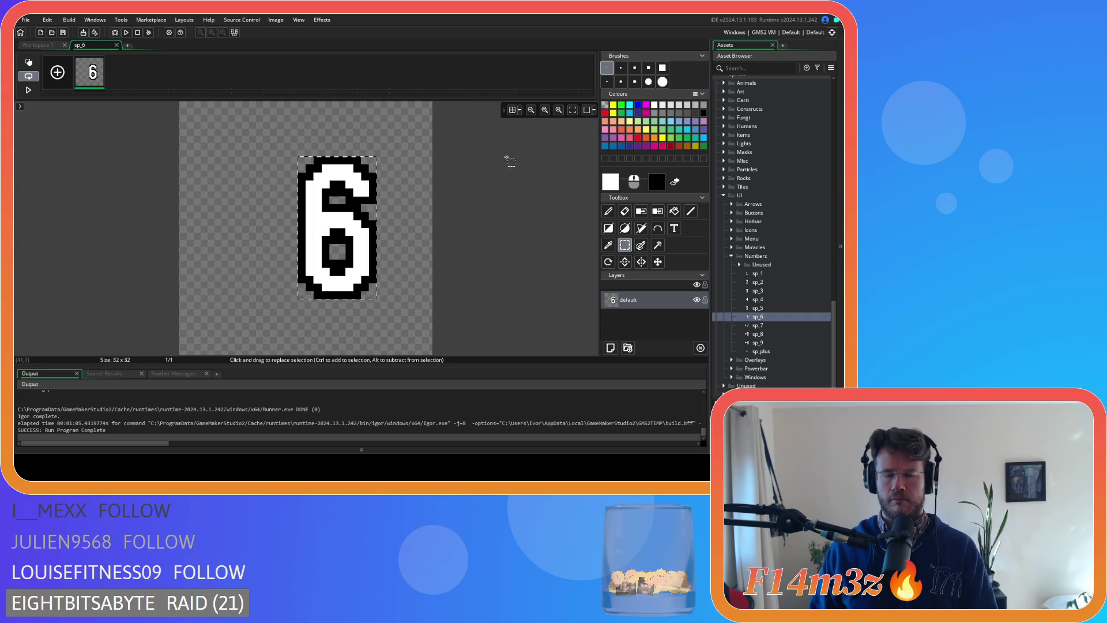
pyautogui.click(512, 110)
pyautogui.moveTo(336, 218); pyautogui.dragTo(241, 218)
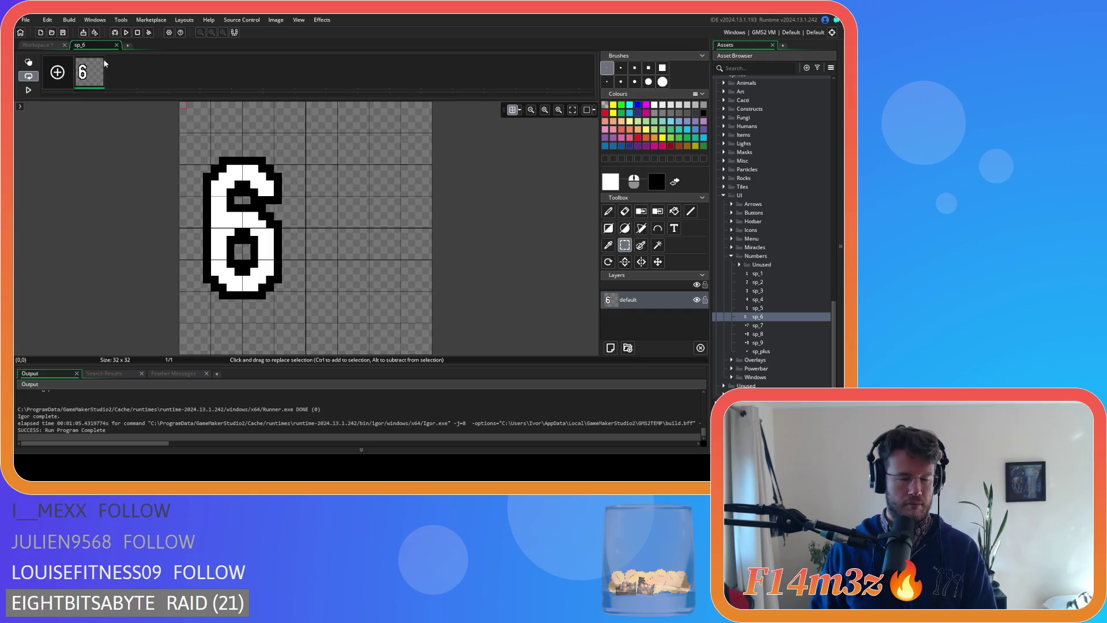
pyautogui.click(115, 45)
# - Resize the sp_6 canvas, anchored left, to 16 pixels wide and close the sprite
pyautogui.click(123, 126)
pyautogui.click(153, 103)
pyautogui.click(158, 125)
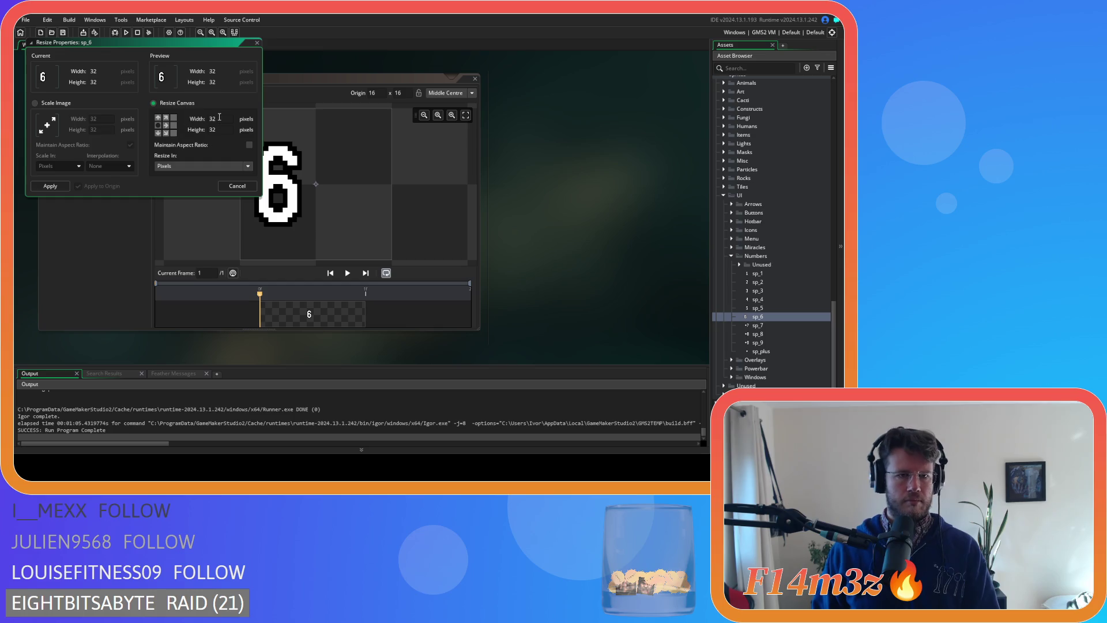
pyautogui.write('16')
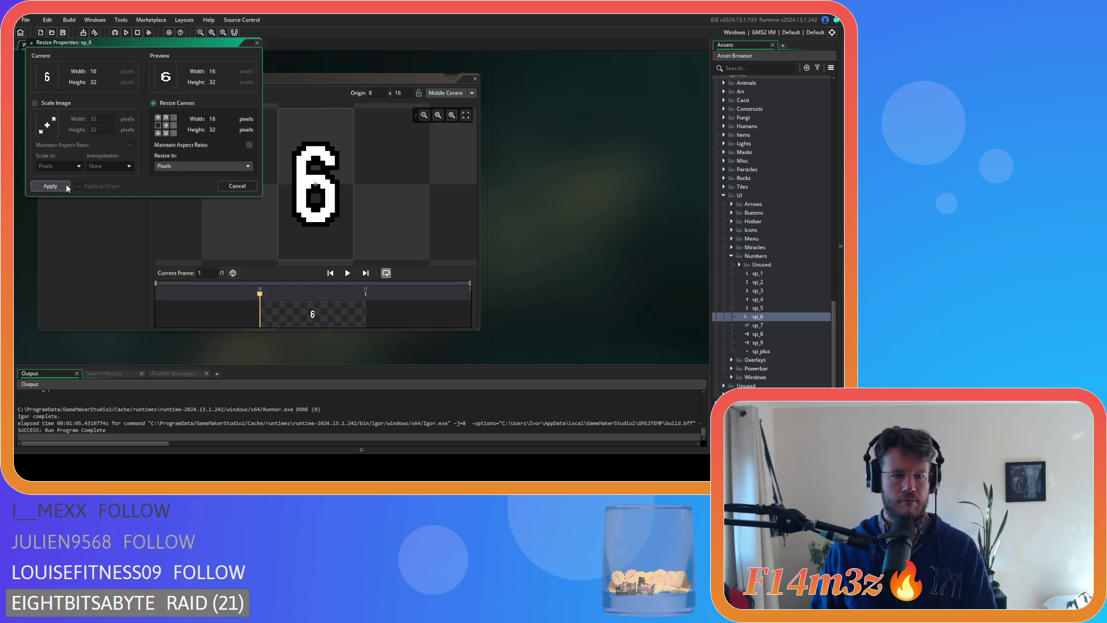
pyautogui.click(66, 184)
pyautogui.click(476, 77)
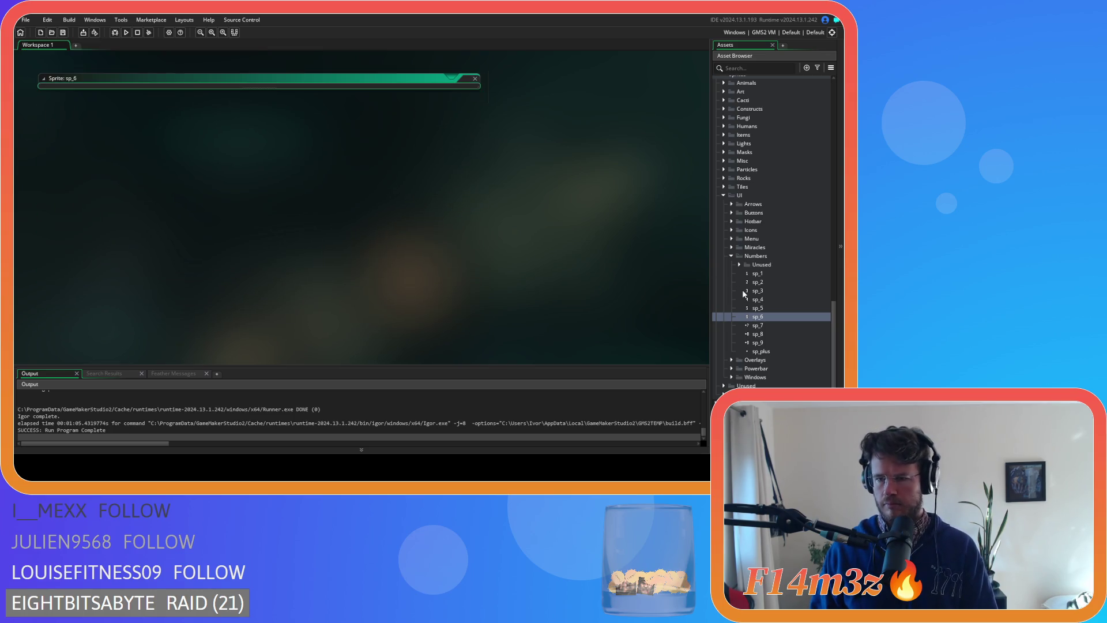
# - Open sp_7 and erase the plus sign beside the 7
pyautogui.doubleClick(761, 325)
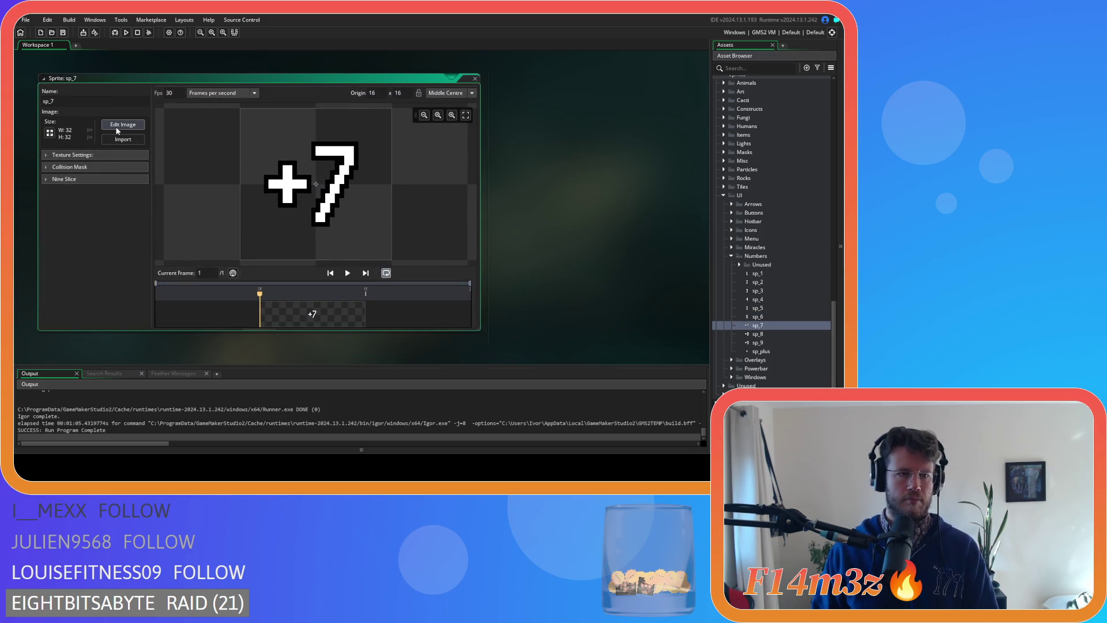
pyautogui.click(118, 125)
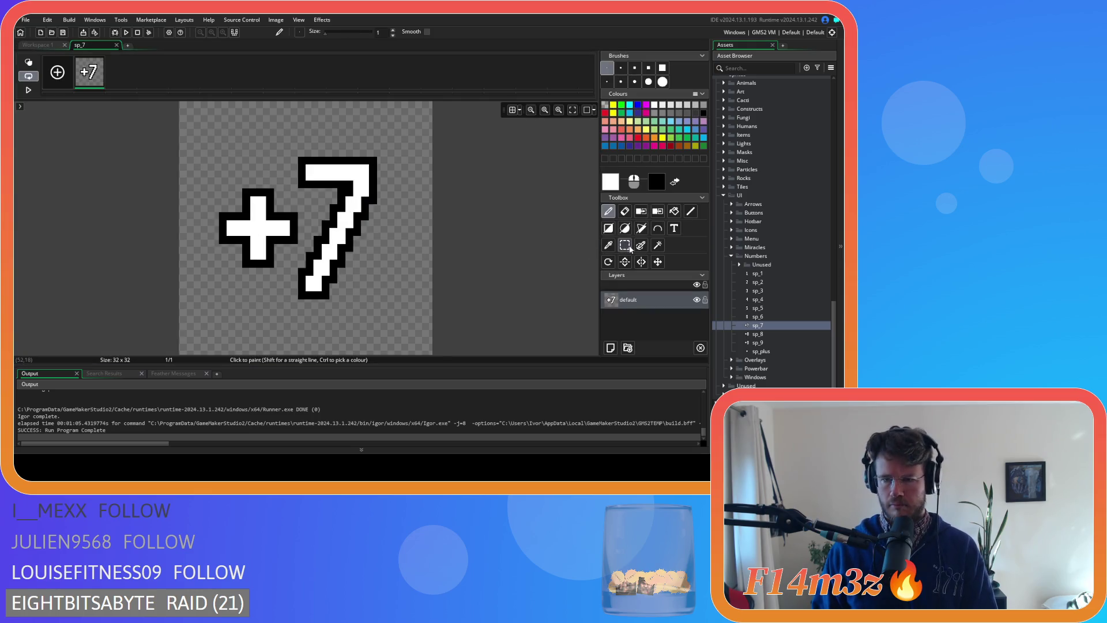
pyautogui.moveTo(223, 192)
pyautogui.mouseDown()
pyautogui.moveTo(297, 277)
pyautogui.moveTo(286, 264)
pyautogui.moveTo(293, 206)
pyautogui.mouseUp()
pyautogui.press('Delete')
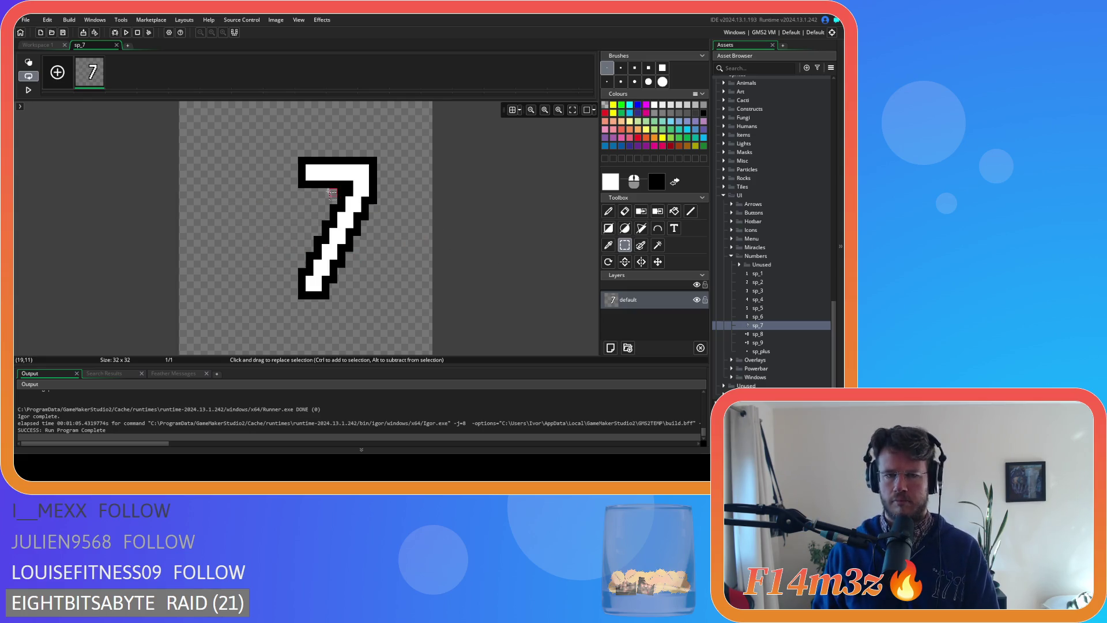
# - Move the 7 to the canvas's left edge with the pixel grid shown
pyautogui.moveTo(299, 157)
pyautogui.mouseDown()
pyautogui.moveTo(318, 254)
pyautogui.moveTo(374, 295)
pyautogui.mouseUp()
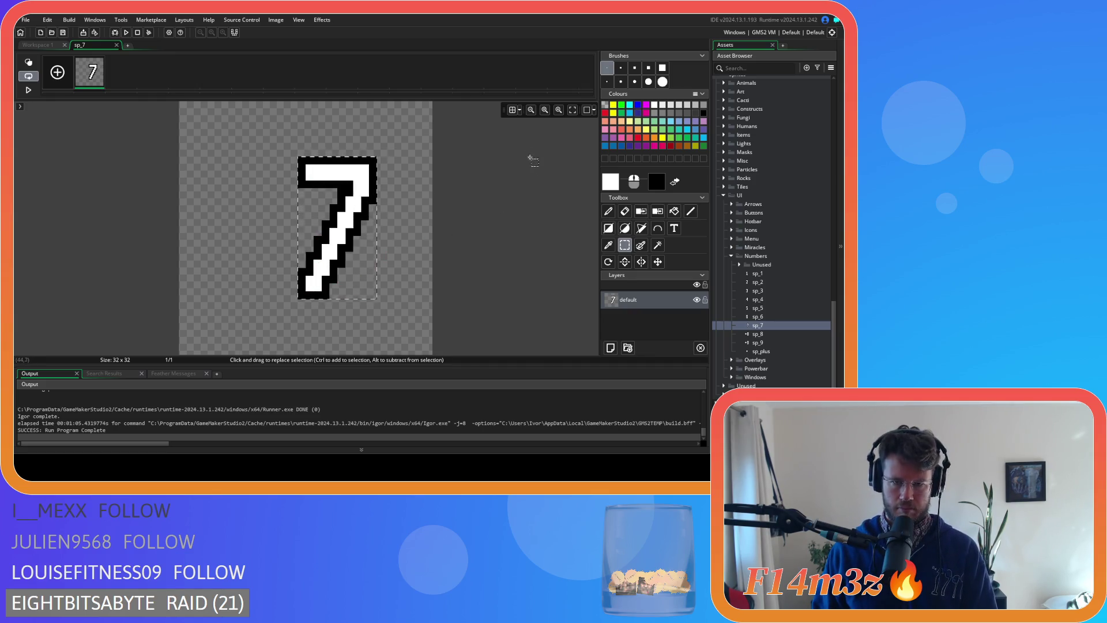
pyautogui.click(512, 110)
pyautogui.moveTo(347, 218); pyautogui.dragTo(252, 218)
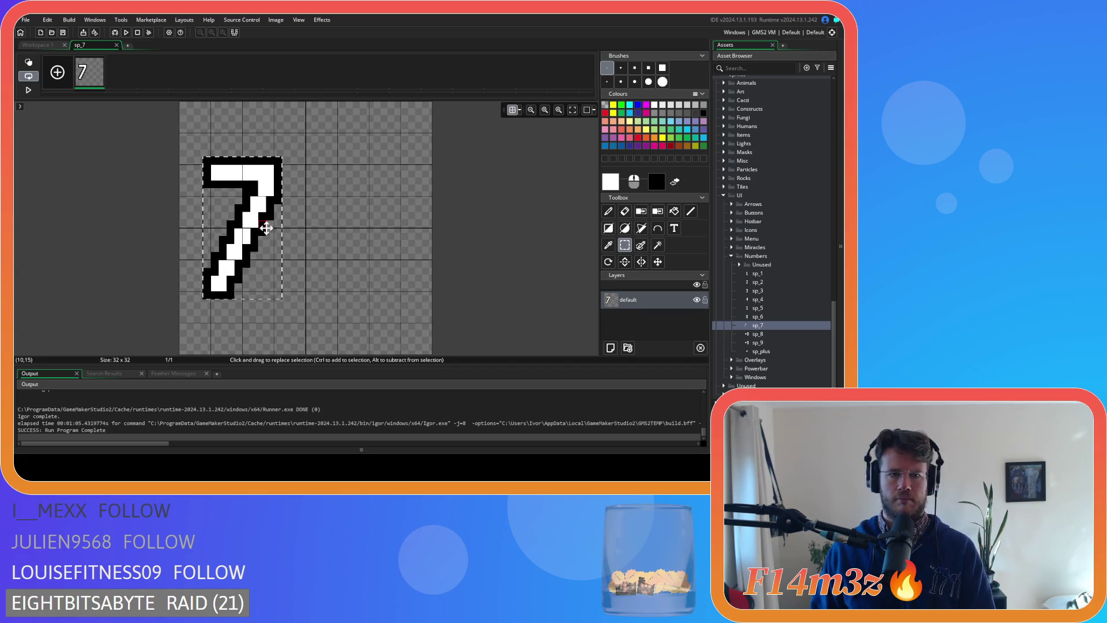
pyautogui.click(321, 241)
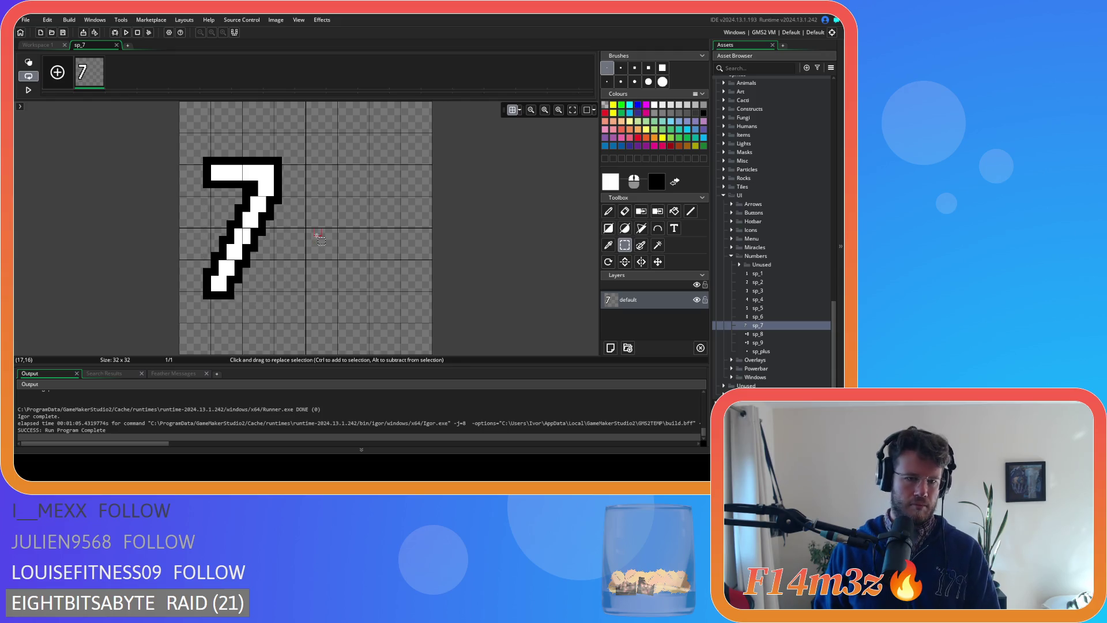
pyautogui.click(117, 45)
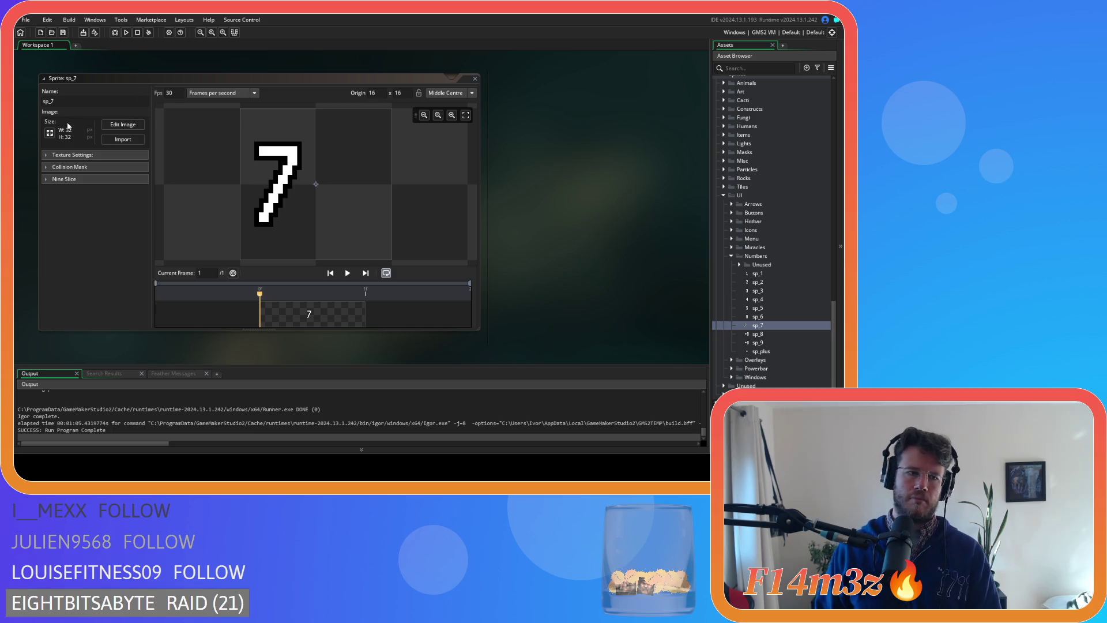
# - Resize the sp_7 canvas to 16×32 and close the sprite
pyautogui.click(51, 134)
pyautogui.click(155, 104)
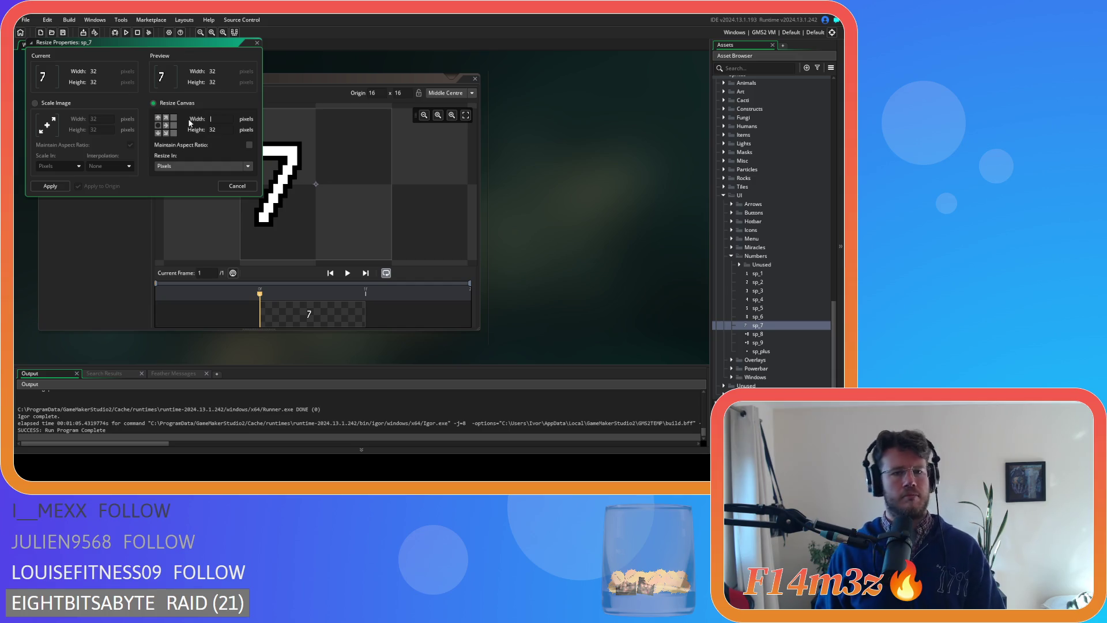
pyautogui.click(64, 185)
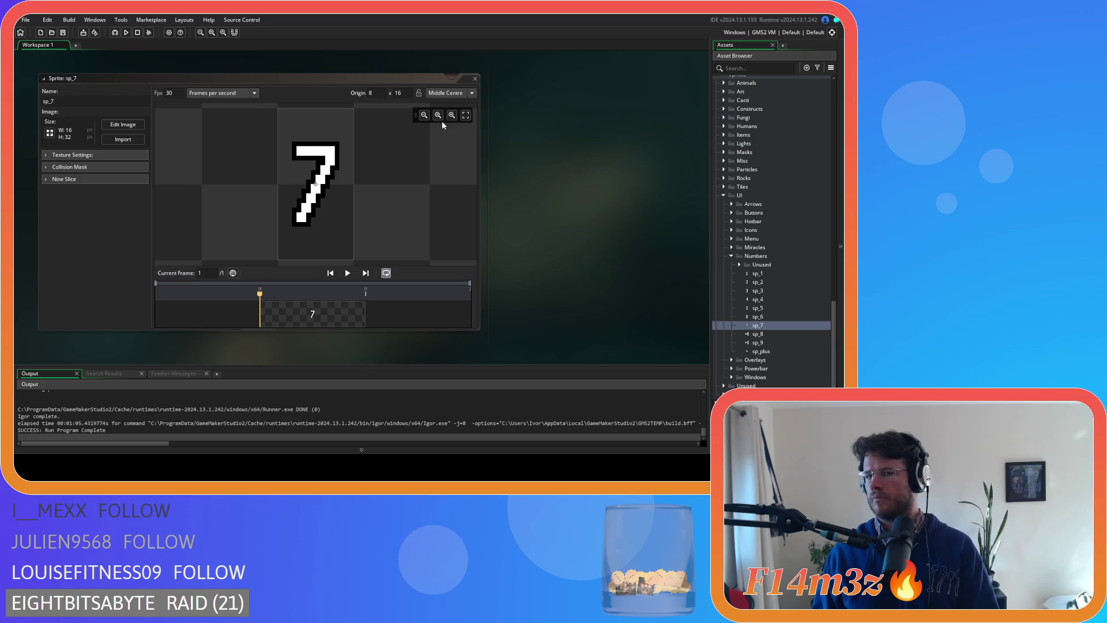
pyautogui.click(474, 79)
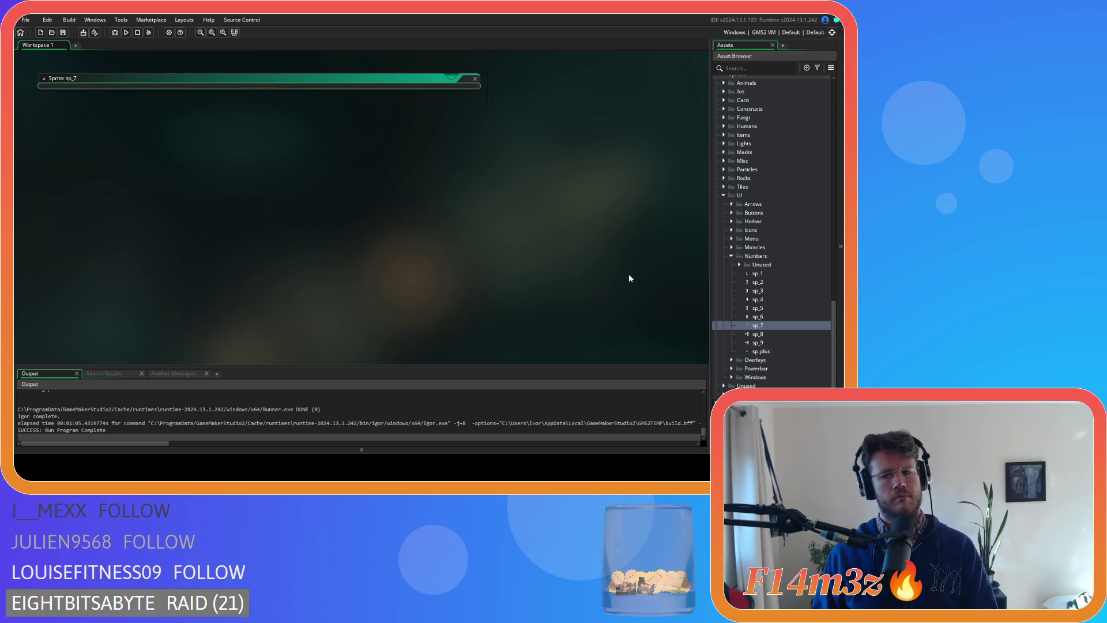
pyautogui.click(779, 335)
# - Open sp_8 and delete the plus sign left of the 8
pyautogui.doubleClick(781, 333)
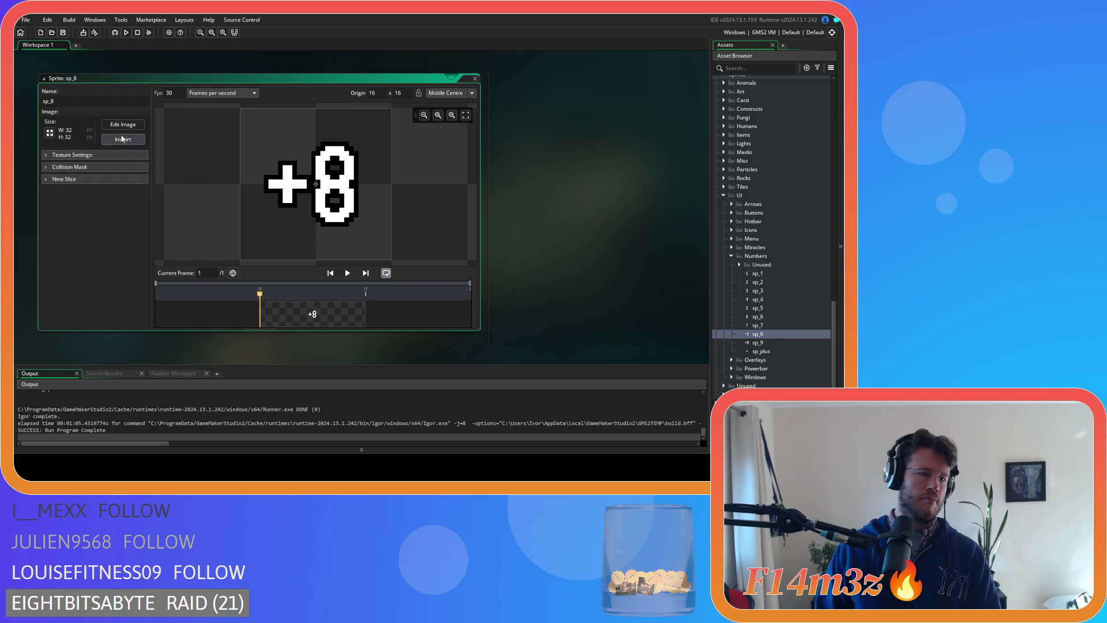
pyautogui.click(118, 127)
pyautogui.click(624, 245)
pyautogui.moveTo(219, 193); pyautogui.dragTo(296, 263)
pyautogui.press('Delete')
# - Move the 8 to the left of the canvas with the pixel grid shown
pyautogui.moveTo(298, 157)
pyautogui.mouseDown()
pyautogui.moveTo(353, 232)
pyautogui.moveTo(377, 298)
pyautogui.mouseUp()
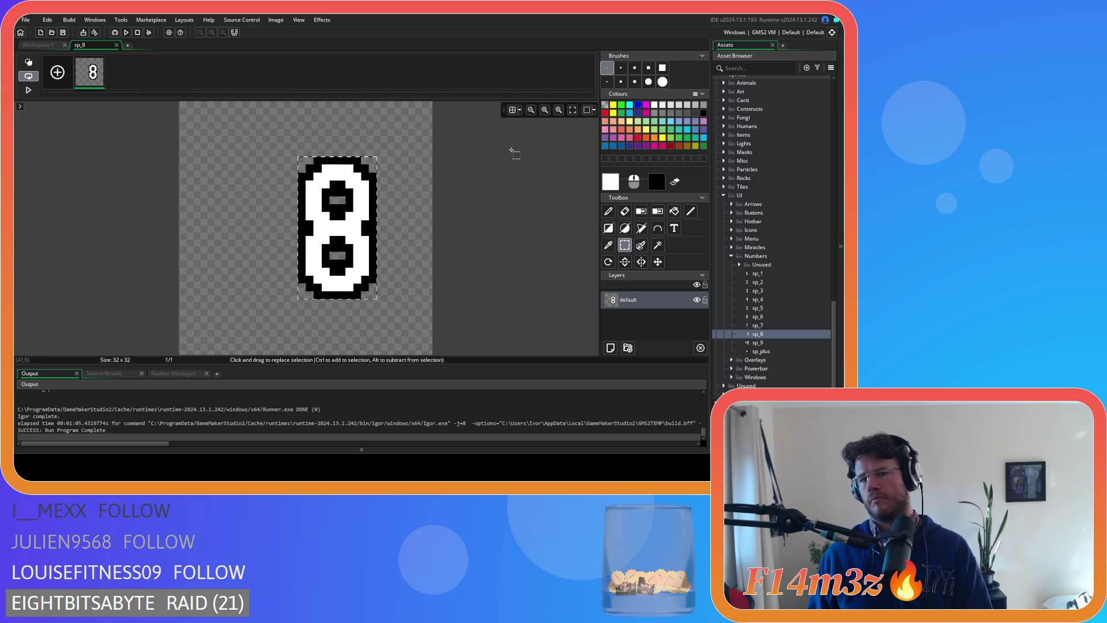
pyautogui.click(512, 110)
pyautogui.moveTo(376, 208); pyautogui.dragTo(253, 204)
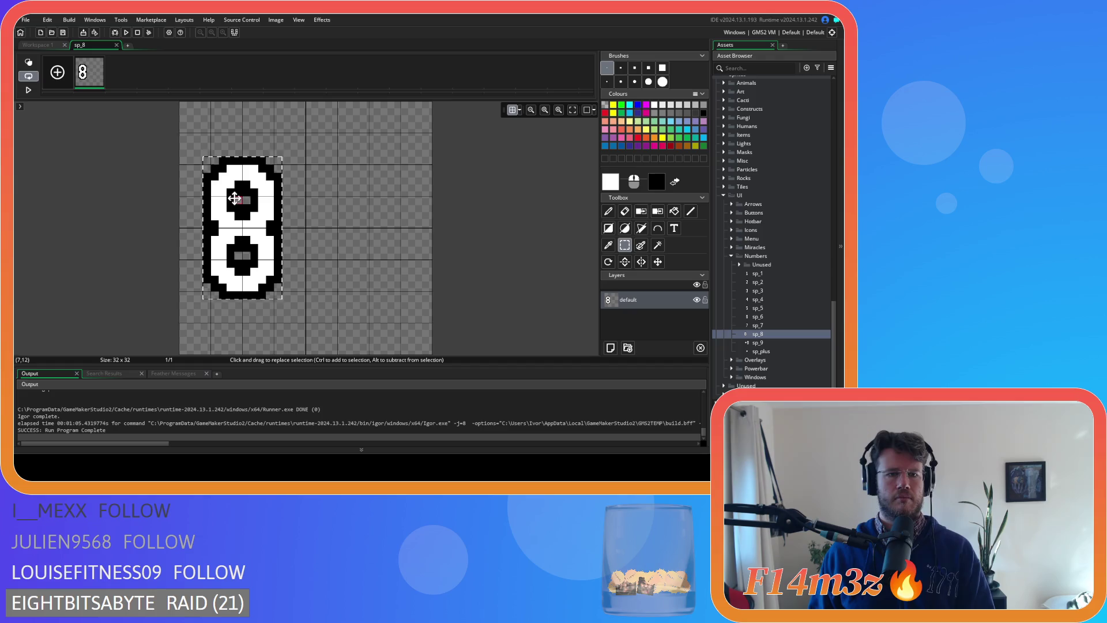
pyautogui.click(117, 45)
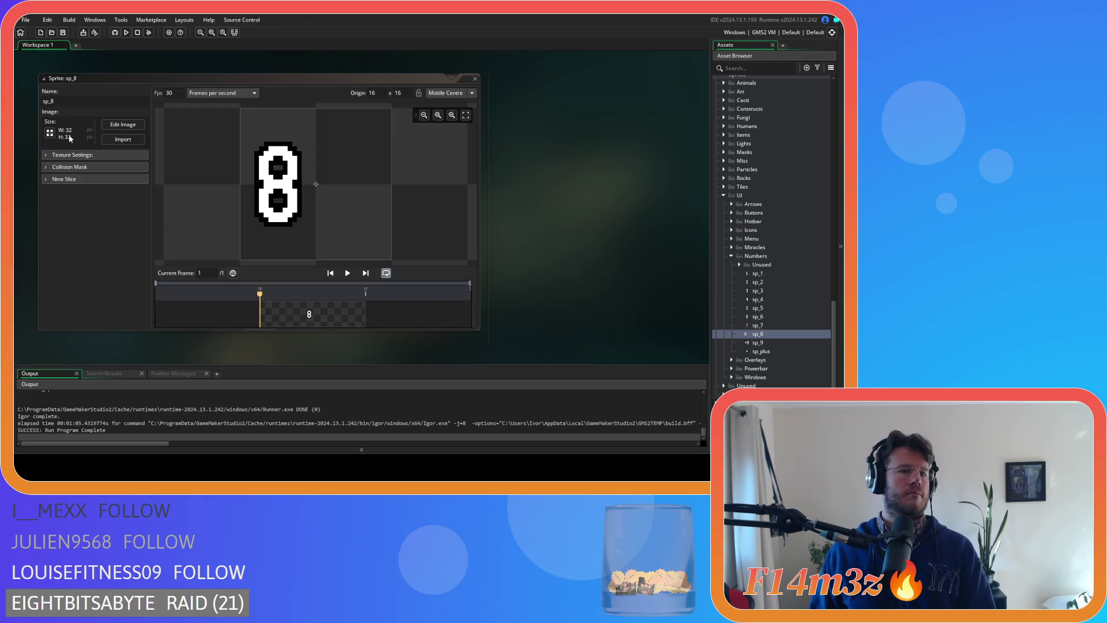
# - Resize the sp_8 canvas to 16×32, anchored middle-left
pyautogui.click(50, 133)
pyautogui.click(154, 102)
pyautogui.click(158, 125)
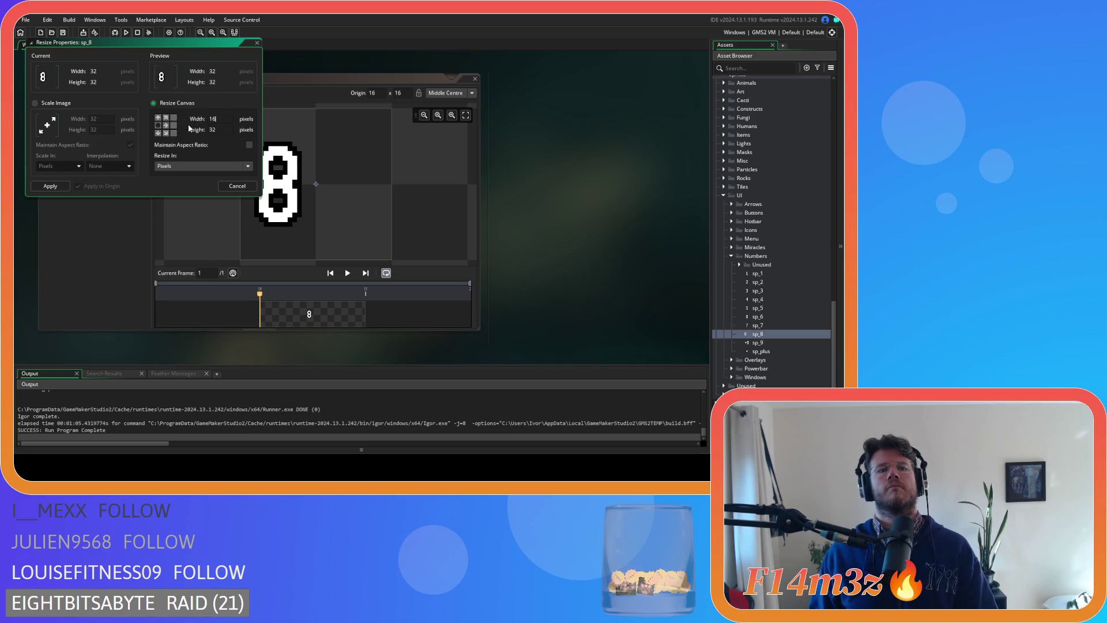
pyautogui.click(50, 185)
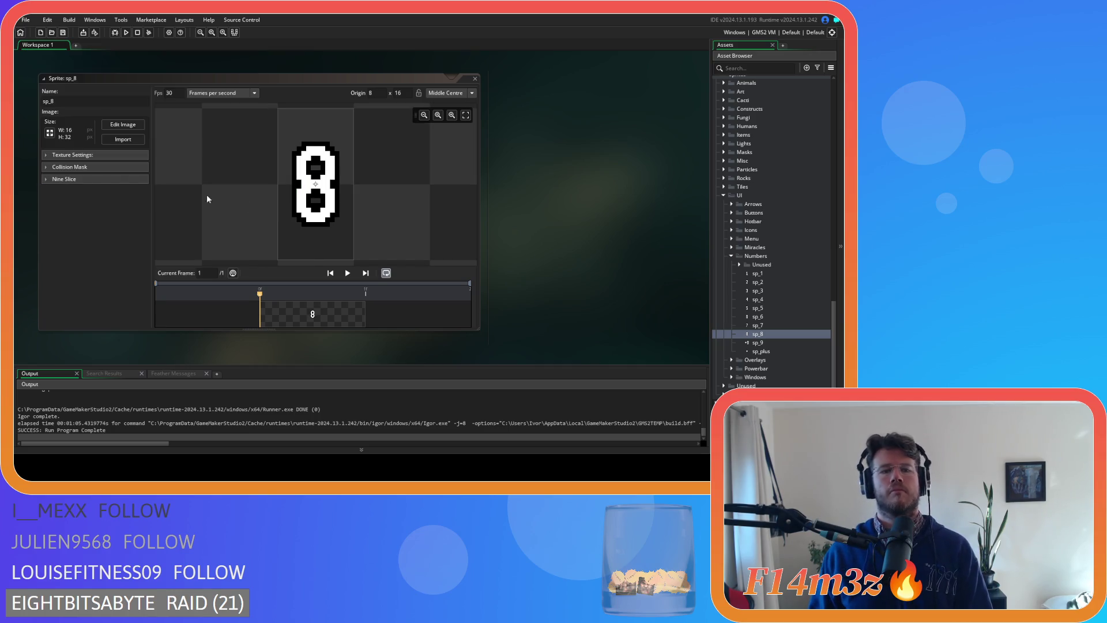
pyautogui.click(474, 78)
# - Erase the plus sign from the sp_9 image and shift the 9 to the left
pyautogui.doubleClick(742, 343)
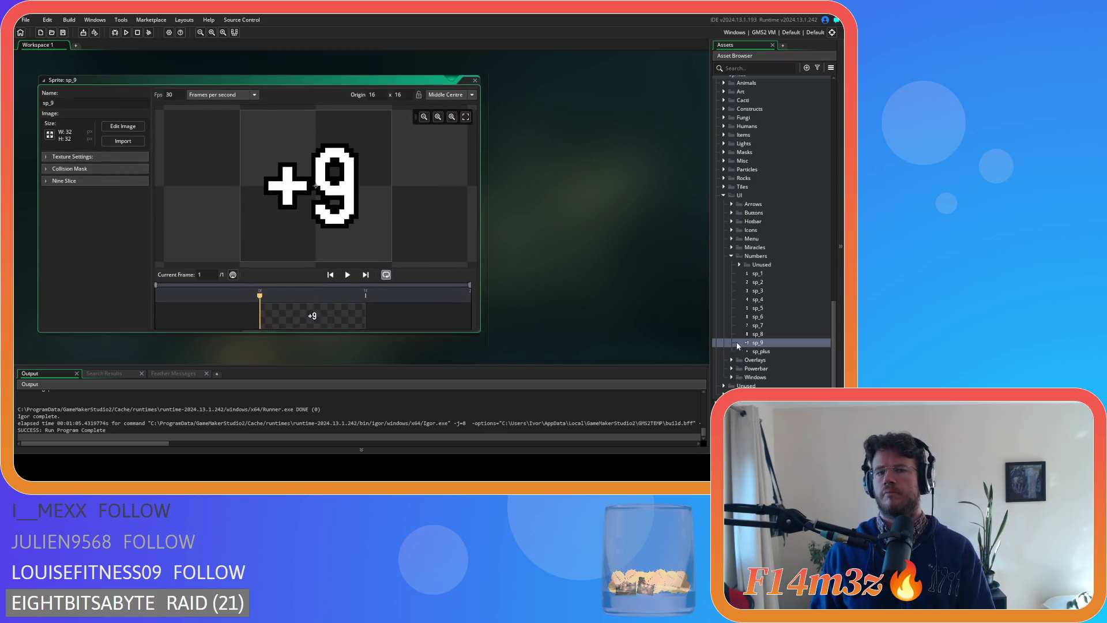
pyautogui.click(123, 125)
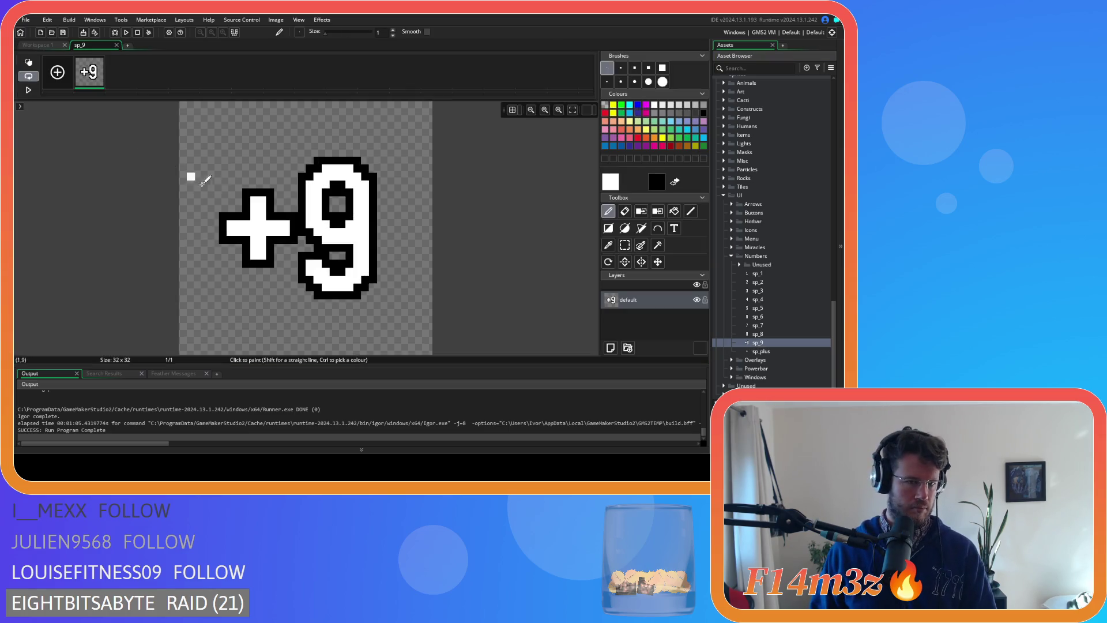
pyautogui.click(625, 245)
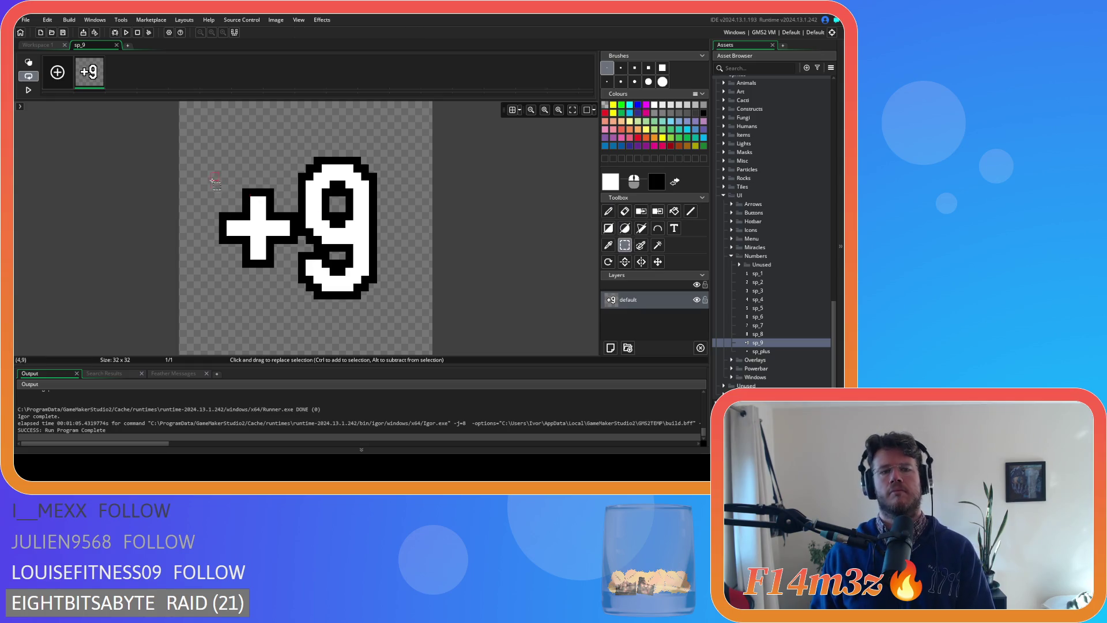
pyautogui.moveTo(217, 187)
pyautogui.mouseDown()
pyautogui.moveTo(275, 268)
pyautogui.moveTo(299, 272)
pyautogui.mouseUp()
pyautogui.press('Delete')
pyautogui.moveTo(299, 157)
pyautogui.mouseDown()
pyautogui.moveTo(314, 167)
pyautogui.moveTo(349, 271)
pyautogui.moveTo(378, 299)
pyautogui.mouseUp()
pyautogui.moveTo(363, 255); pyautogui.dragTo(292, 256)
pyautogui.press('g')
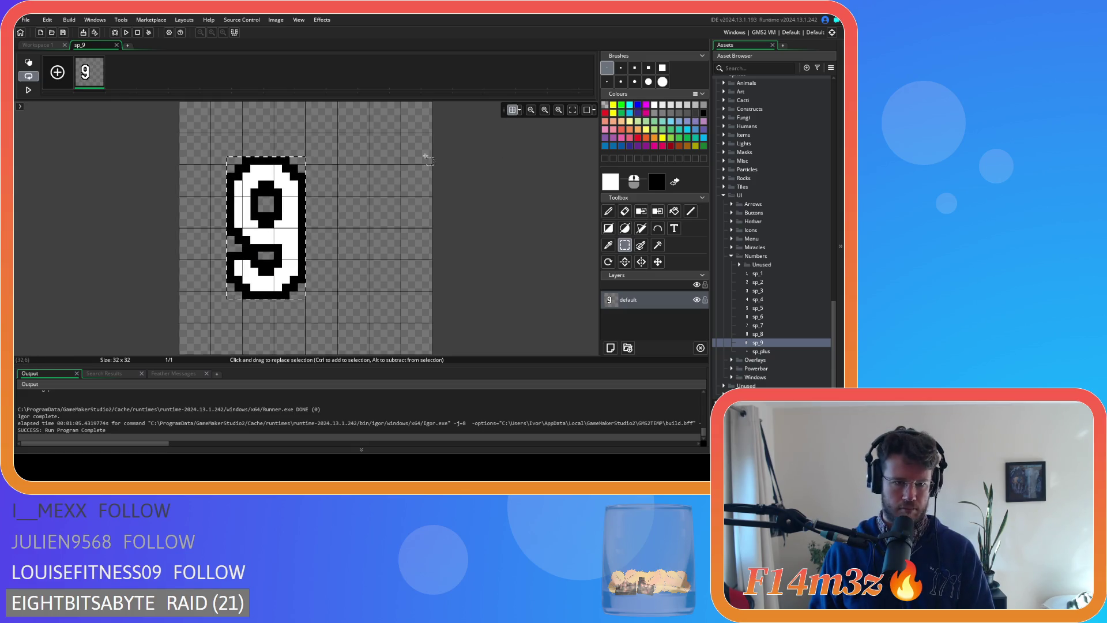
pyautogui.moveTo(293, 199); pyautogui.dragTo(270, 198)
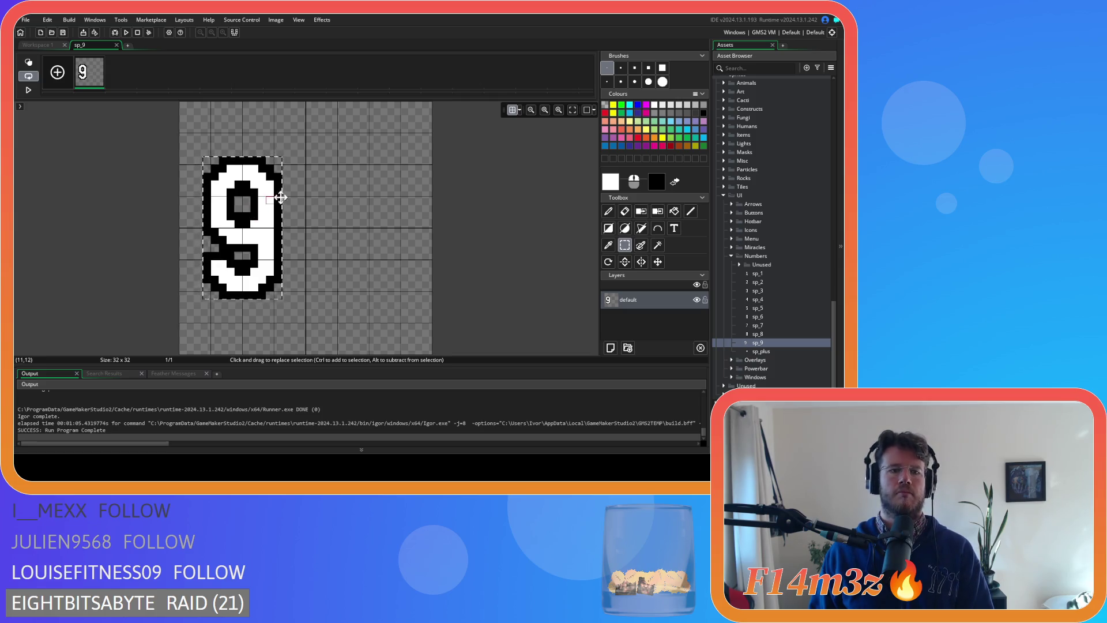
pyautogui.click(116, 45)
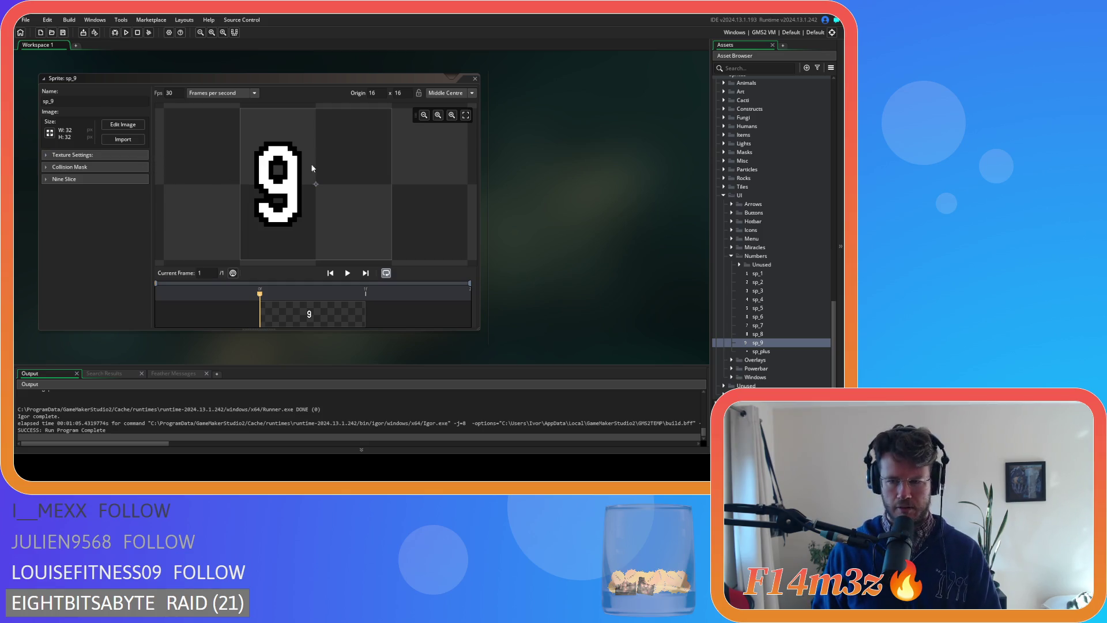
# - Resize the sp_9 canvas to 16×32 and close the sprite
pyautogui.click(50, 132)
pyautogui.click(154, 103)
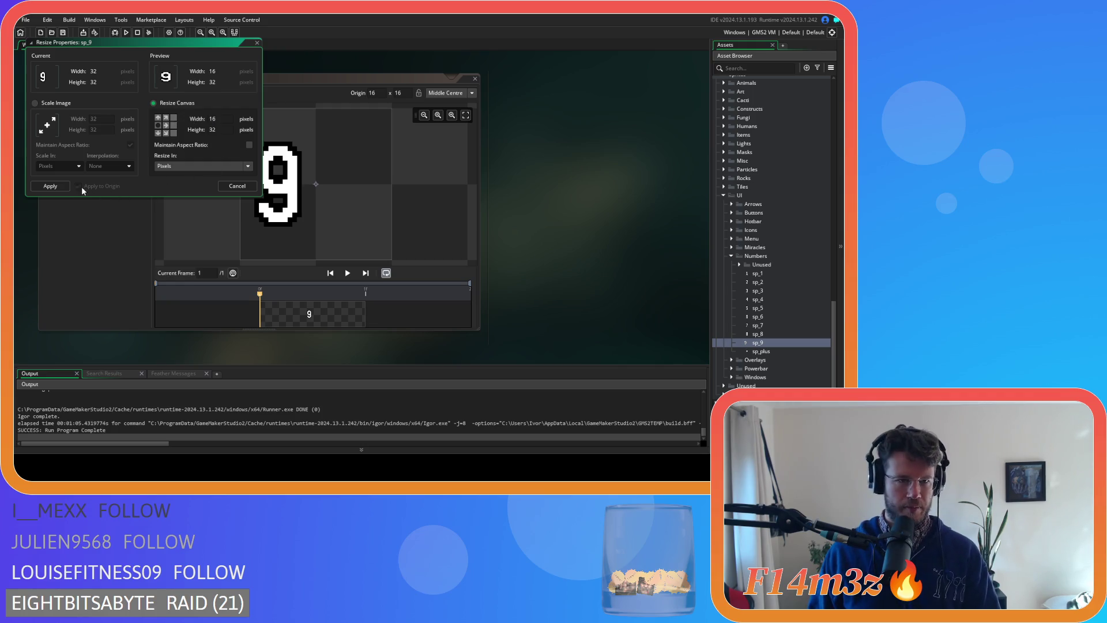
pyautogui.click(43, 185)
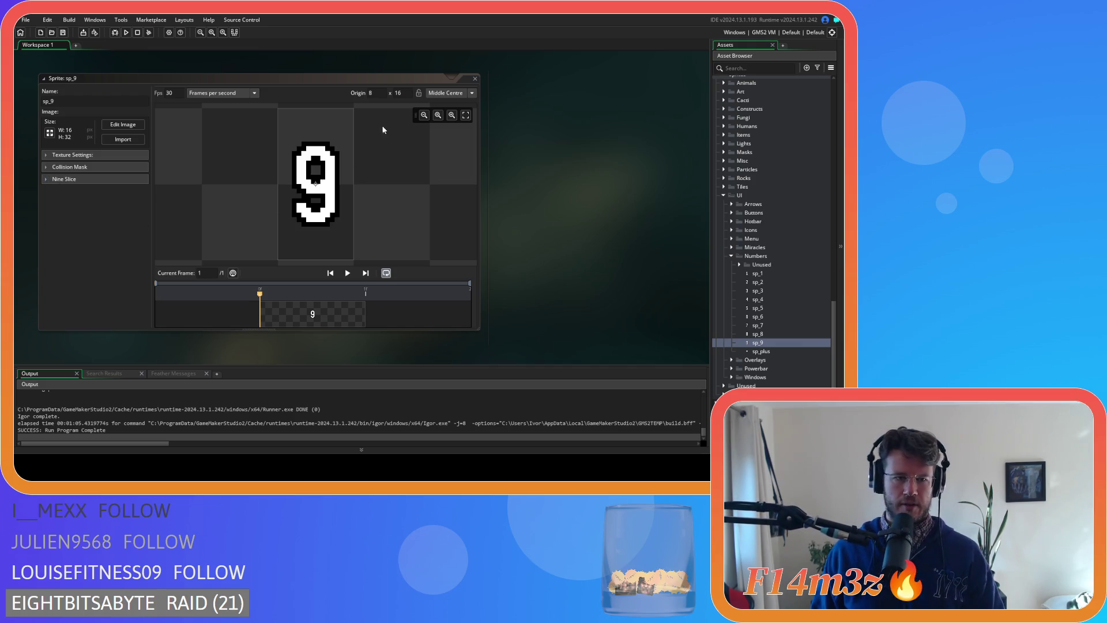
pyautogui.click(473, 80)
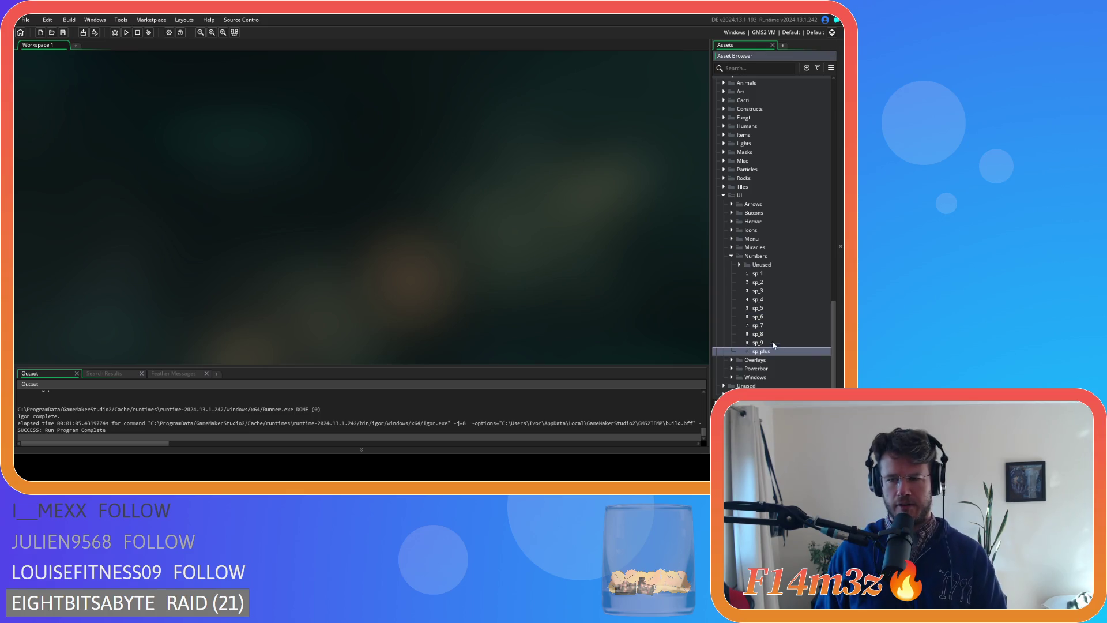
# - Duplicate sp_8 and rename the copy sp_0
pyautogui.press('Up')
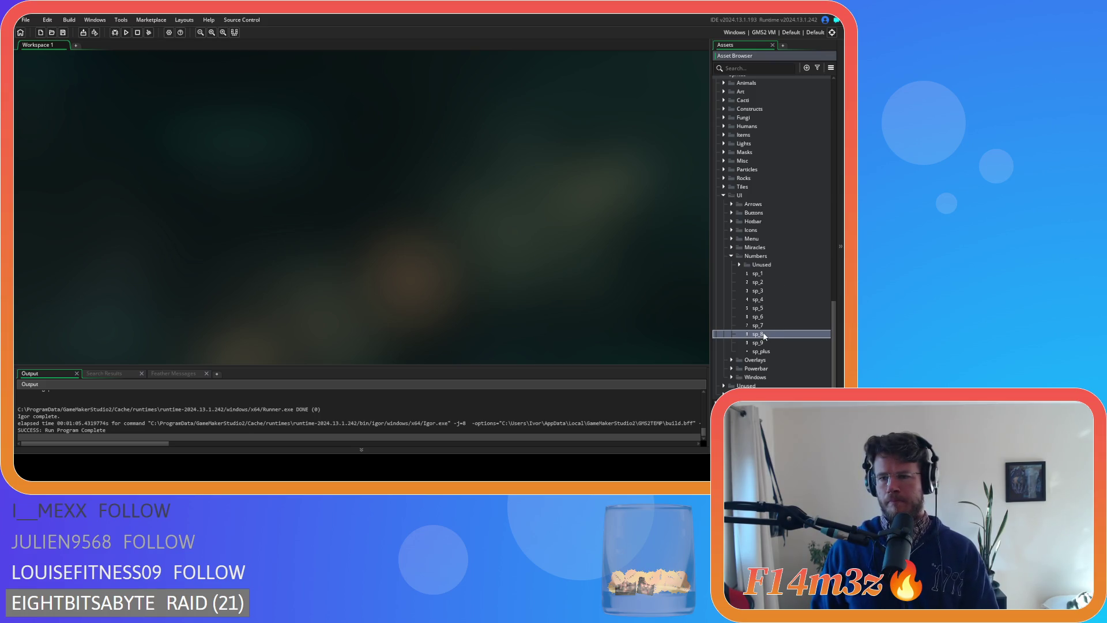
pyautogui.hotkey('ctrl', 'd')
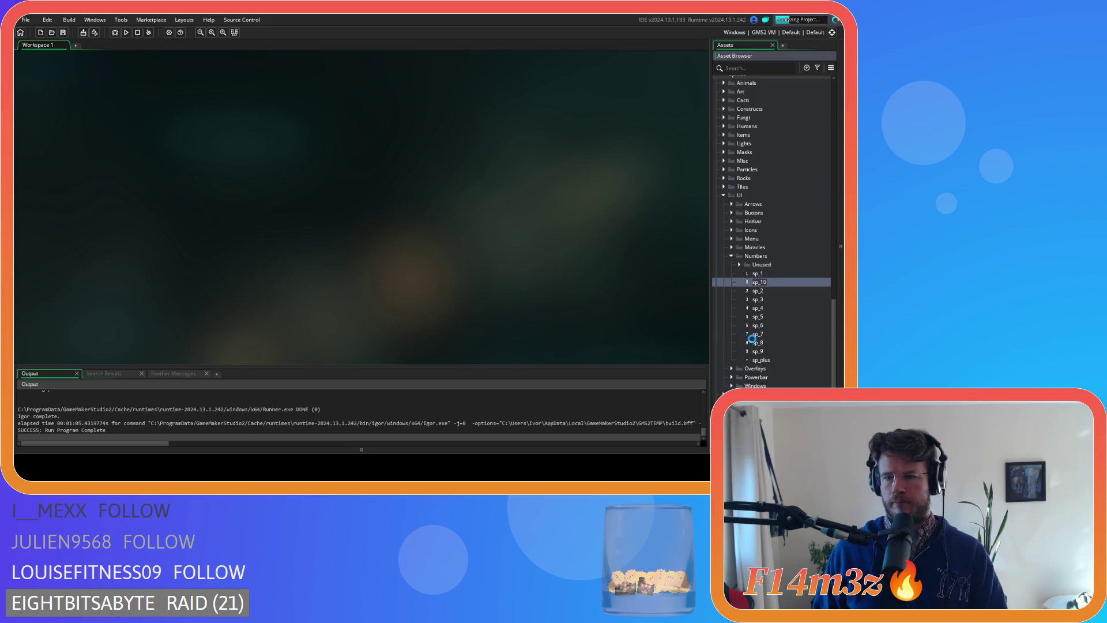
pyautogui.press('Left')
pyautogui.press('BackSpace')
pyautogui.press('Return')
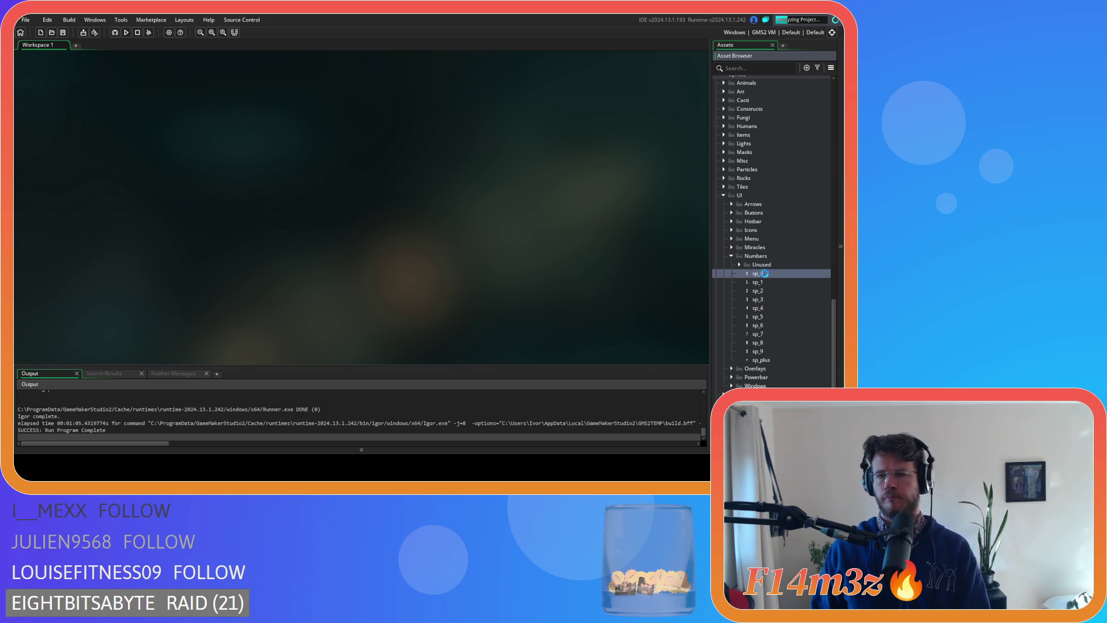
# - Paint the black waist of the 8 white in the sp_0 image
pyautogui.doubleClick(756, 274)
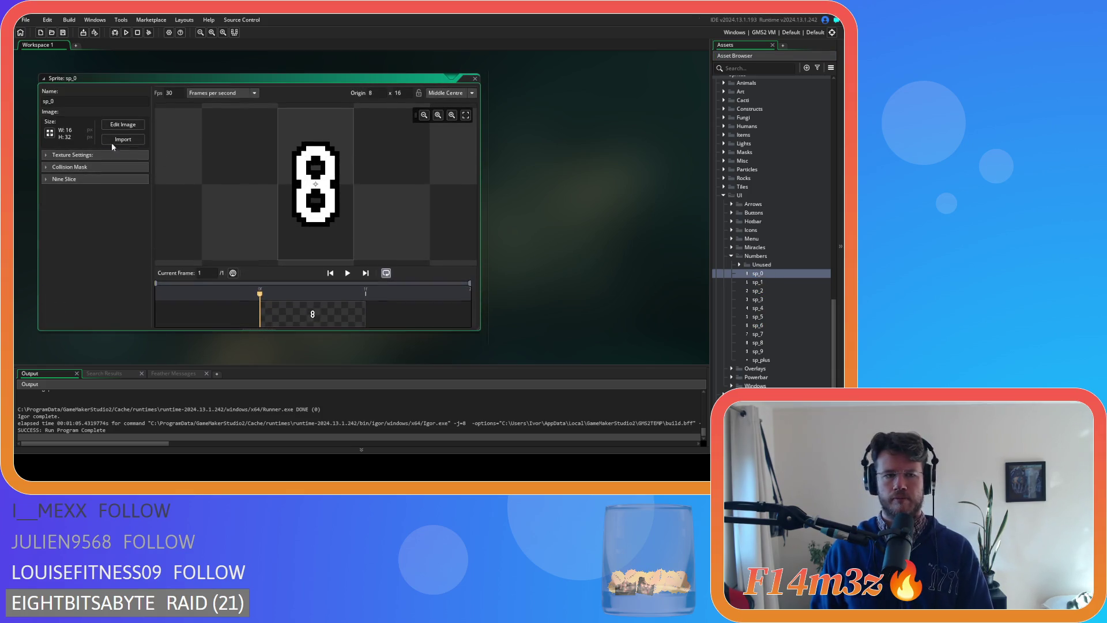
pyautogui.click(122, 125)
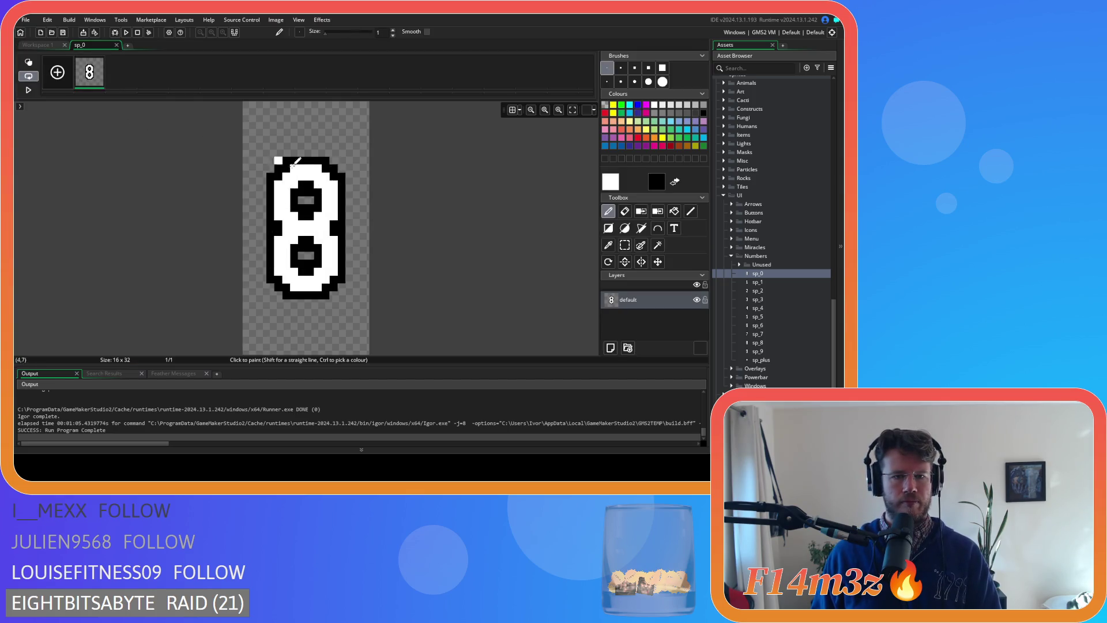
pyautogui.click(608, 245)
pyautogui.click(310, 226)
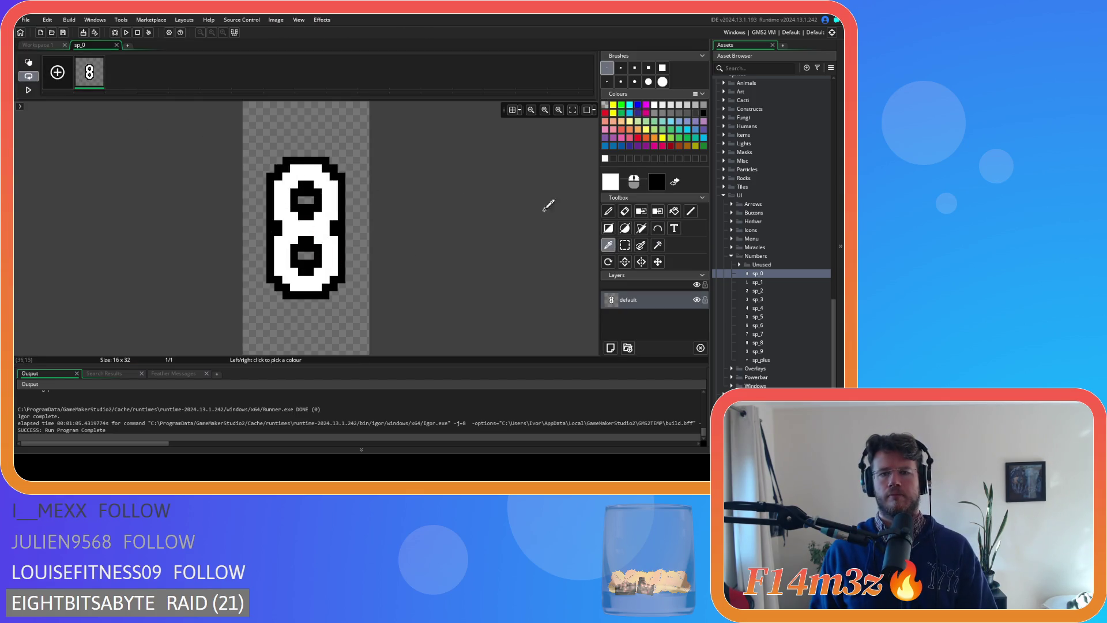
pyautogui.click(607, 211)
pyautogui.moveTo(333, 215)
pyautogui.mouseDown()
pyautogui.moveTo(335, 236)
pyautogui.moveTo(280, 228)
pyautogui.moveTo(294, 215)
pyautogui.moveTo(294, 246)
pyautogui.moveTo(321, 243)
pyautogui.moveTo(320, 205)
pyautogui.moveTo(306, 205)
pyautogui.moveTo(309, 234)
pyautogui.mouseUp()
# - Erase stray pixels and draw a black line inside the 0, then close sp_0
pyautogui.click(625, 211)
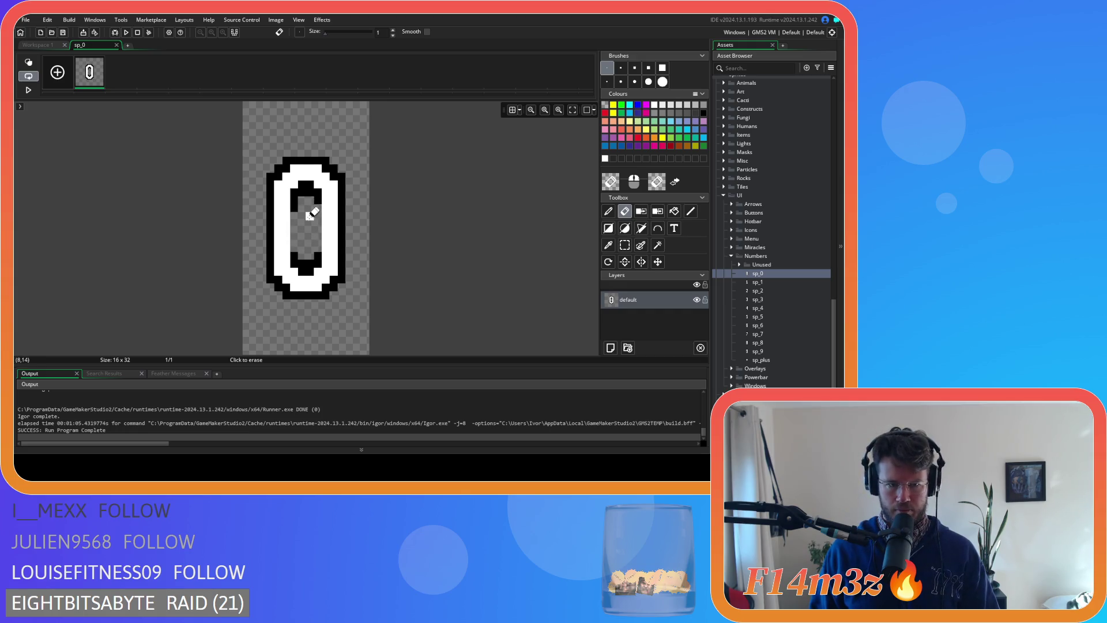
pyautogui.click(608, 245)
pyautogui.click(317, 195)
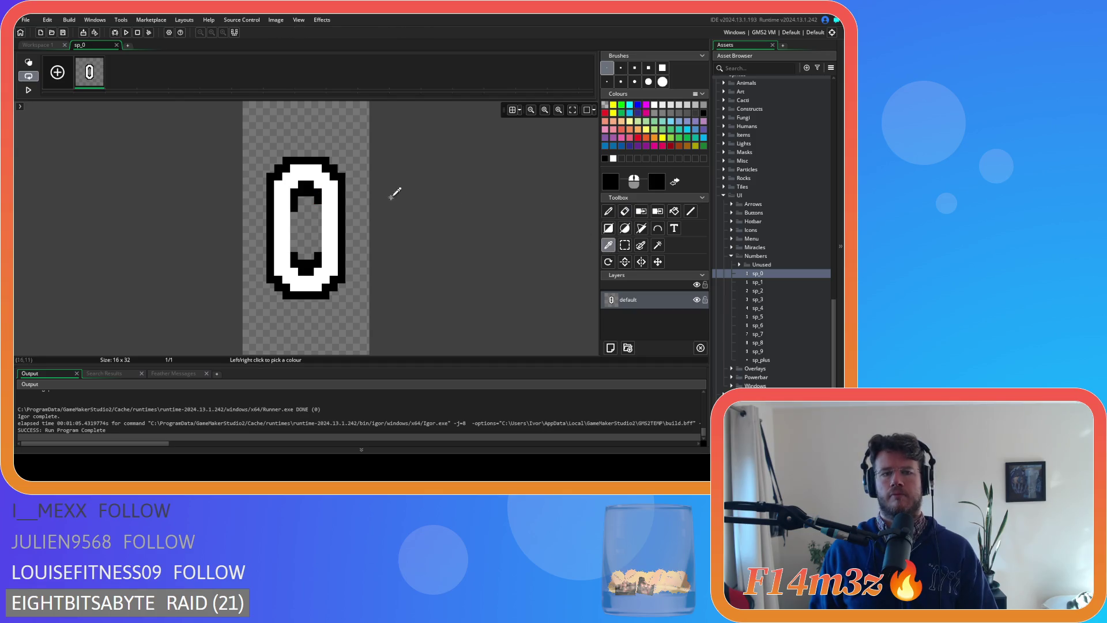
pyautogui.click(623, 212)
pyautogui.click(608, 212)
pyautogui.moveTo(317, 190)
pyautogui.mouseDown()
pyautogui.moveTo(317, 239)
pyautogui.moveTo(301, 247)
pyautogui.moveTo(294, 201)
pyautogui.mouseUp()
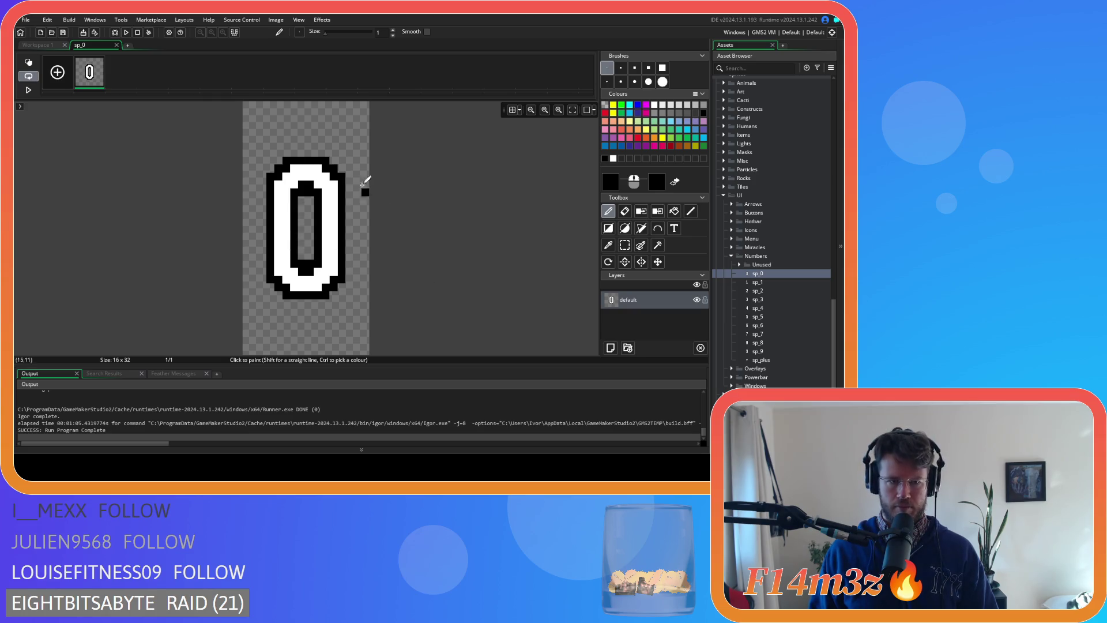
pyautogui.click(116, 45)
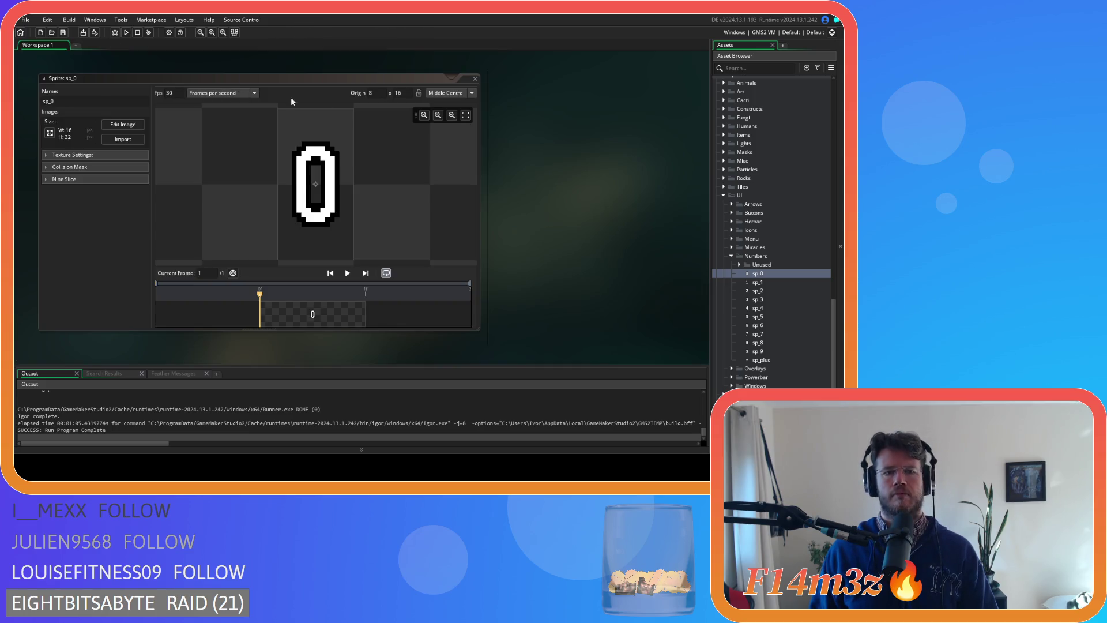
pyautogui.click(475, 78)
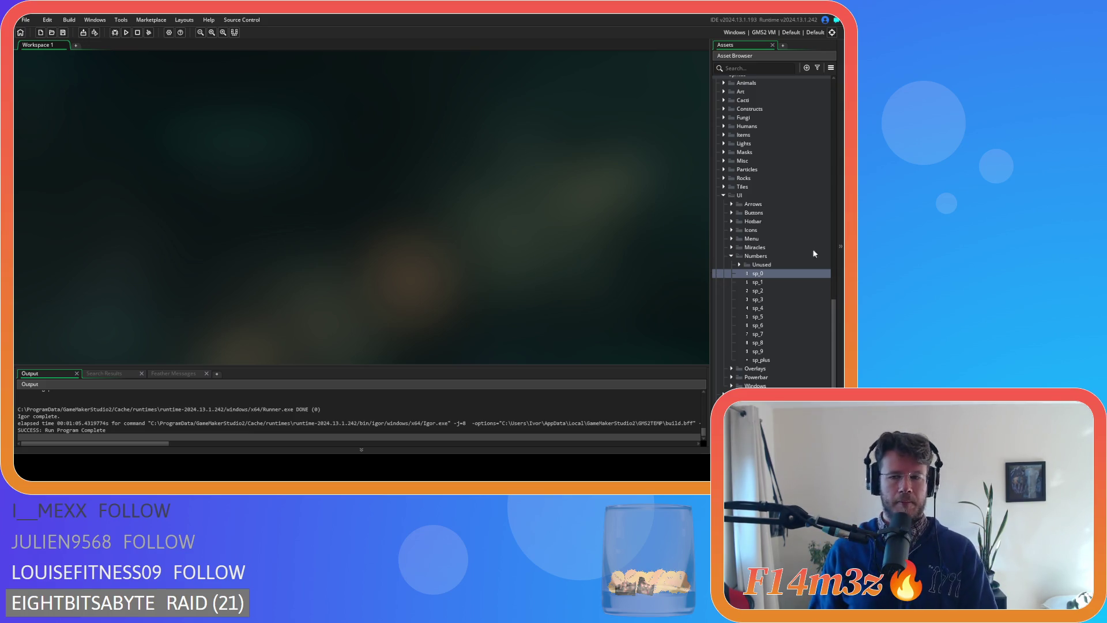
# - Collapse the Numbers and UI folders and open ob_particles from the Game objects folder
pyautogui.click(731, 256)
pyautogui.click(725, 278)
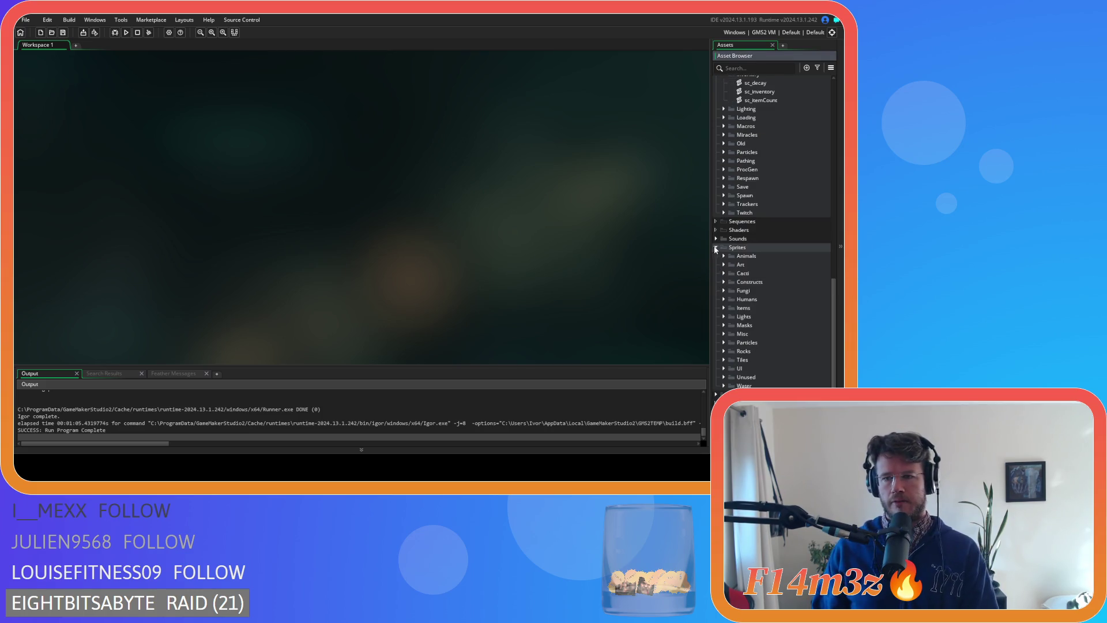
pyautogui.scroll(9, 728, 251)
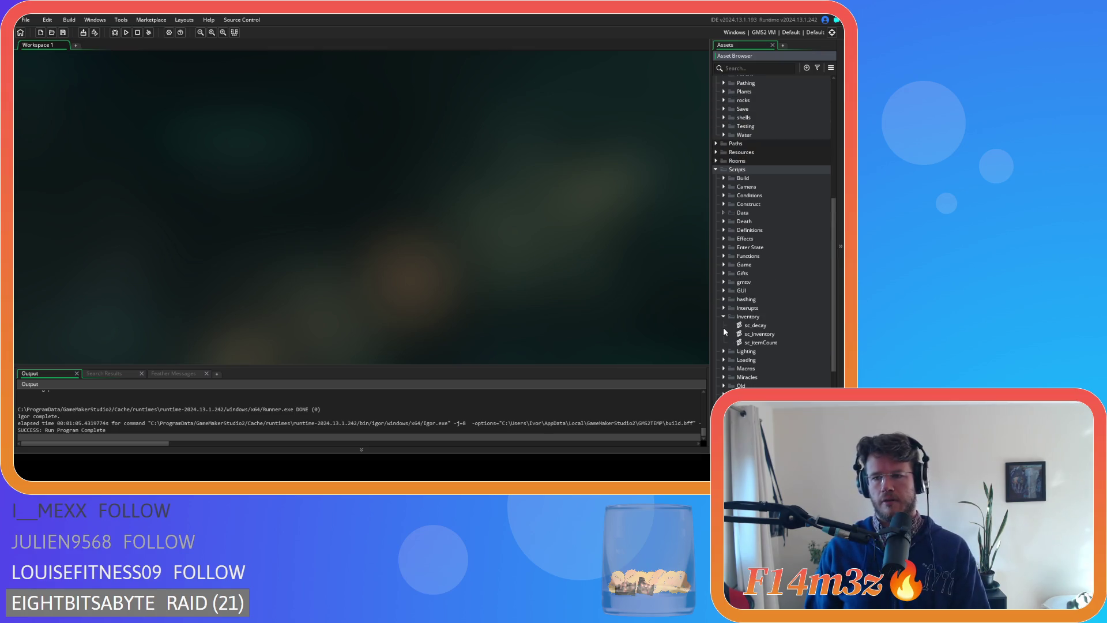
pyautogui.scroll(7, 720, 321)
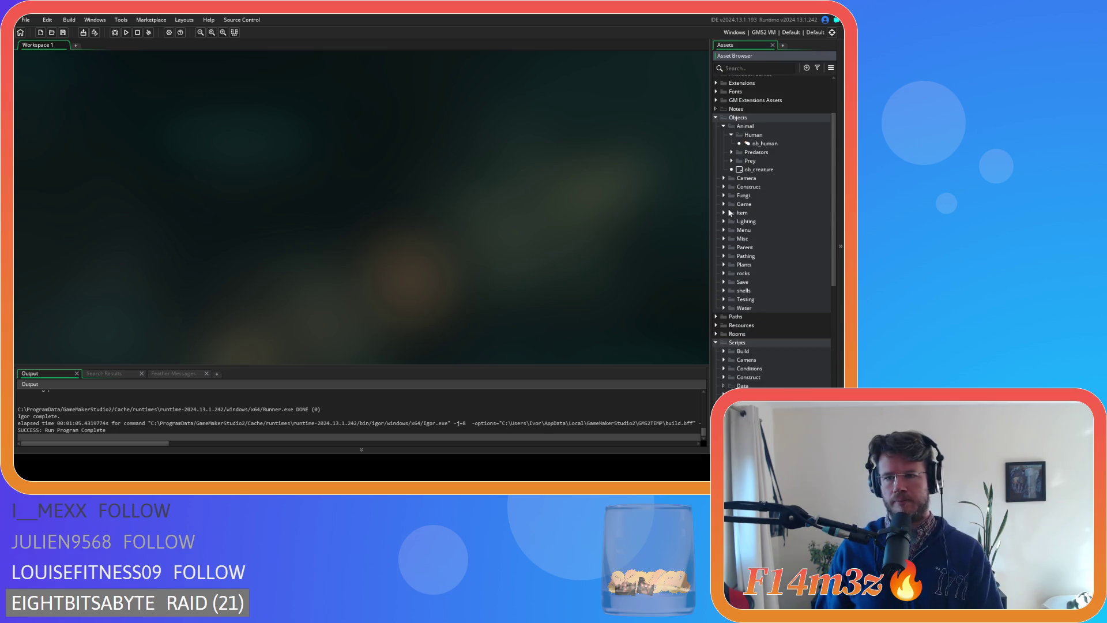
pyautogui.click(723, 204)
pyautogui.doubleClick(773, 248)
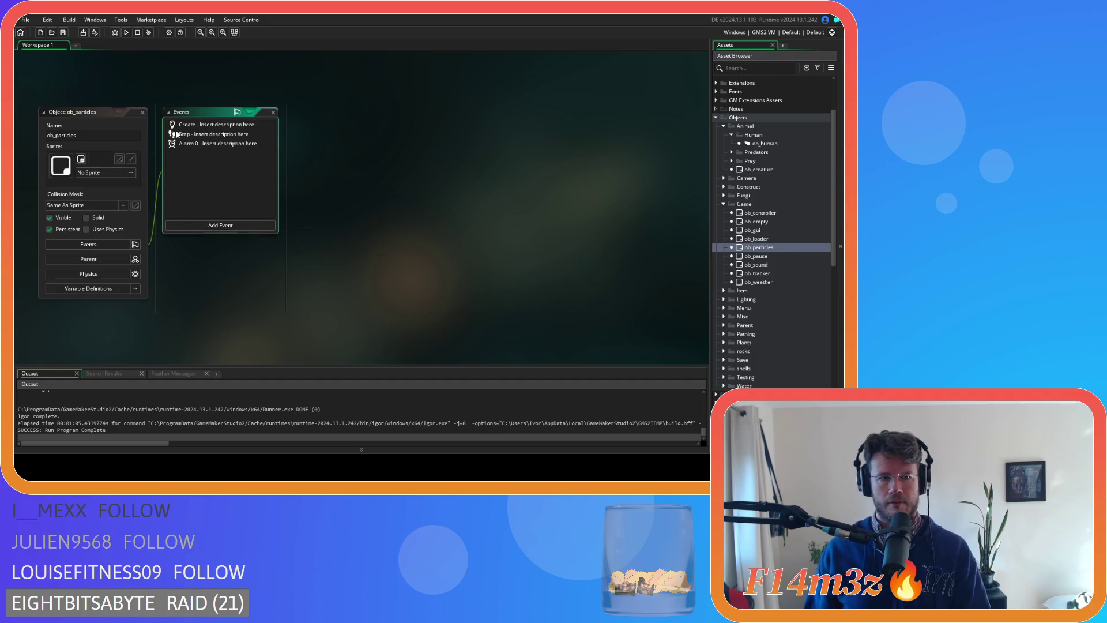
# - Delete the pPlusTen through pPlusThirtyTwo declarations from the Create event code
pyautogui.doubleClick(190, 125)
pyautogui.scroll(-20, 618, 231)
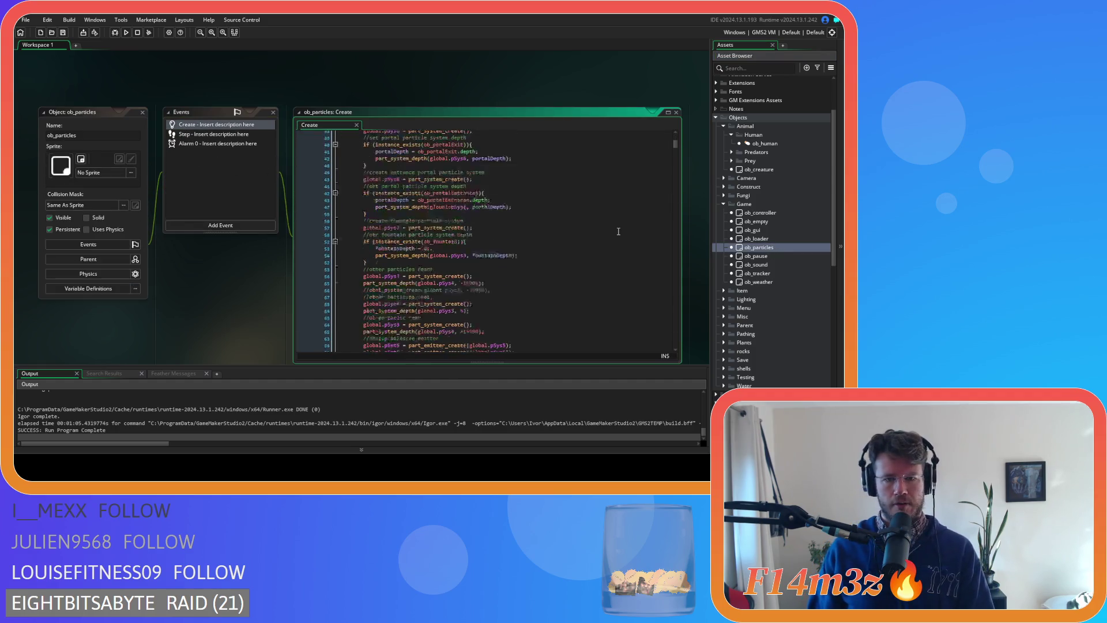
pyautogui.scroll(-20, 555, 245)
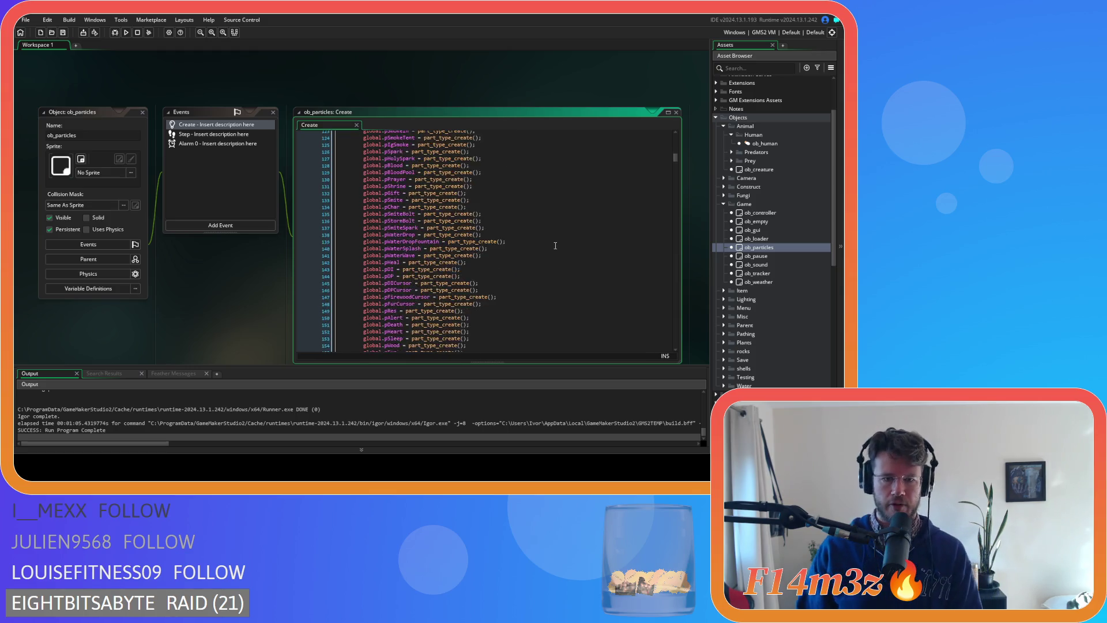
pyautogui.scroll(3, 555, 245)
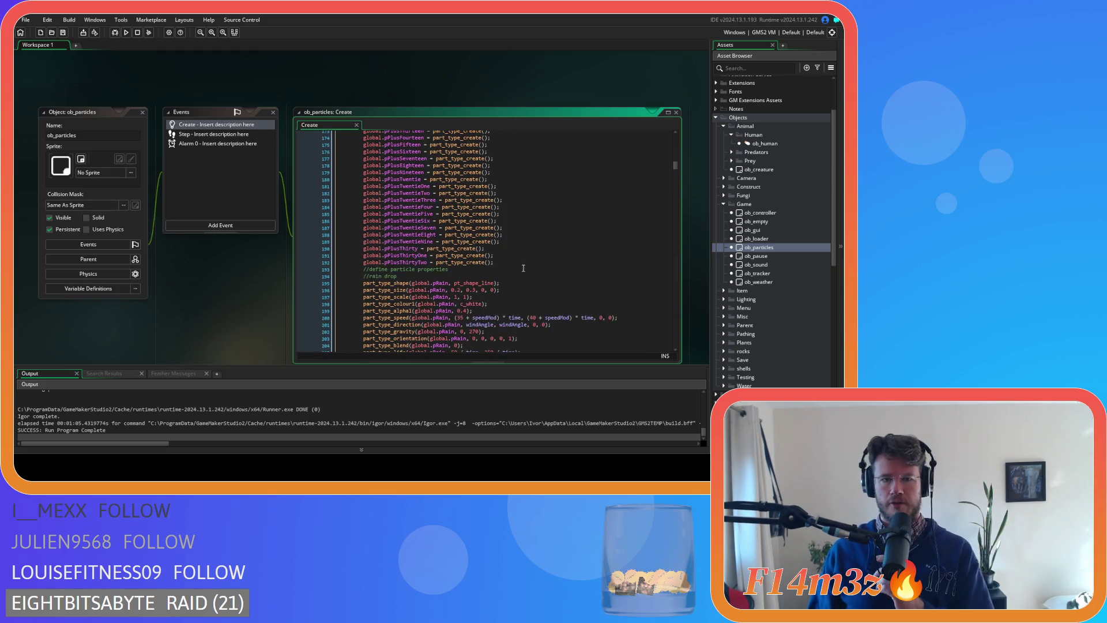
pyautogui.click(504, 264)
pyautogui.scroll(3, 485, 264)
pyautogui.keyDown('shift'); pyautogui.click(463, 278); pyautogui.keyUp('shift')
pyautogui.scroll(2, 404, 253)
pyautogui.keyDown('shift'); pyautogui.click(353, 236); pyautogui.keyUp('shift')
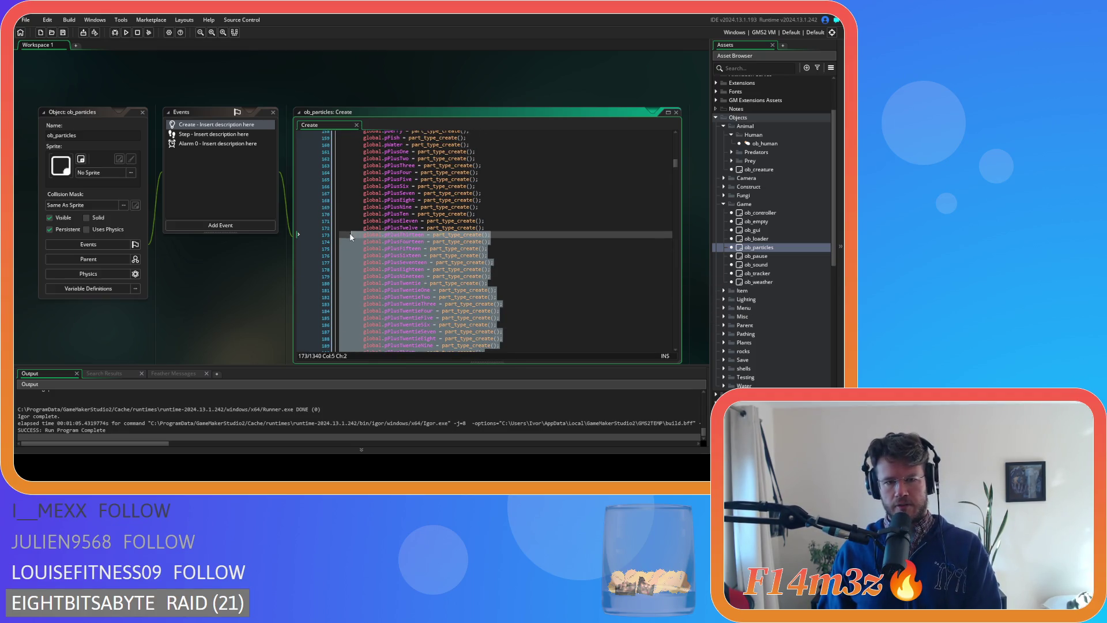
pyautogui.moveTo(347, 232); pyautogui.dragTo(353, 213)
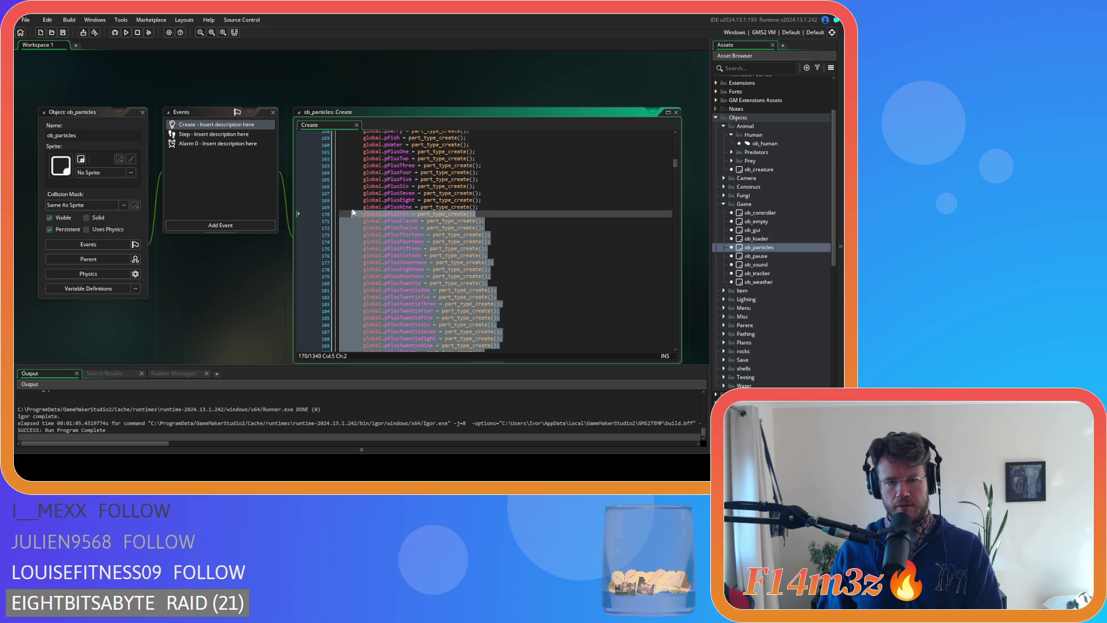
pyautogui.press('BackSpace')
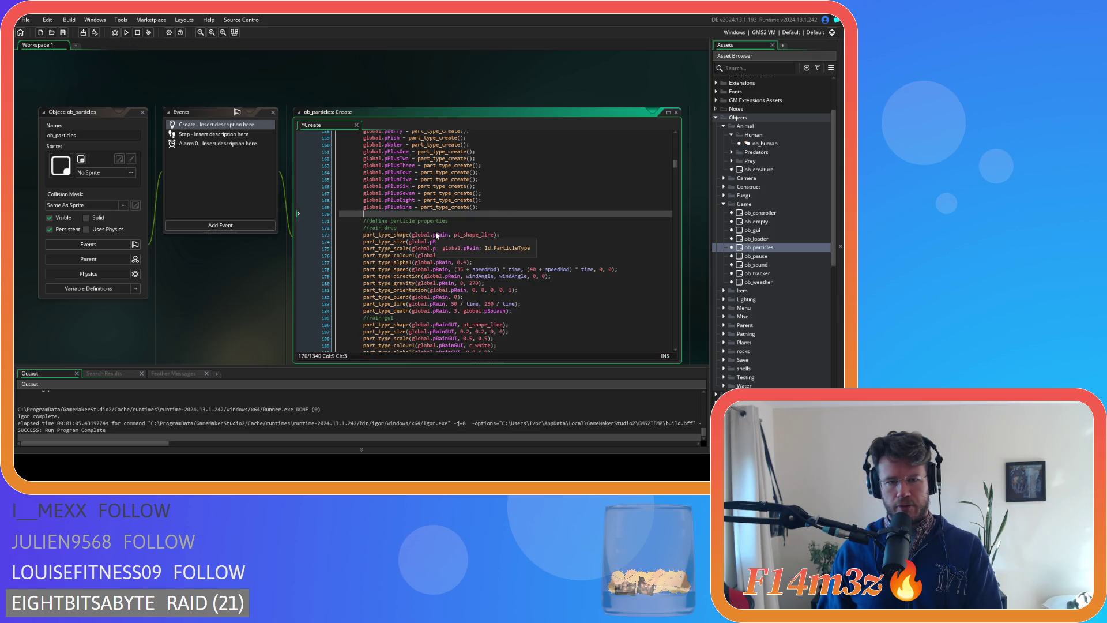
pyautogui.press('BackSpace')
pyautogui.press('BackSpace')
pyautogui.press('BackSpace')
pyautogui.scroll(3, 475, 232)
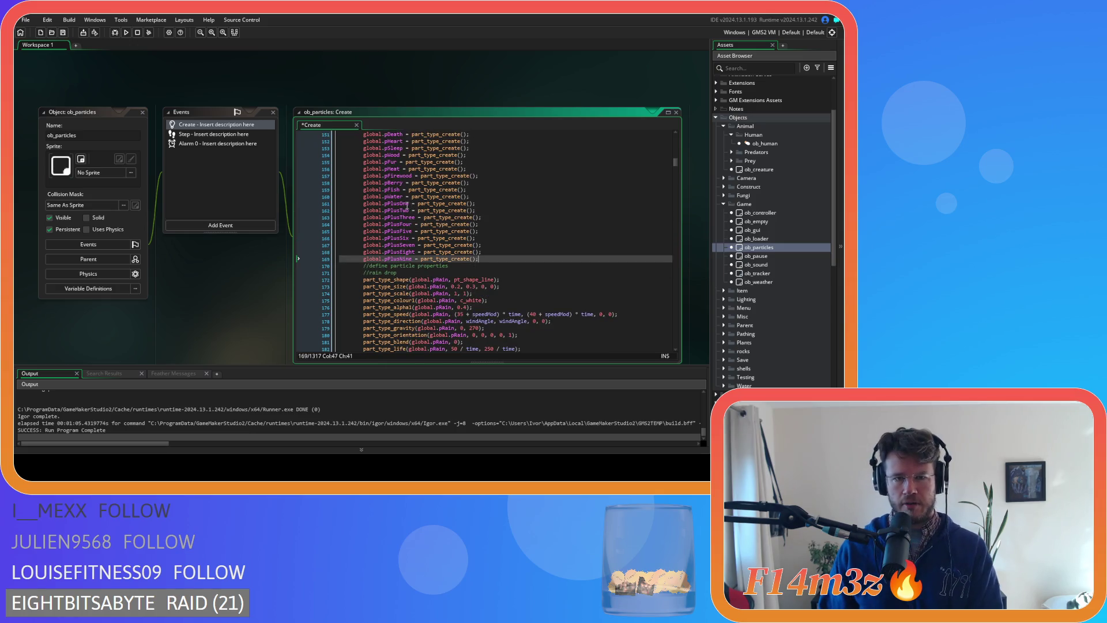
# - Rename the pPlusOne–pPlusNine declarations to p1–p9
pyautogui.click(386, 205)
pyautogui.press('BackSpace')
pyautogui.write('1')
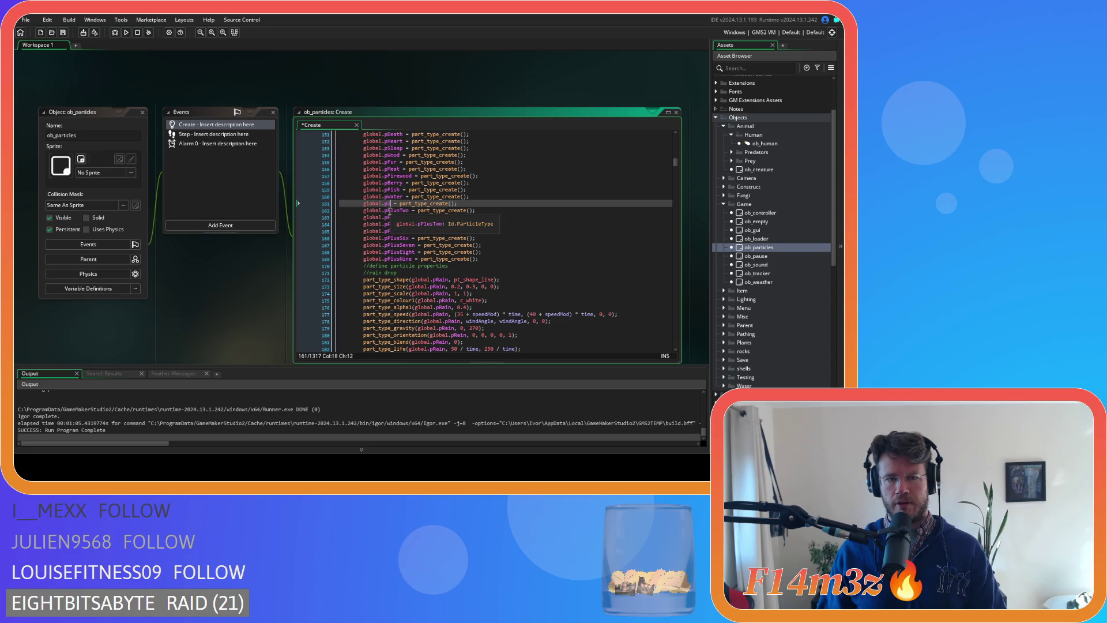
pyautogui.doubleClick(405, 210)
pyautogui.write('p2')
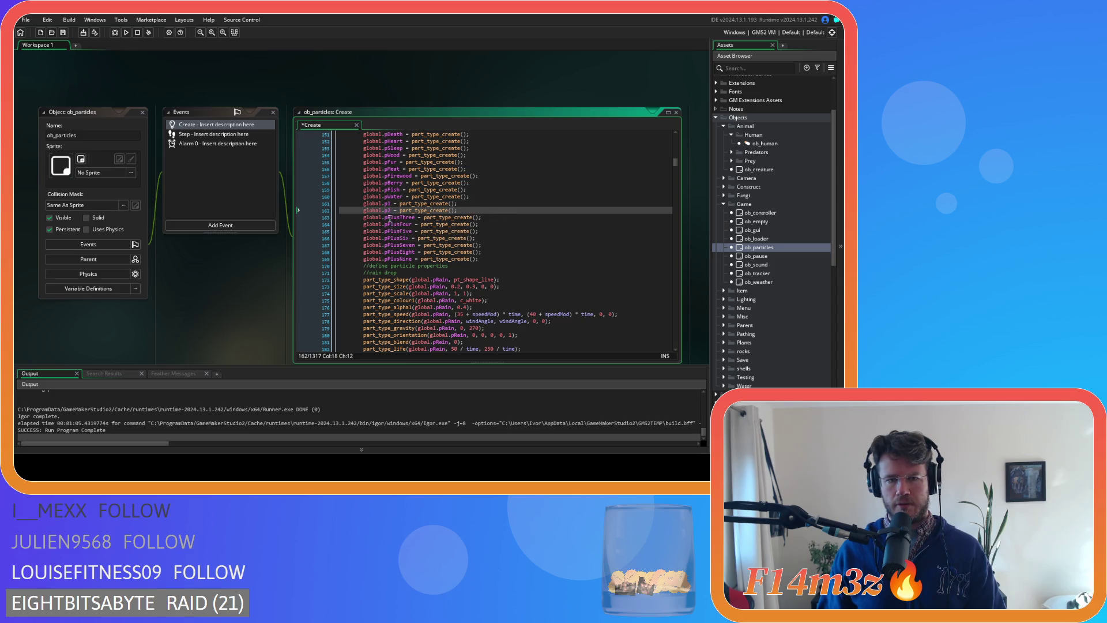
pyautogui.doubleClick(398, 217)
pyautogui.write('p3')
pyautogui.click(390, 224)
pyautogui.doubleClick(390, 225)
pyautogui.write('p4')
pyautogui.click(392, 232)
pyautogui.doubleClick(391, 231)
pyautogui.write('p5')
pyautogui.click(388, 238)
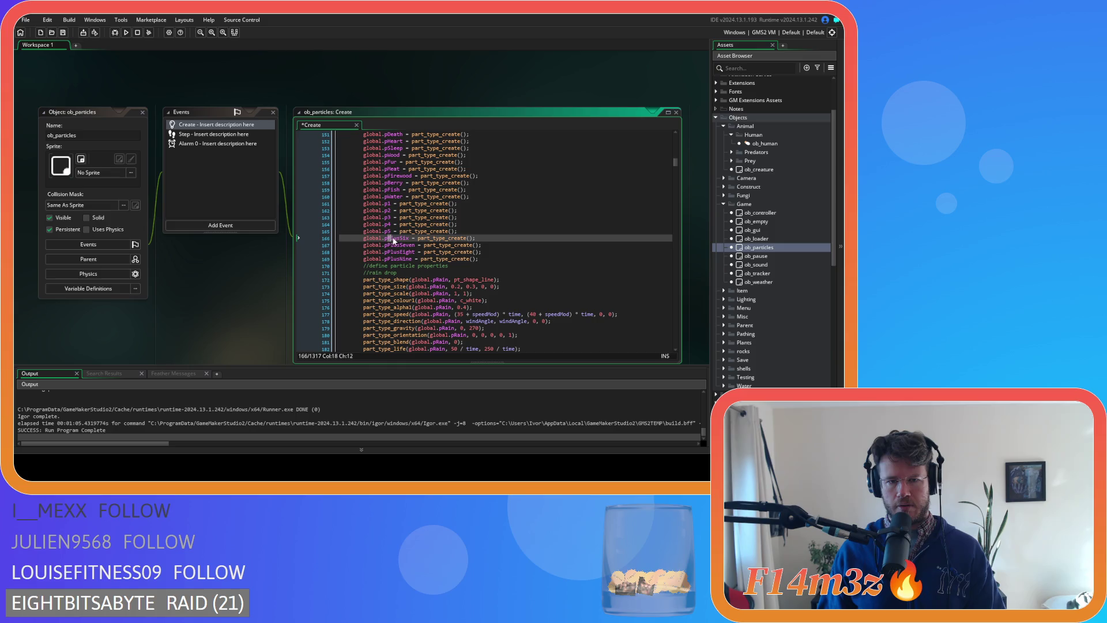
pyautogui.write('p6')
pyautogui.click(389, 245)
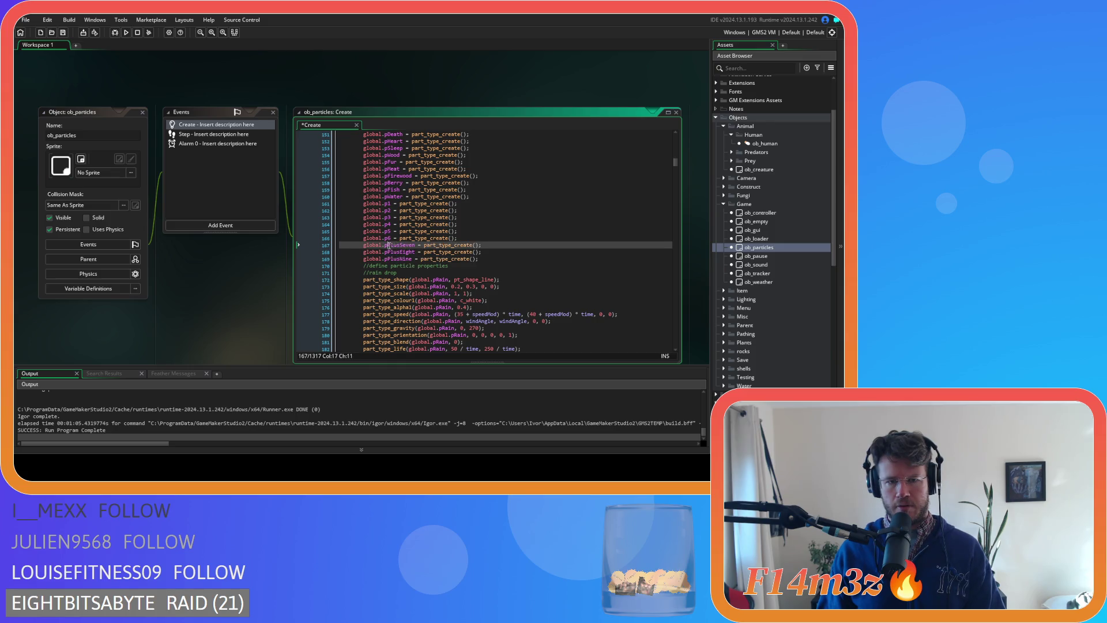
pyautogui.write('p7')
pyautogui.doubleClick(410, 252)
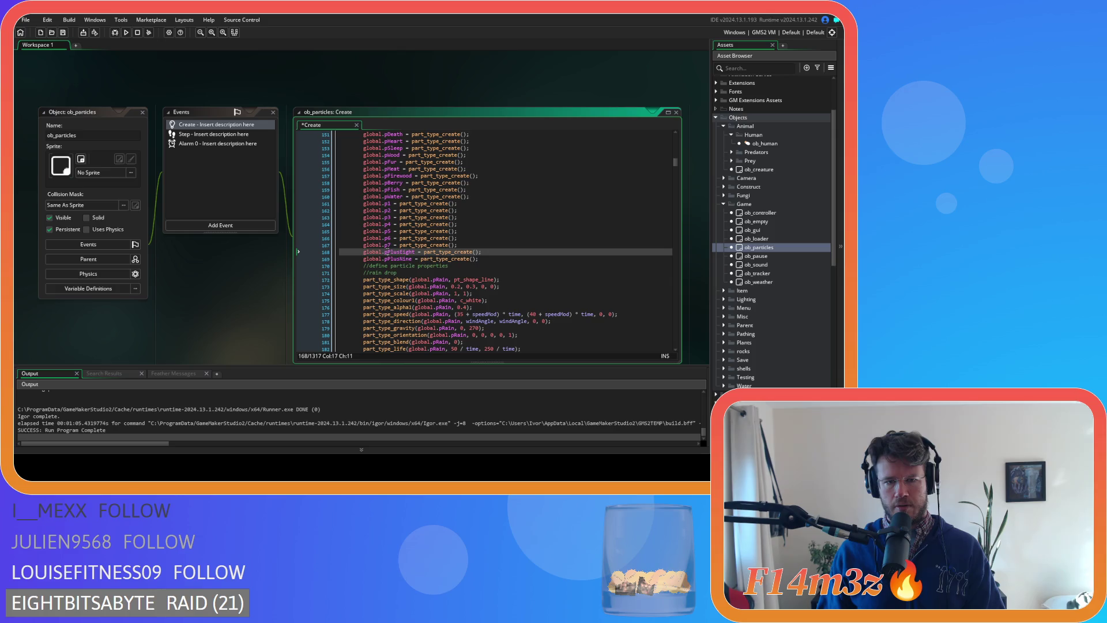
pyautogui.write('p8')
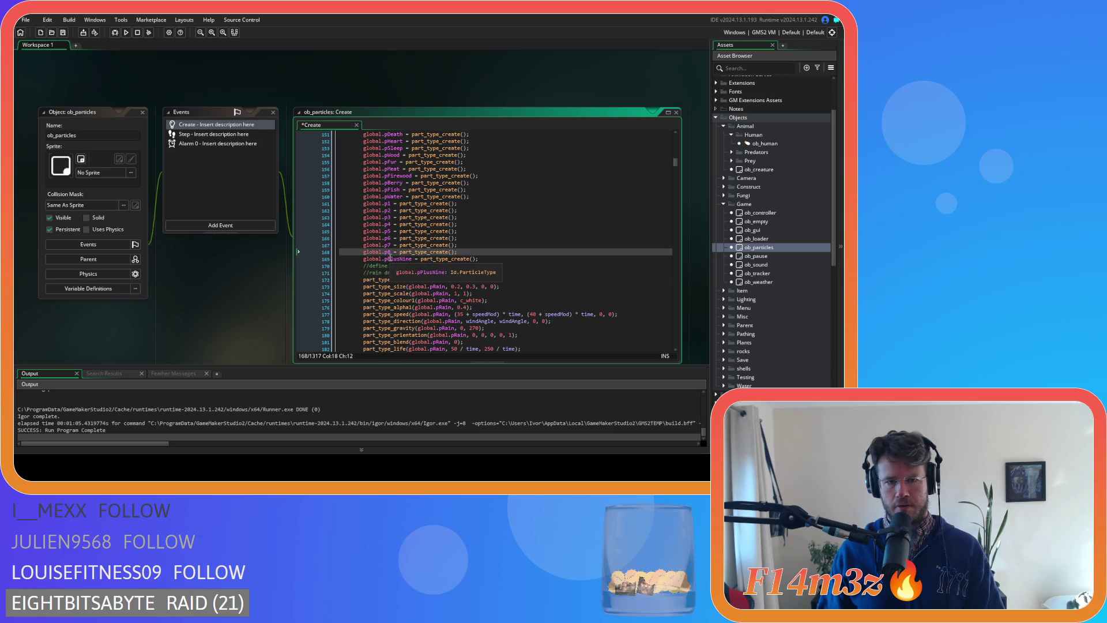
pyautogui.doubleClick(395, 259)
pyautogui.write('p9')
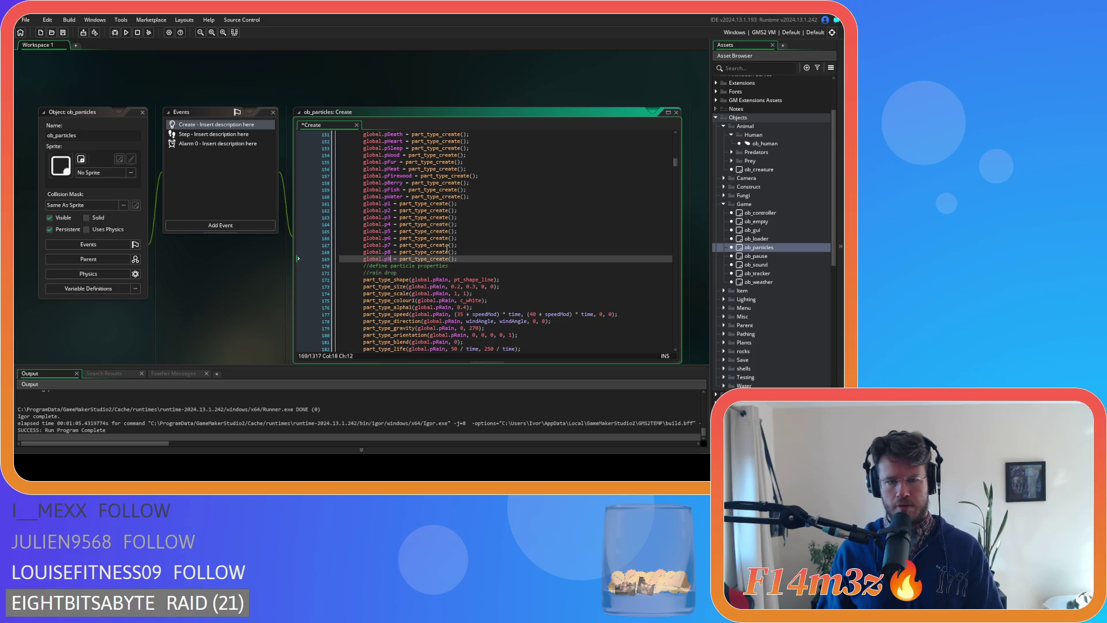
# - Duplicate the p1 line into global.p0 and global.pPlus declarations and save
pyautogui.click(389, 204)
pyautogui.hotkey('ctrl', 'd')
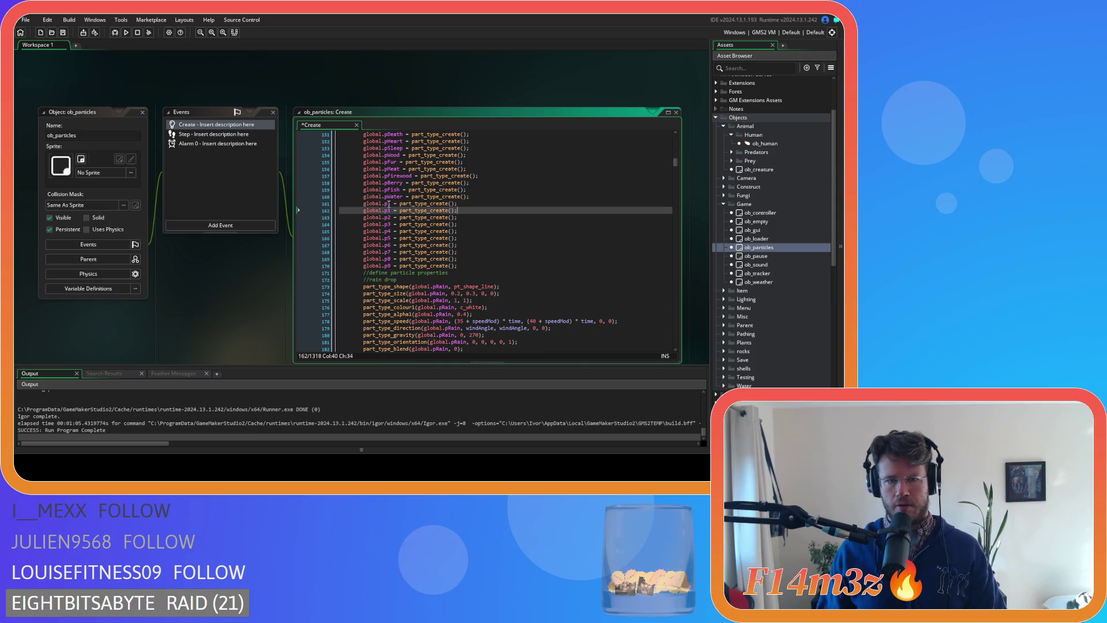
pyautogui.press('Delete')
pyautogui.write('0')
pyautogui.hotkey('ctrl', 'd')
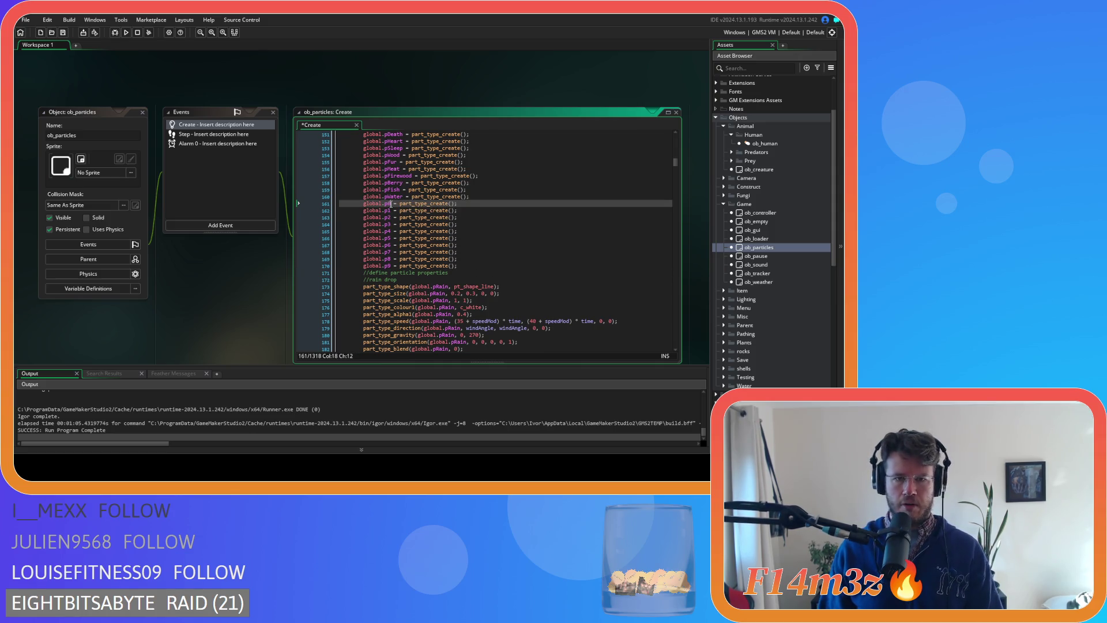
pyautogui.hotkey('ctrl', 'd')
pyautogui.hotkey('ctrl', 'z')
pyautogui.click(389, 203)
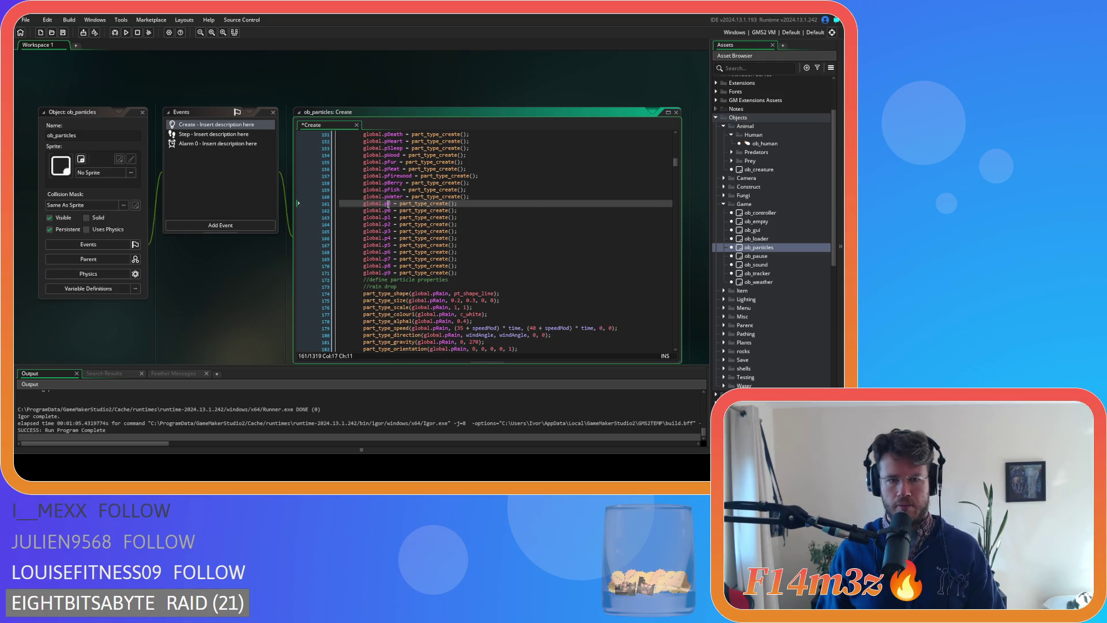
pyautogui.press('Delete')
pyautogui.write('Plus')
pyautogui.hotkey('ctrl', 's')
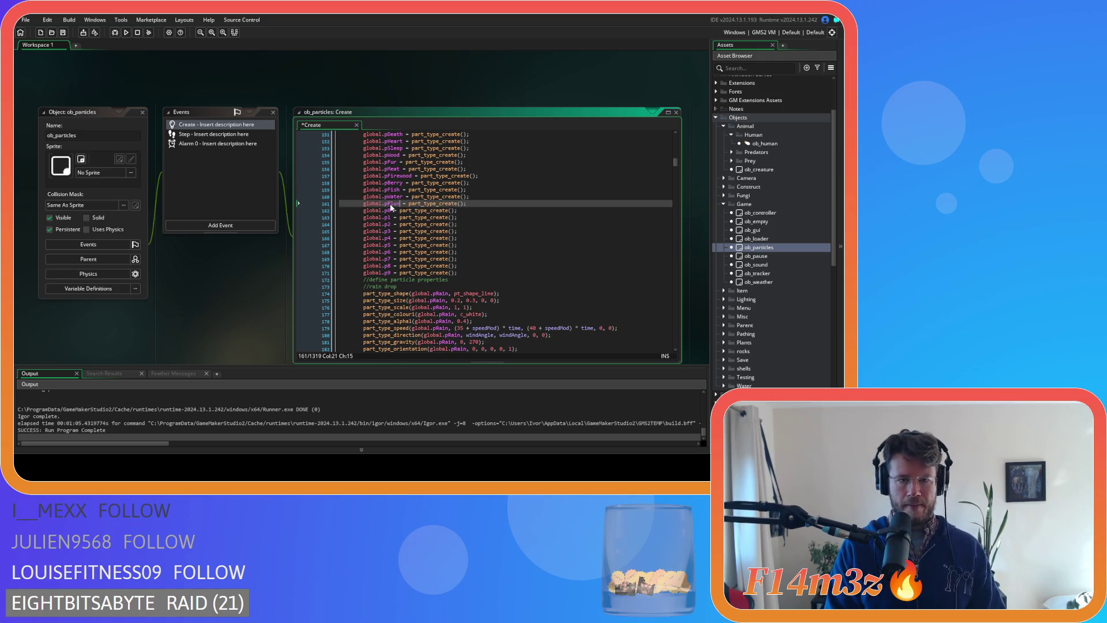
# - Search the code for remaining pPlus occurrences
pyautogui.click(543, 245)
pyautogui.doubleClick(392, 203)
pyautogui.hotkey('ctrl', 'f')
pyautogui.click(664, 146)
pyautogui.click(663, 145)
# - Delete the property blocks after pPlusNine through pPlusThirtyTwo
pyautogui.click(663, 145)
pyautogui.click(664, 145)
pyautogui.click(666, 138)
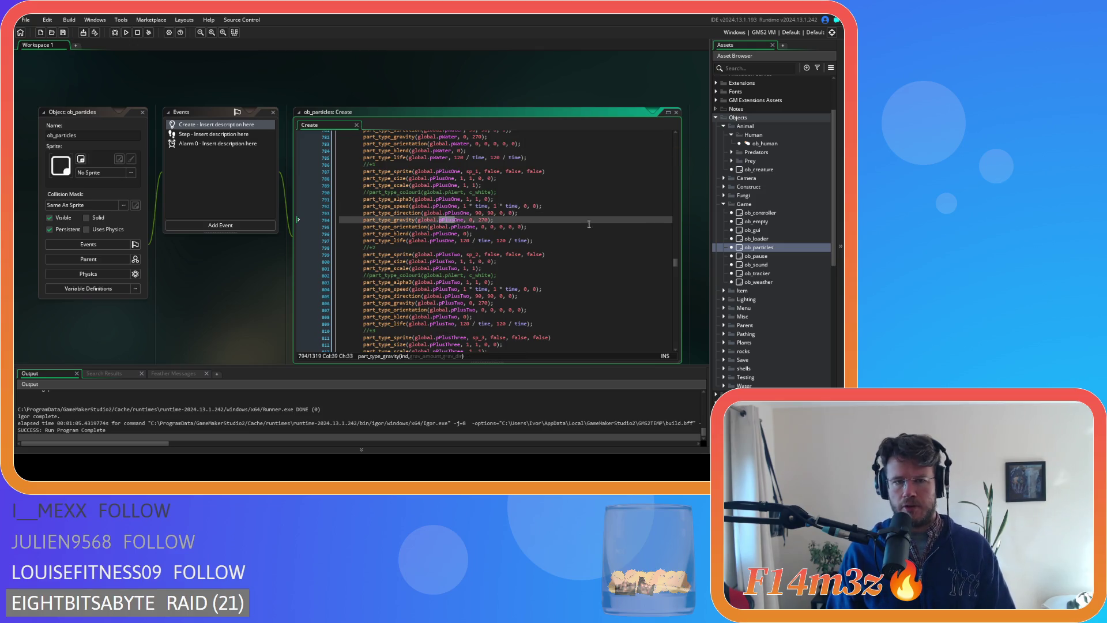
pyautogui.scroll(-8, 565, 238)
pyautogui.scroll(-20, 565, 238)
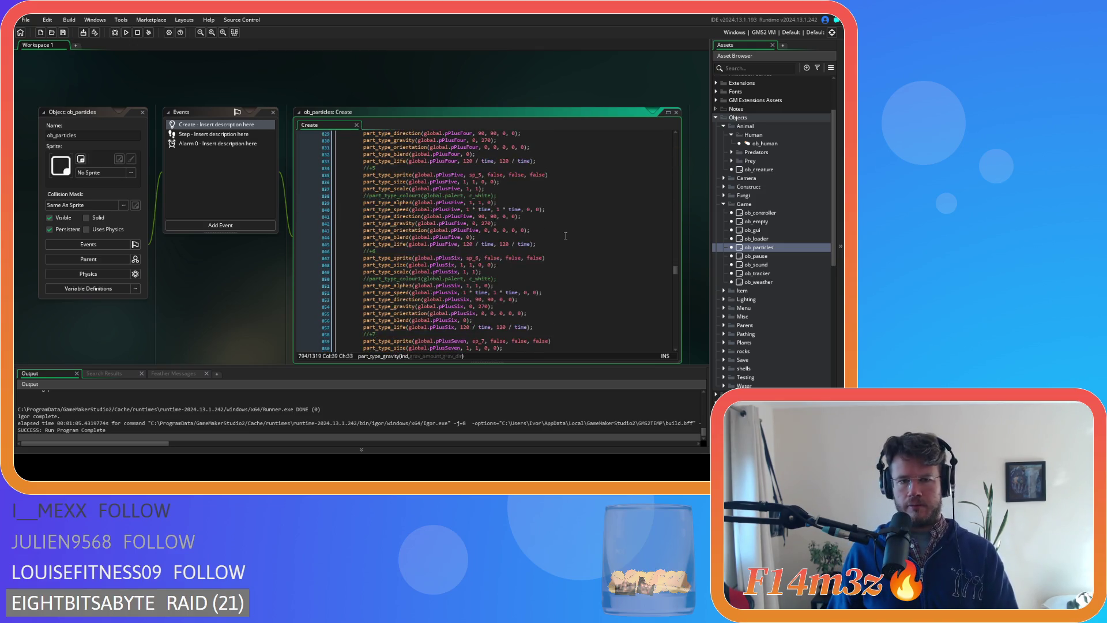
pyautogui.scroll(-20, 544, 240)
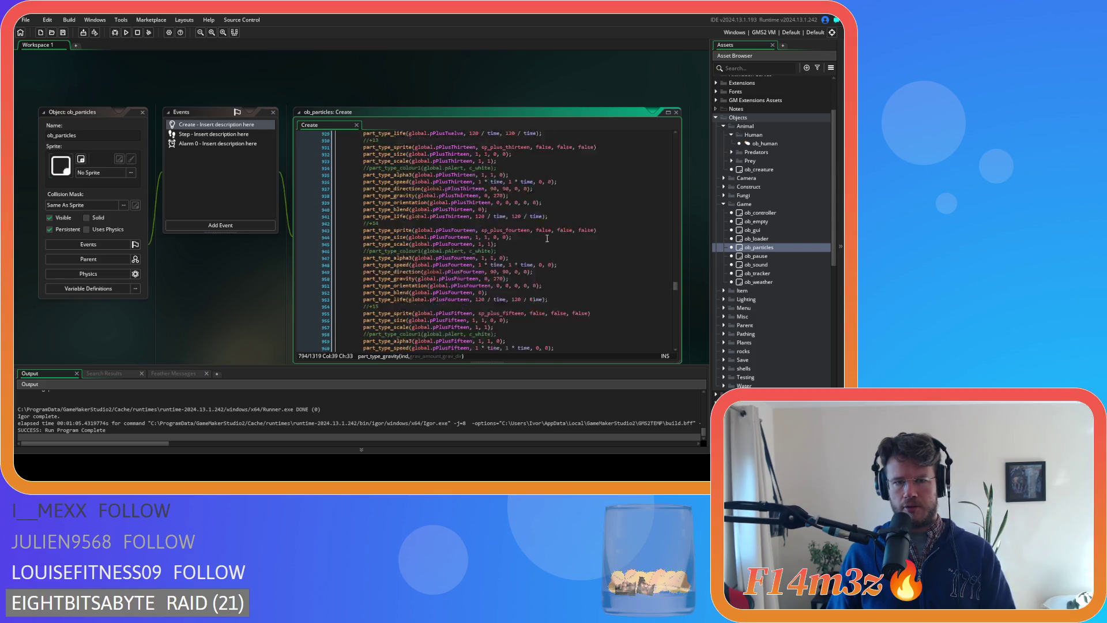
pyautogui.scroll(-20, 547, 236)
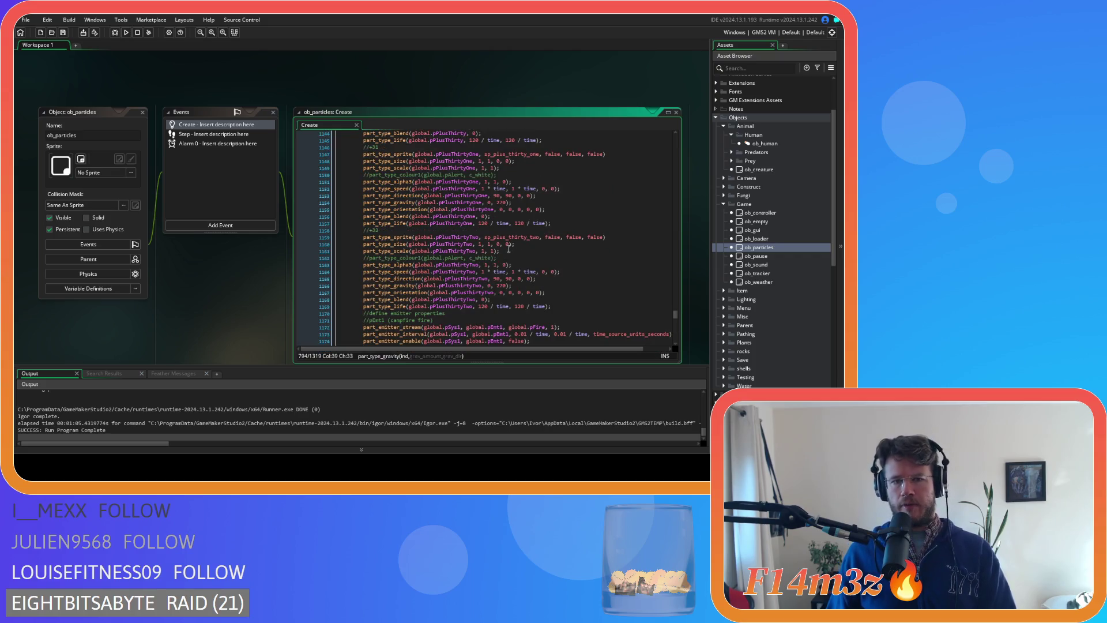
pyautogui.scroll(20, 519, 259)
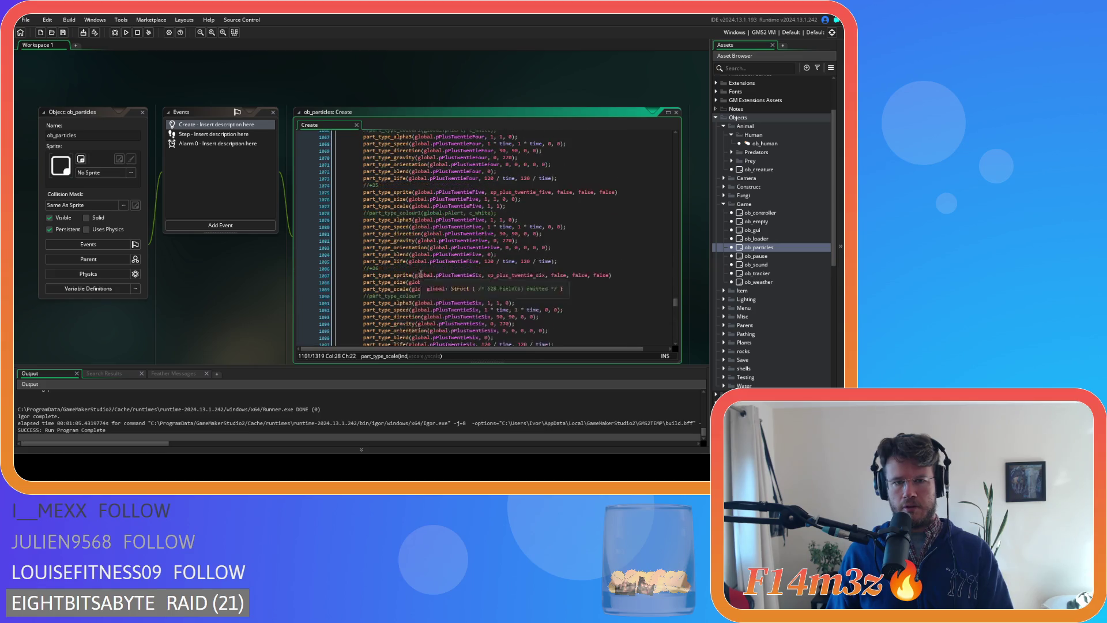
pyautogui.scroll(20, 414, 288)
pyautogui.moveTo(417, 279)
pyautogui.mouseDown()
pyautogui.moveTo(410, 299)
pyautogui.moveTo(380, 269)
pyautogui.moveTo(364, 168)
pyautogui.moveTo(334, 236)
pyautogui.mouseUp()
pyautogui.scroll(20, 386, 276)
pyautogui.scroll(7, 380, 271)
pyautogui.press('Delete')
# - Select the pPlusOne property block
pyautogui.scroll(6, 581, 234)
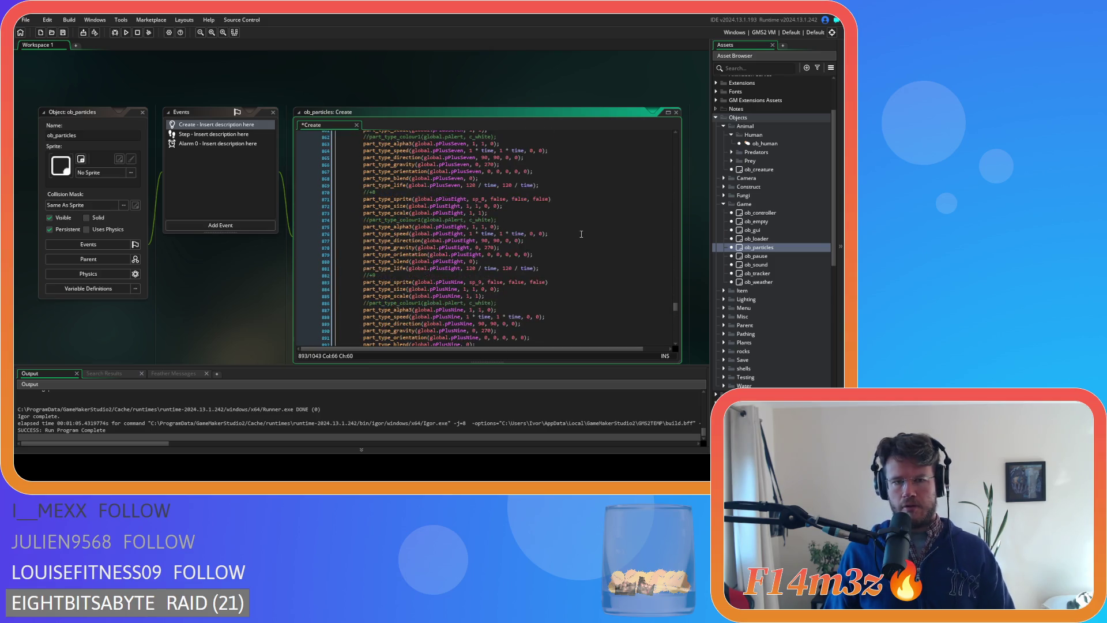
pyautogui.scroll(15, 523, 245)
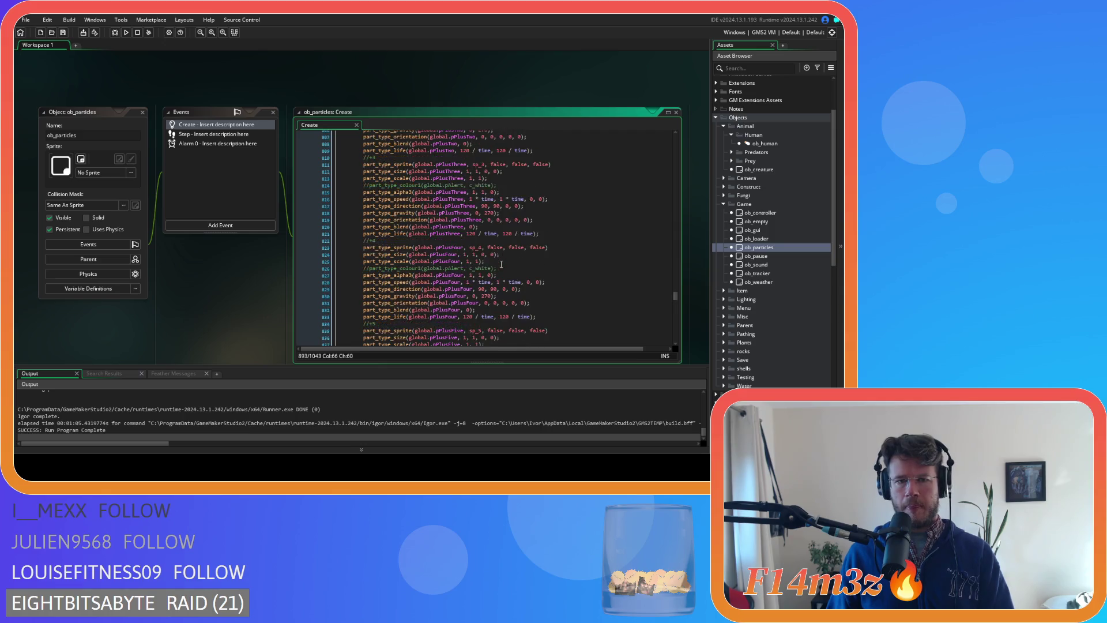
pyautogui.scroll(4, 500, 264)
pyautogui.scroll(2, 430, 262)
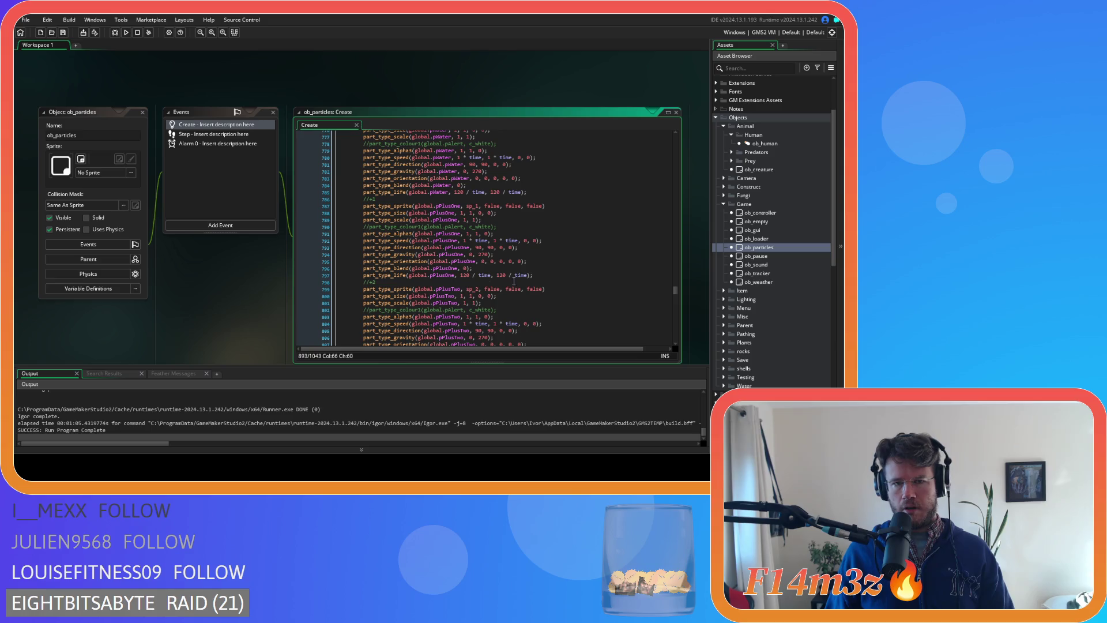
pyautogui.moveTo(550, 279); pyautogui.dragTo(364, 199)
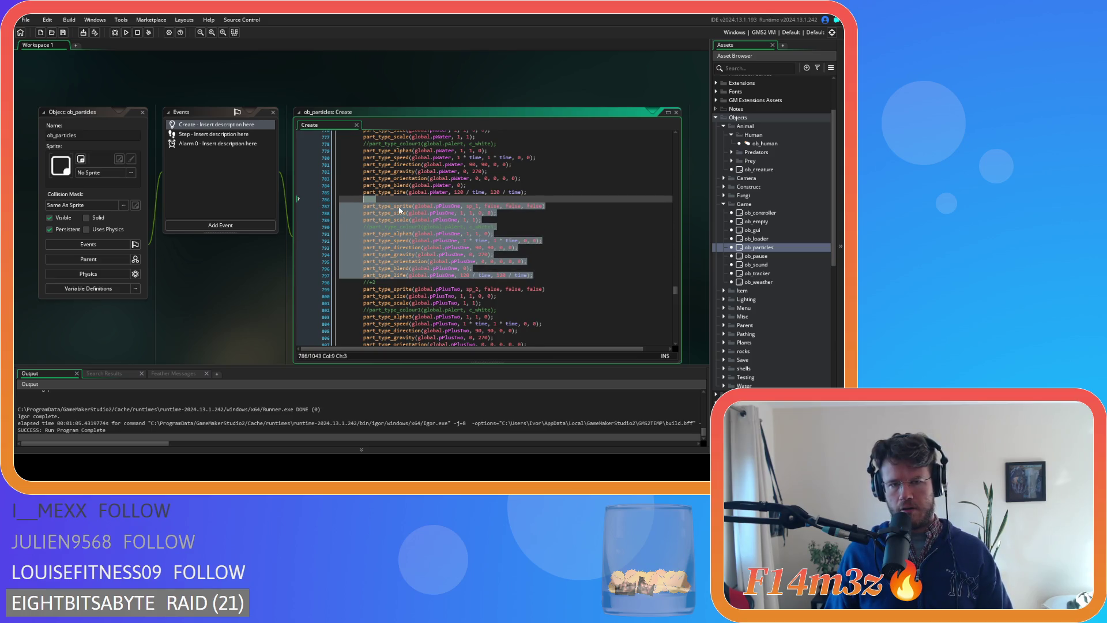
# - Duplicate the pPlusOne property block twice and rewrite its +1 comment
pyautogui.hotkey('ctrl', 'd')
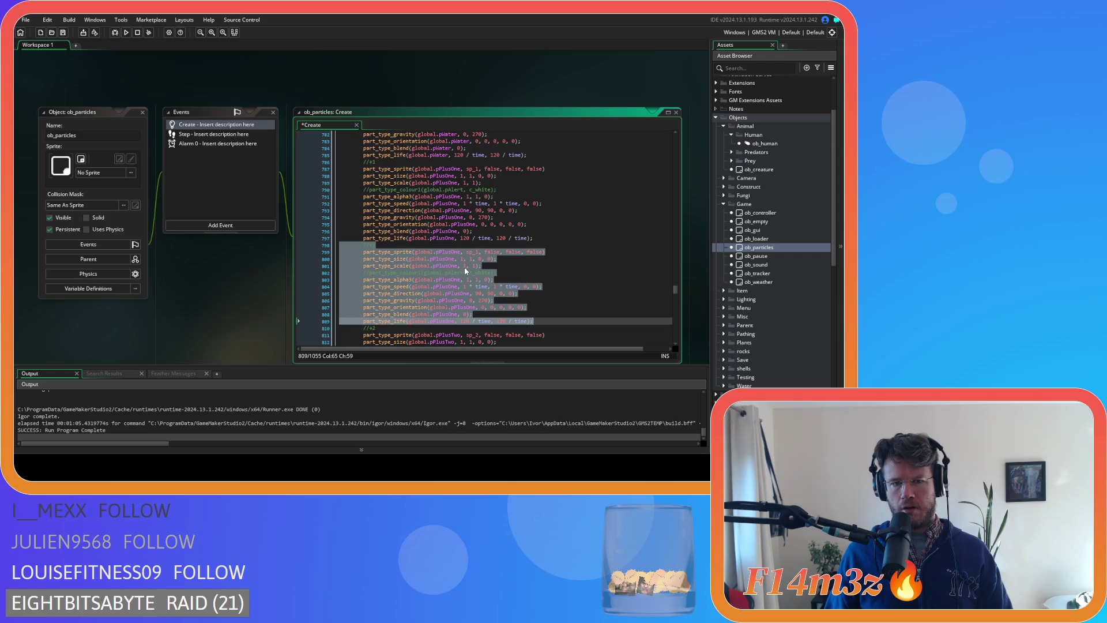
pyautogui.hotkey('ctrl', 'd')
pyautogui.scroll(6, 455, 274)
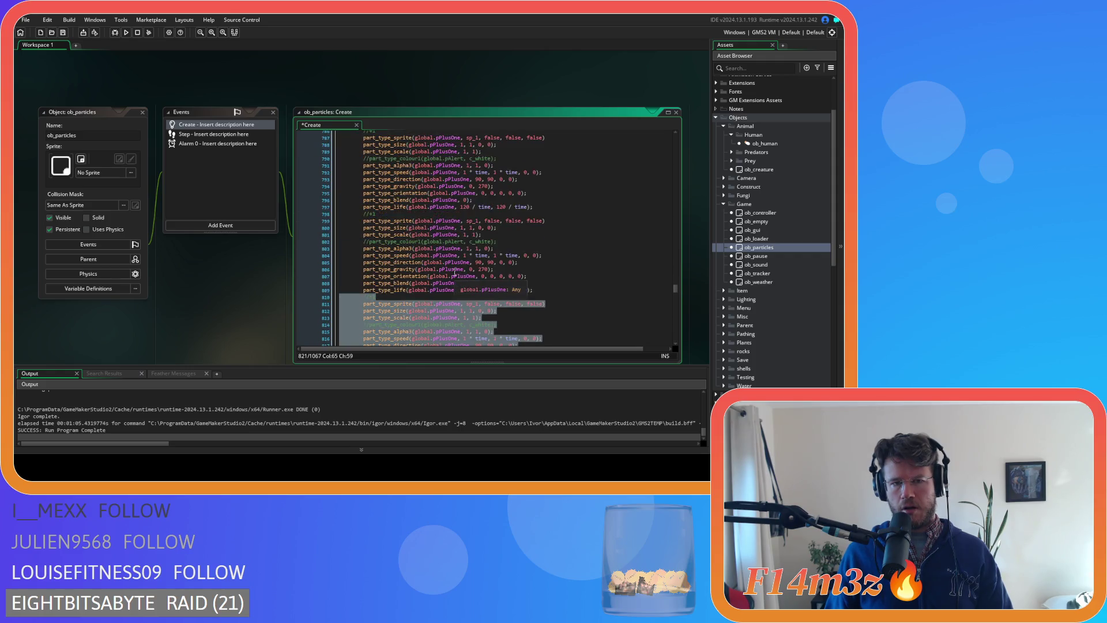
pyautogui.scroll(4, 455, 273)
pyautogui.click(374, 269)
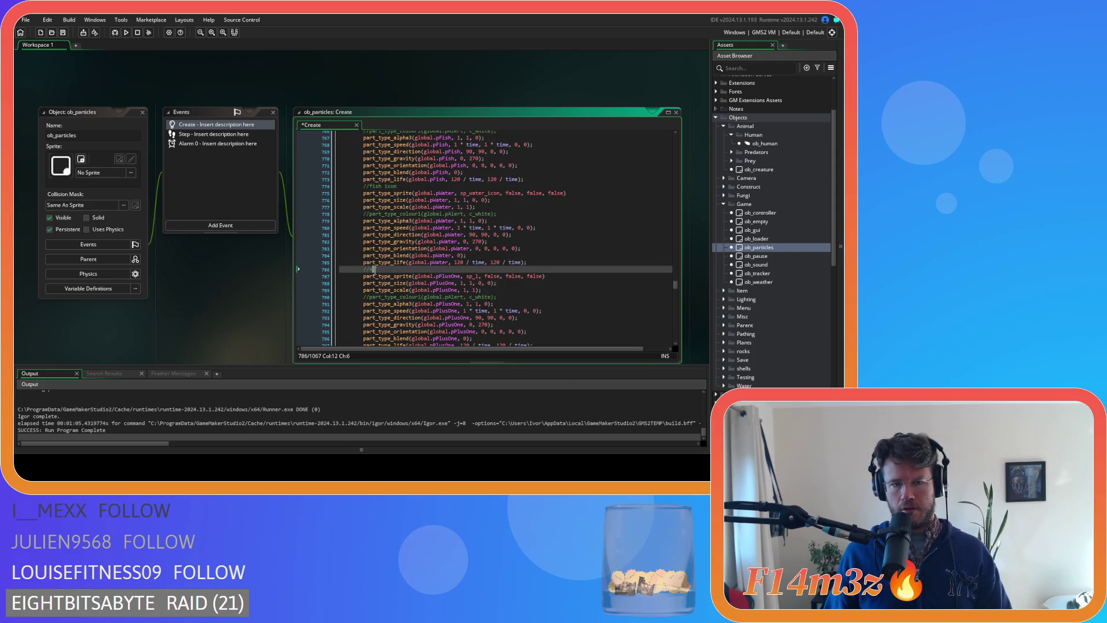
pyautogui.scroll(-2, 409, 274)
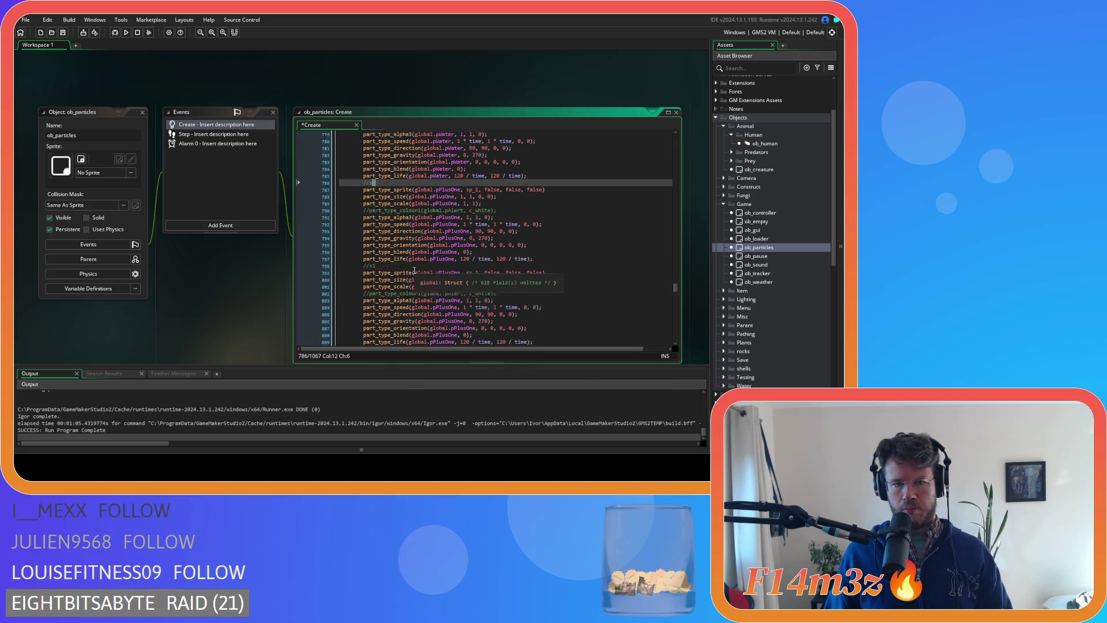
pyautogui.press('BackSpace')
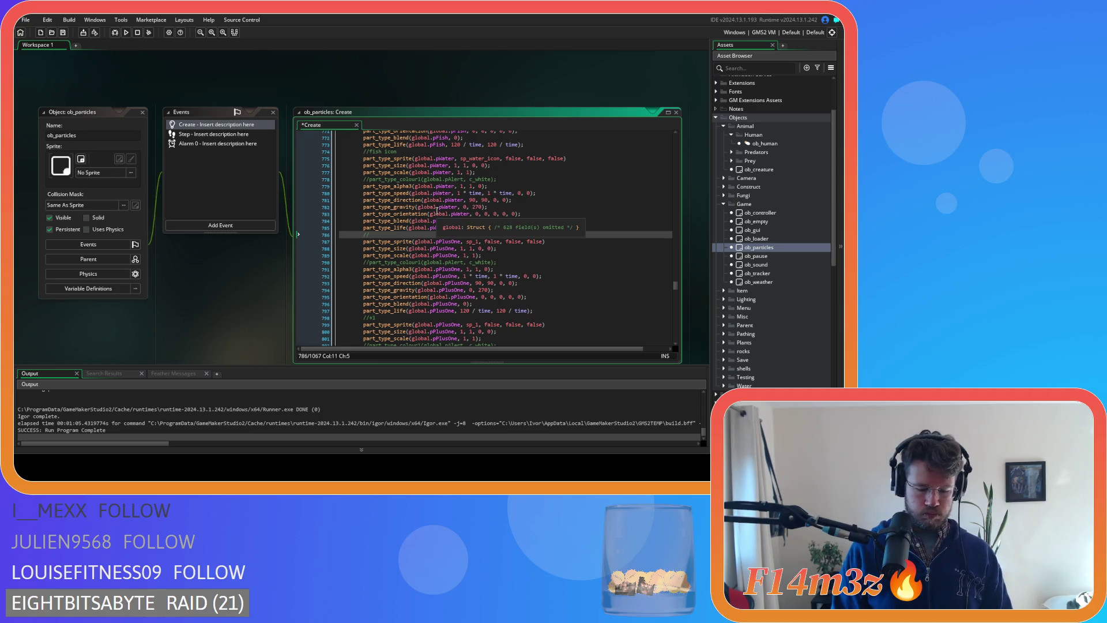
pyautogui.write('Fiss')
# - Rename pPlusOne on line 787 to pPlus, undoing a stray p0 edit on line 799
pyautogui.scroll(-4, 404, 231)
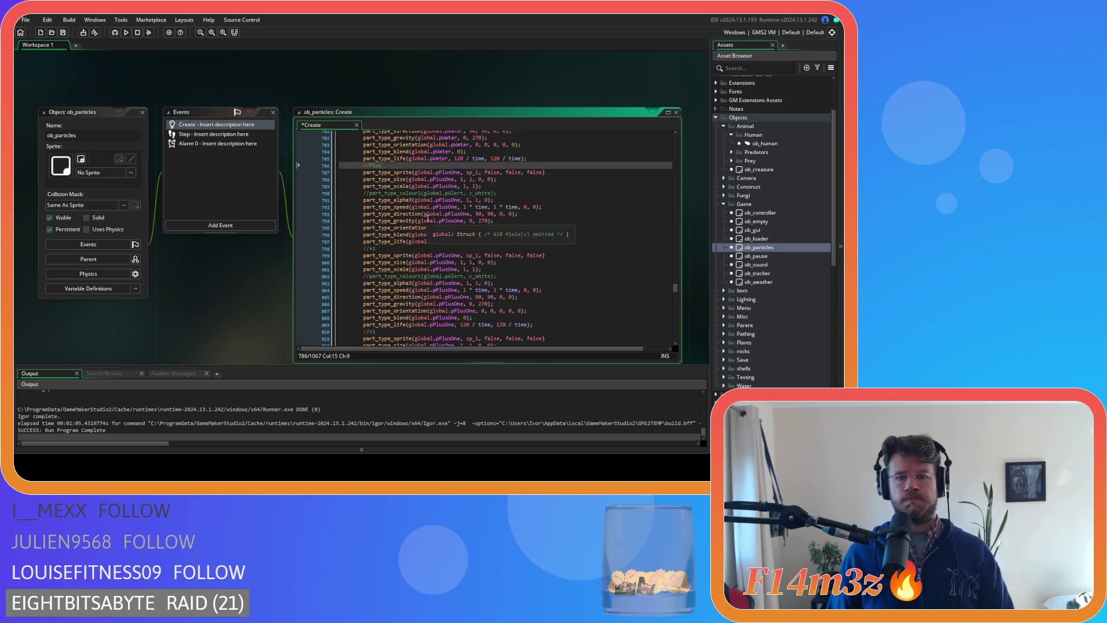
pyautogui.click(374, 249)
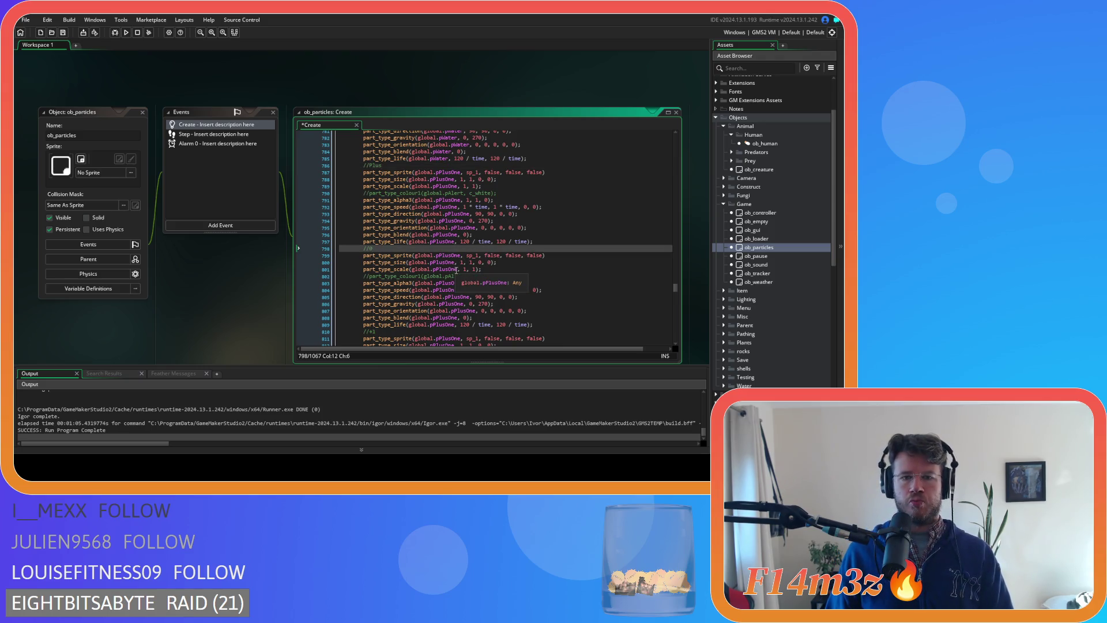
pyautogui.doubleClick(450, 256)
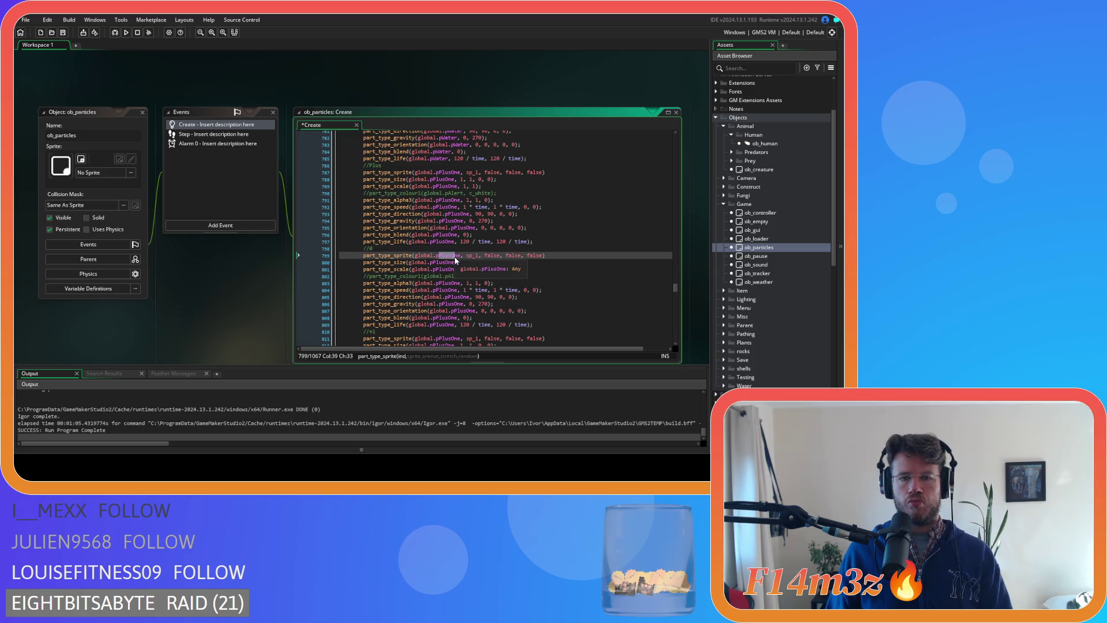
pyautogui.write('p0')
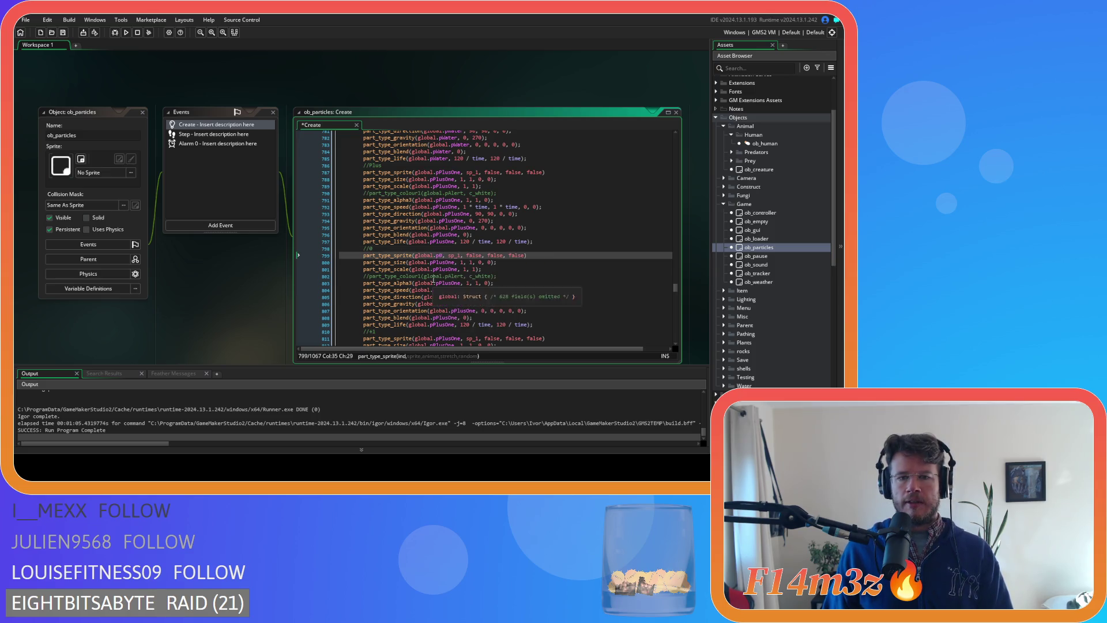
pyautogui.hotkey('ctrl', 'z')
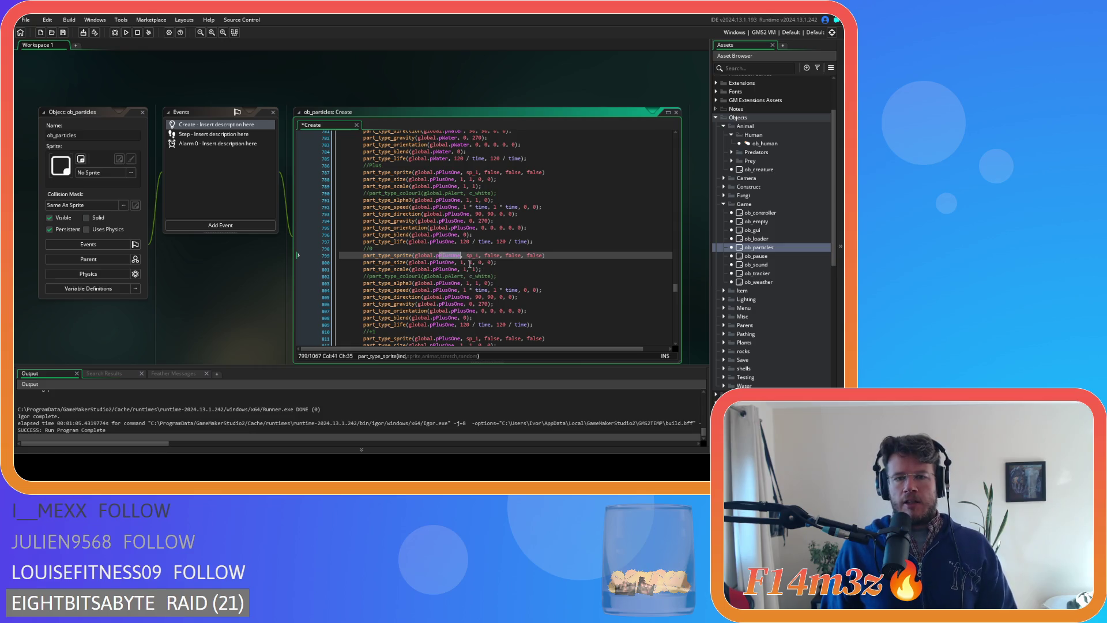
pyautogui.scroll(2, 462, 264)
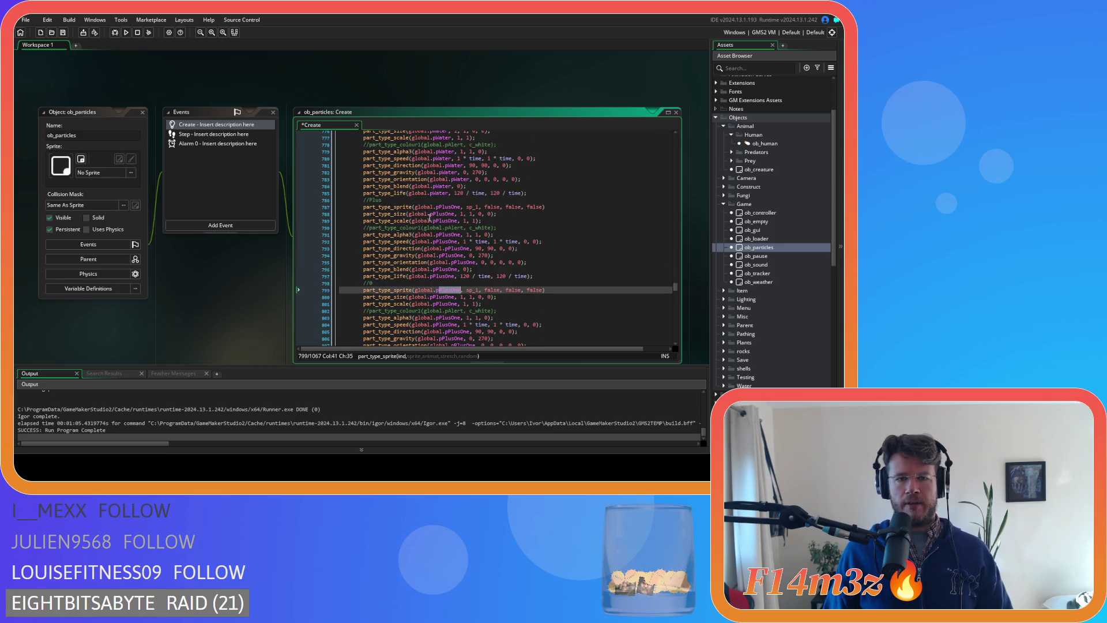
pyautogui.doubleClick(452, 207)
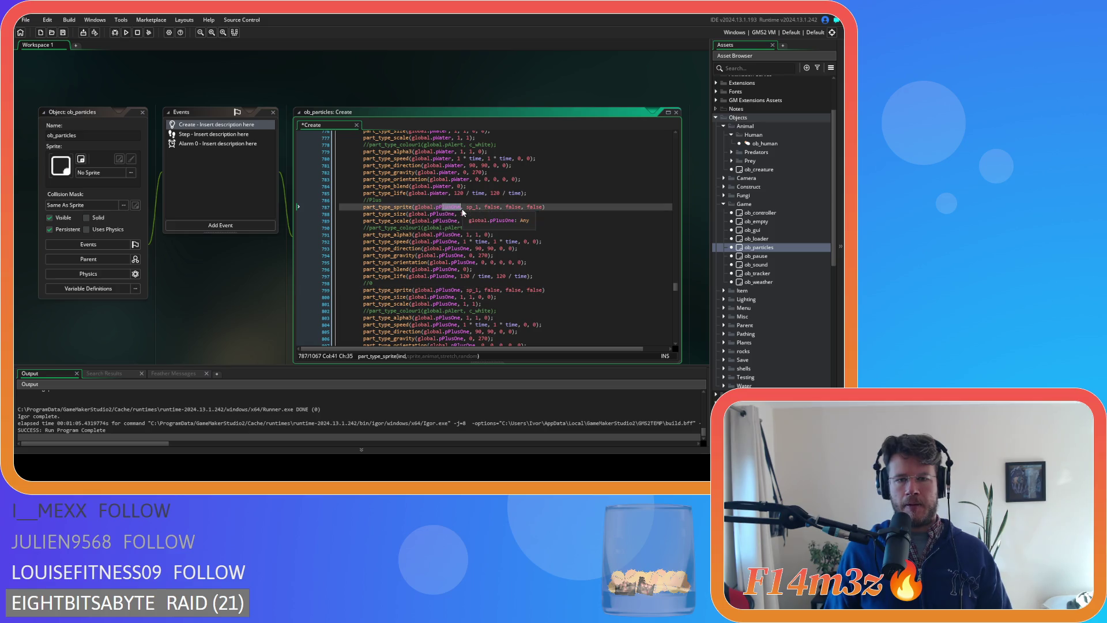
pyautogui.press('BackSpace')
pyautogui.press('BackSpace')
pyautogui.press('BackSpace')
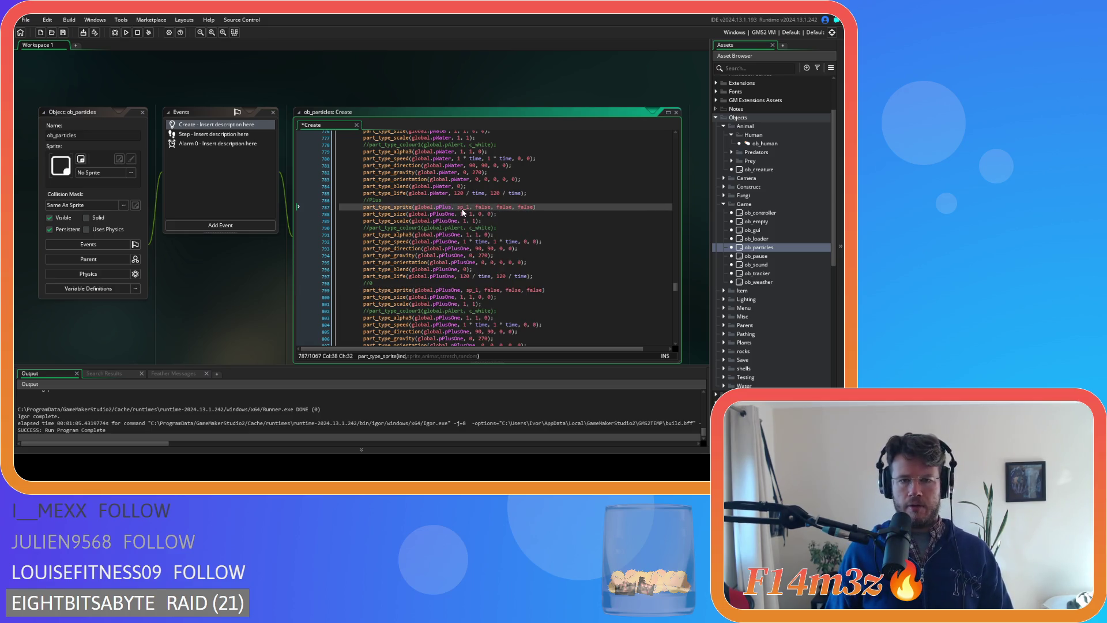
pyautogui.doubleClick(449, 213)
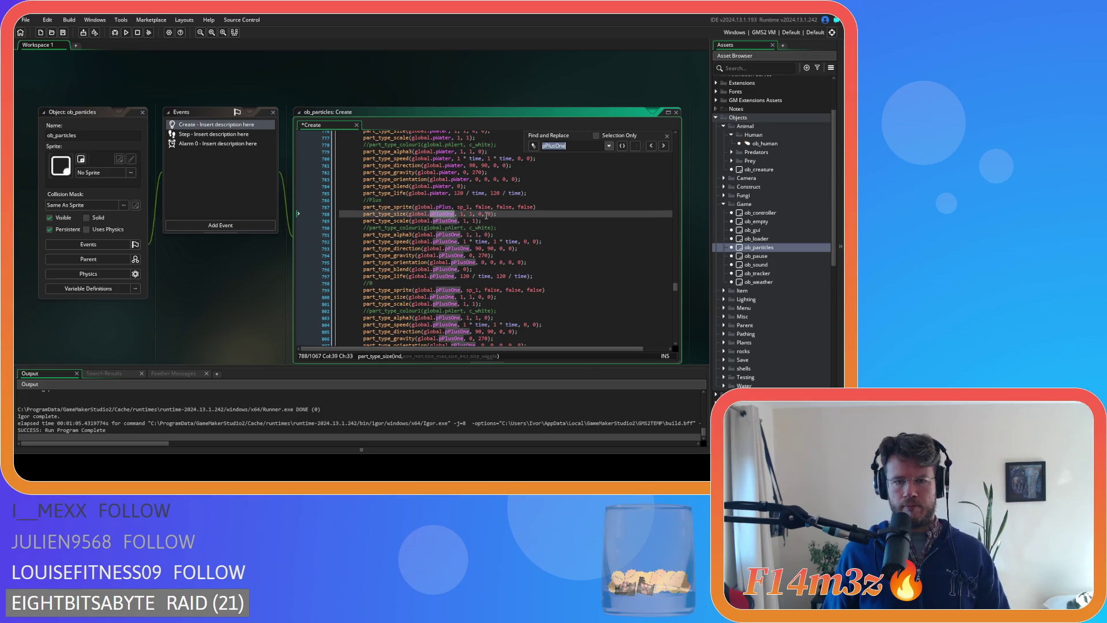
# - Replace pPlusOne with pPlus throughout the Plus particle block
pyautogui.hotkey('ctrl', 'h')
pyautogui.write('pPlus')
pyautogui.click(622, 158)
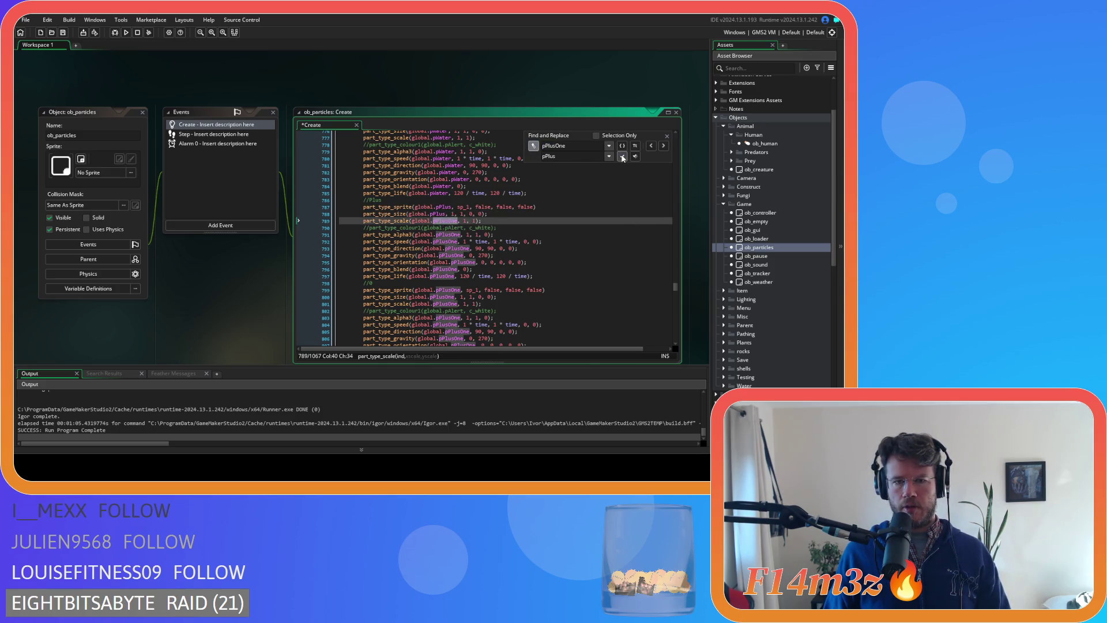
pyautogui.click(622, 158)
pyautogui.click(622, 158)
pyautogui.click(622, 157)
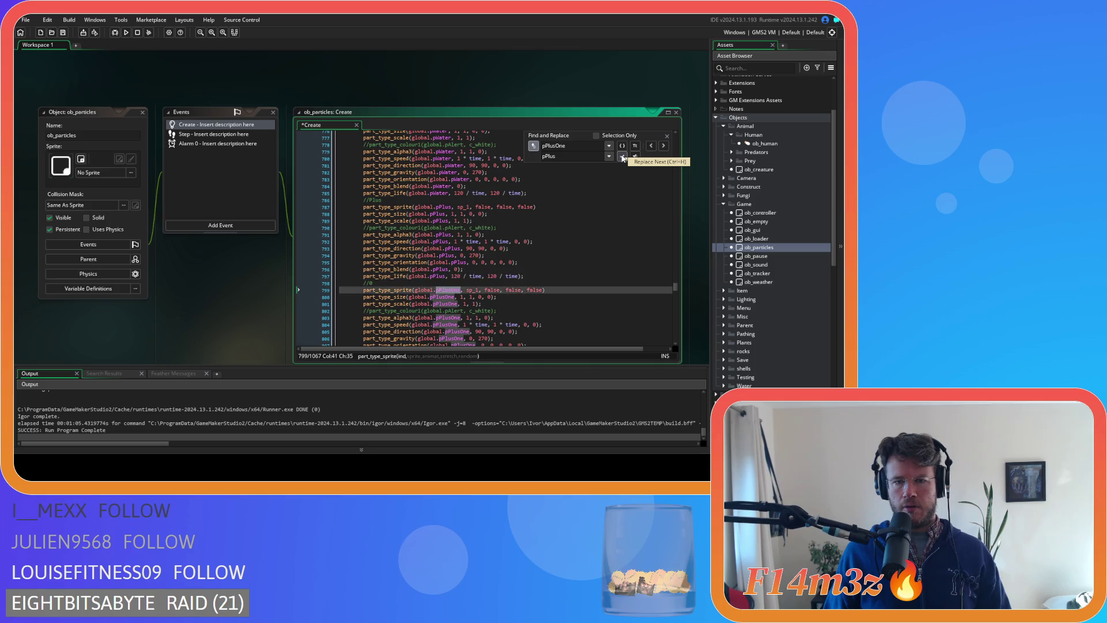
pyautogui.click(666, 135)
# - Rename the first duplicated block's pPlusOne particle references to p0
pyautogui.scroll(-2, 443, 257)
pyautogui.click(439, 256)
pyautogui.moveTo(441, 259); pyautogui.dragTo(458, 259)
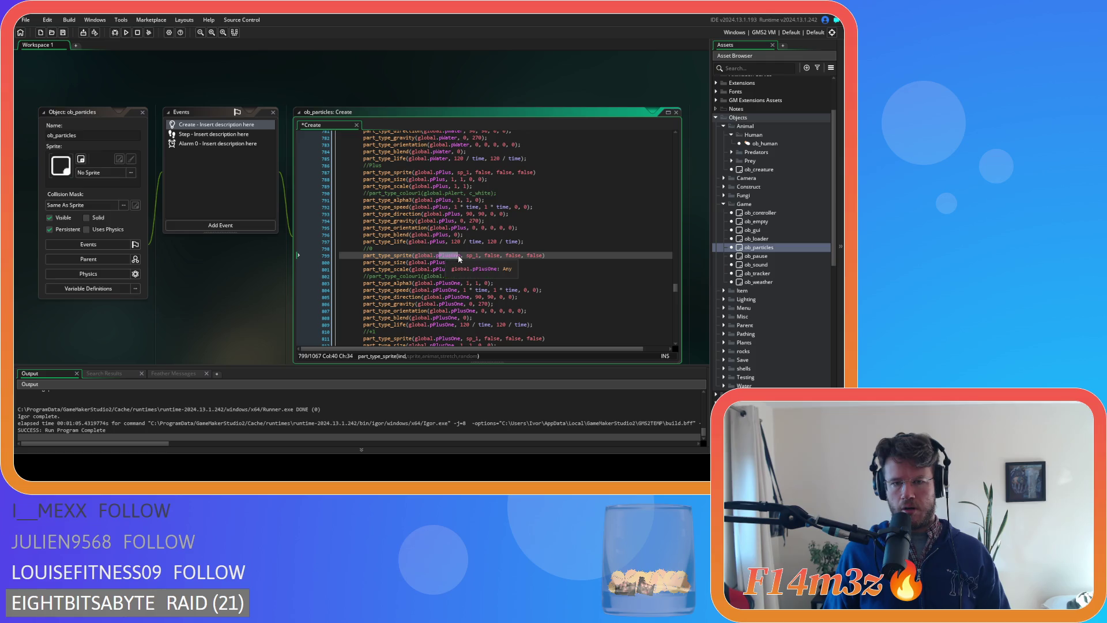
pyautogui.write('0')
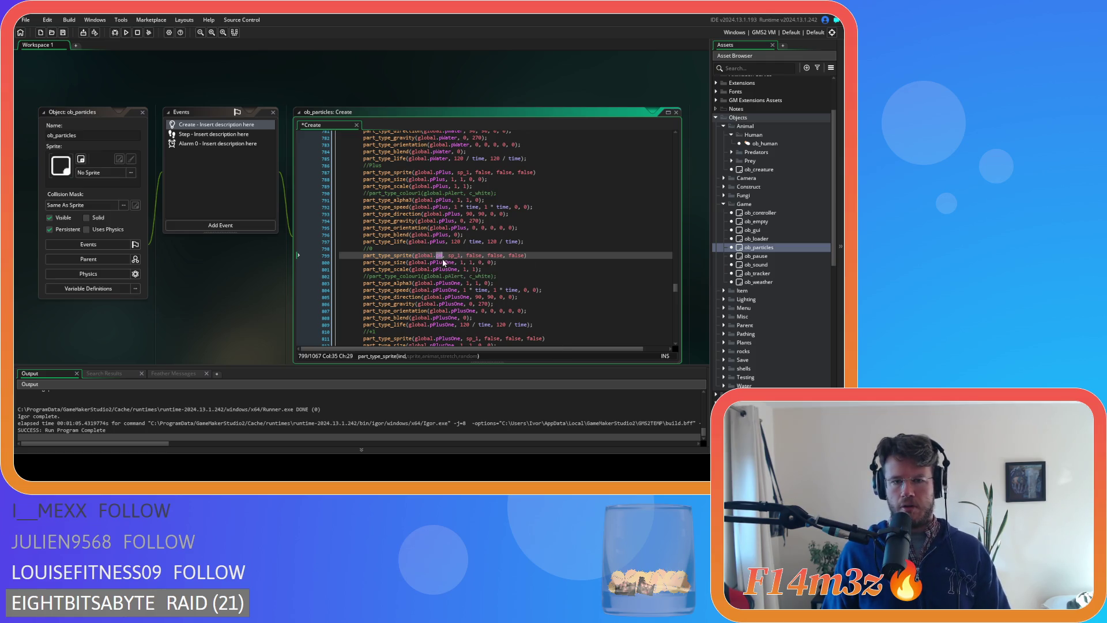
pyautogui.click(442, 262)
pyautogui.doubleClick(442, 263)
pyautogui.hotkey('ctrl', 'f')
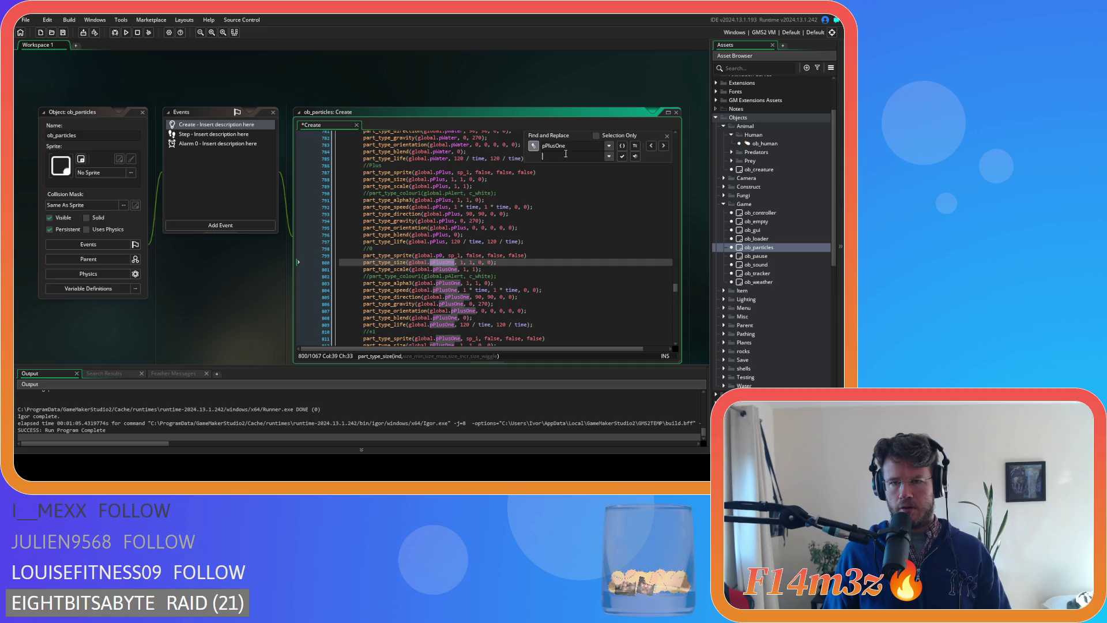
pyautogui.write('p0')
pyautogui.press('Return')
pyautogui.press('Return')
pyautogui.press('Return')
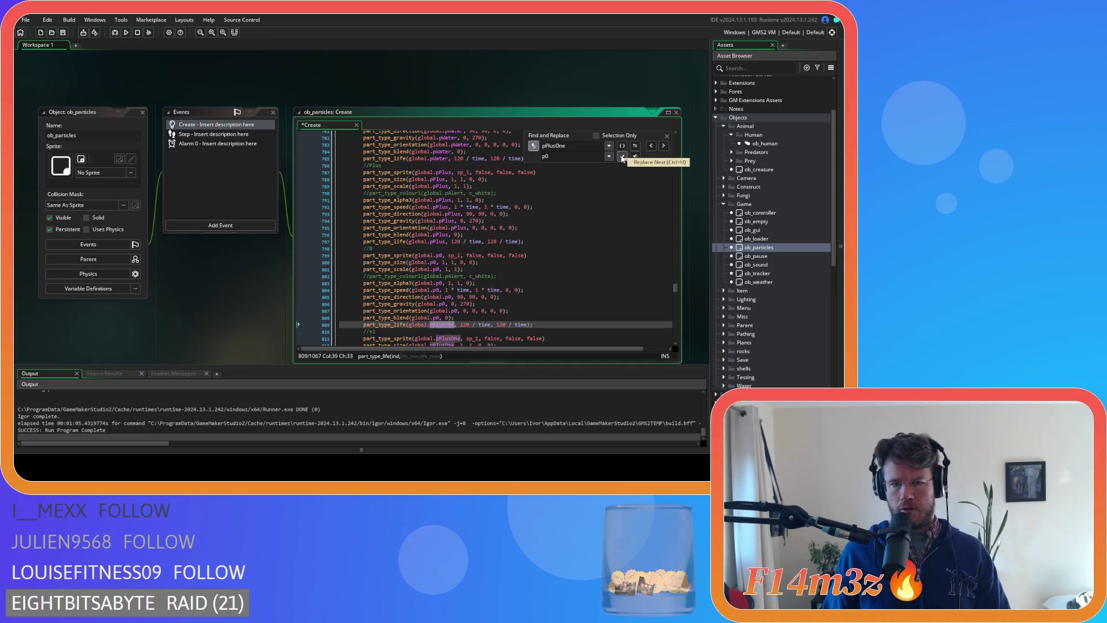
pyautogui.click(667, 135)
# - Rename the next duplicated block's pPlusOne references to p1
pyautogui.scroll(-4, 506, 238)
pyautogui.click(445, 265)
pyautogui.doubleClick(444, 252)
pyautogui.write('p1')
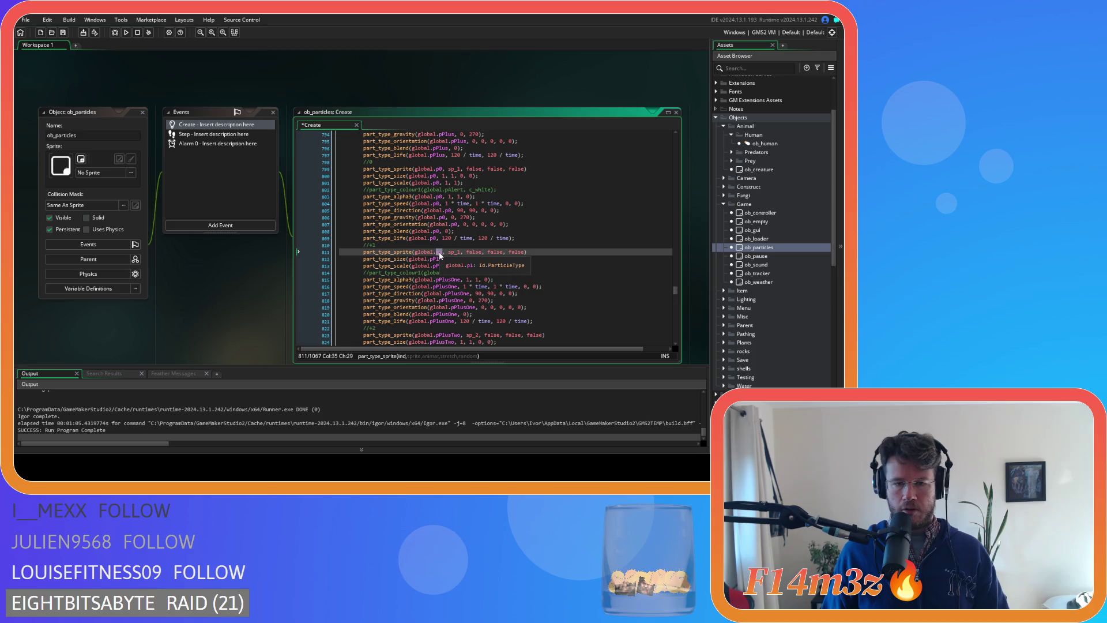
pyautogui.doubleClick(441, 259)
pyautogui.hotkey('ctrl', 'f')
pyautogui.write('p1')
pyautogui.click(622, 156)
pyautogui.click(622, 156)
pyautogui.doubleClick(622, 156)
pyautogui.doubleClick(621, 156)
pyautogui.doubleClick(622, 157)
pyautogui.click(624, 159)
pyautogui.press('Escape')
# - Rename all pPlusTwo particle references to p2
pyautogui.scroll(-4, 508, 248)
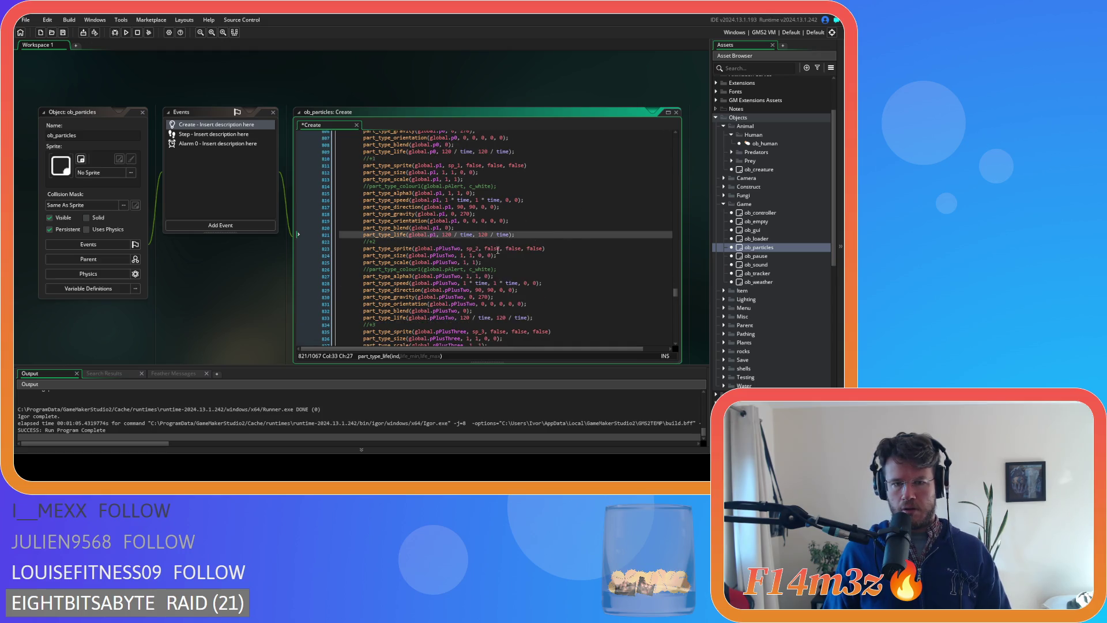
pyautogui.click(445, 249)
pyautogui.write('p2')
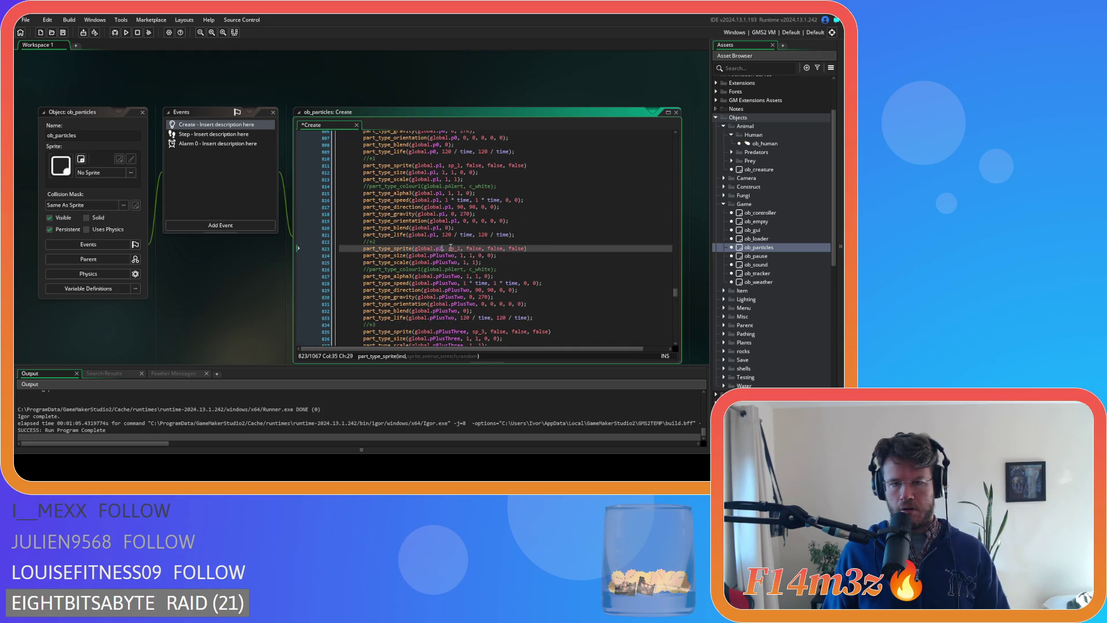
pyautogui.doubleClick(442, 255)
pyautogui.hotkey('ctrl', 'f')
pyautogui.write('p2')
pyautogui.click(622, 157)
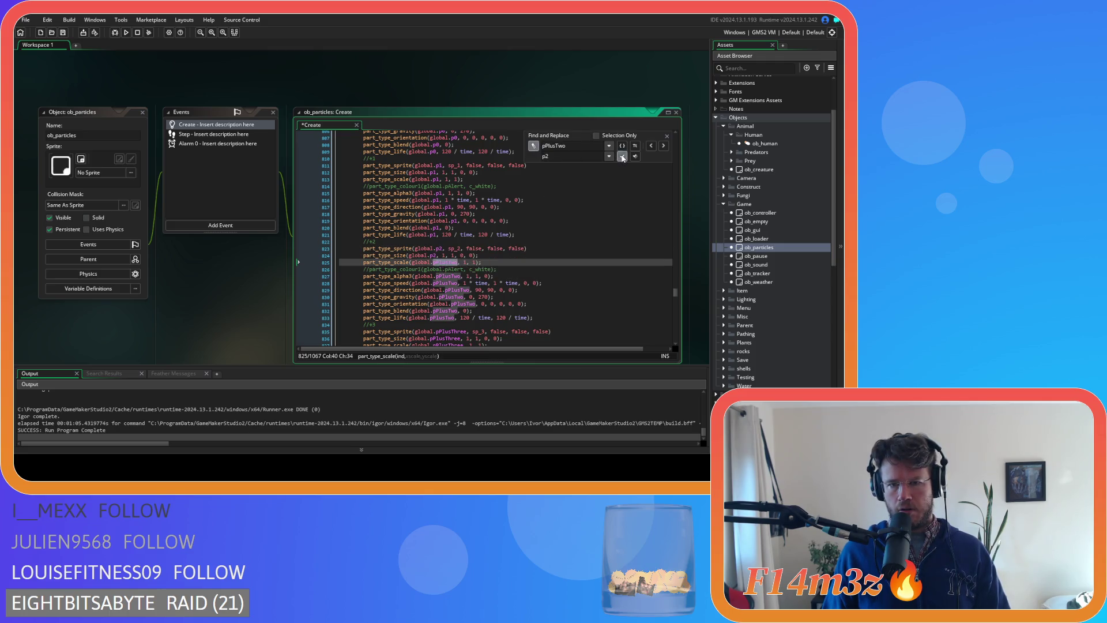
pyautogui.click(622, 157)
pyautogui.click(622, 156)
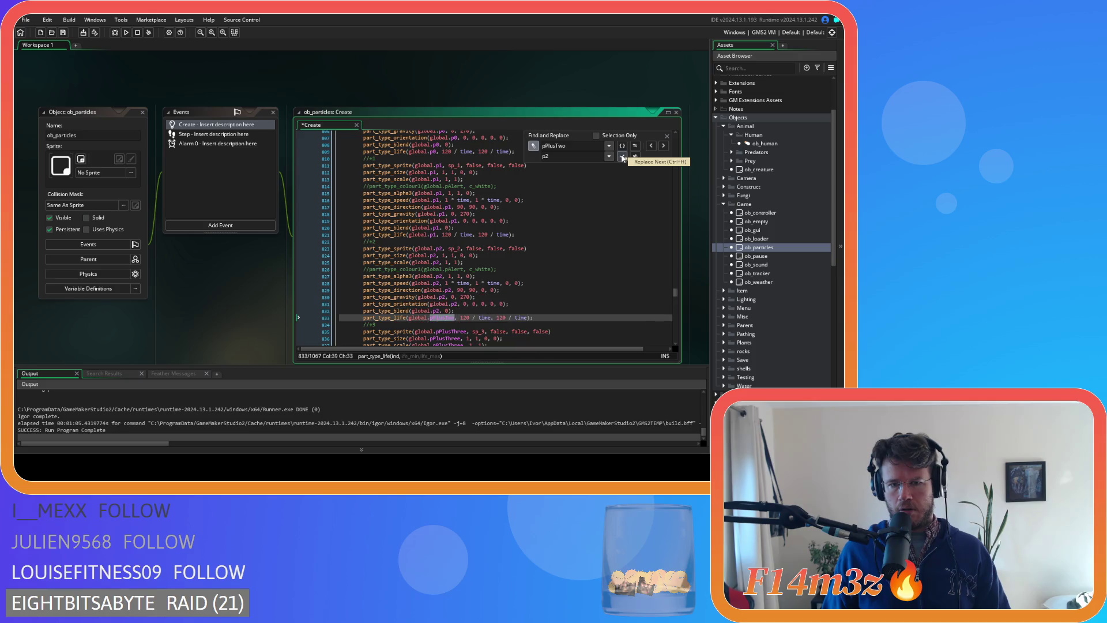
pyautogui.click(669, 136)
# - Rename all pPlusThree particle references to p3
pyautogui.scroll(-3, 428, 273)
pyautogui.click(438, 262)
pyautogui.moveTo(461, 265); pyautogui.dragTo(466, 263)
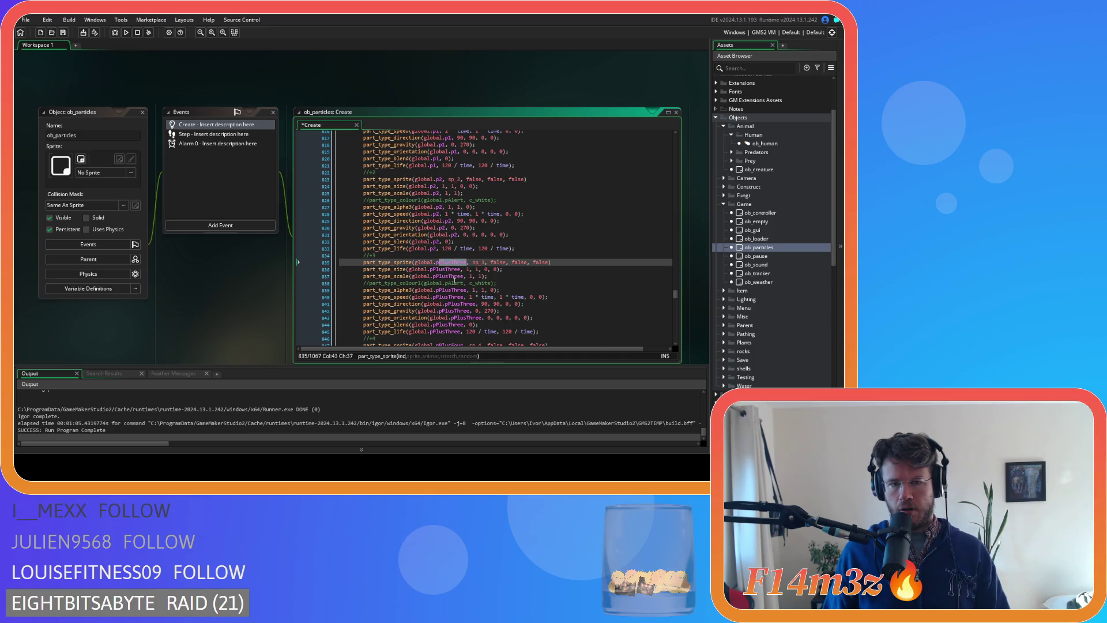
pyautogui.write('3')
pyautogui.doubleClick(442, 269)
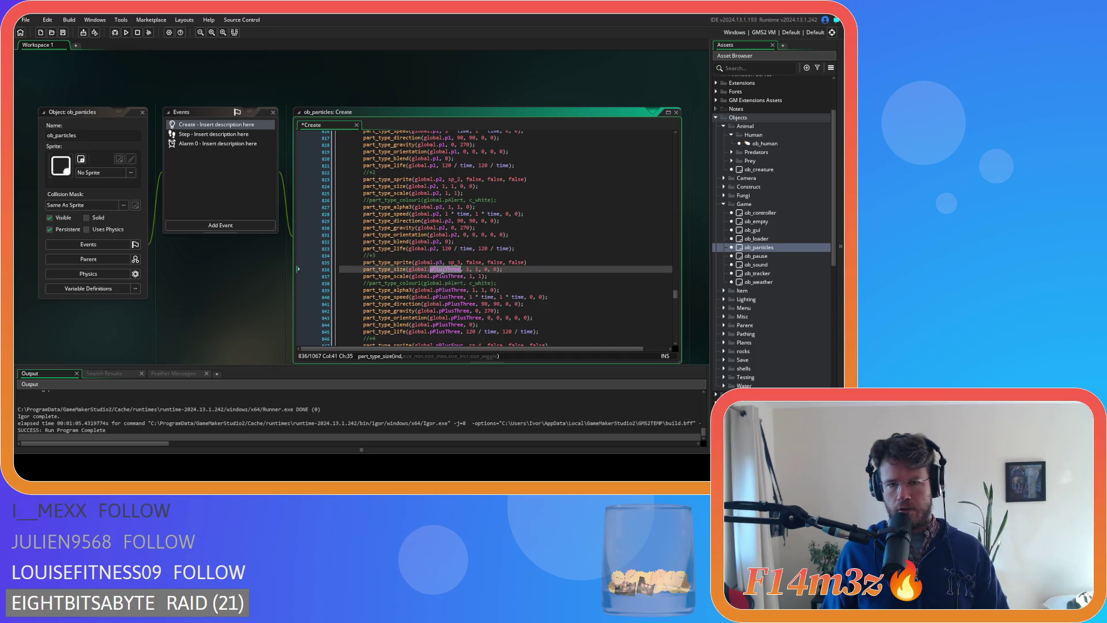
pyautogui.hotkey('ctrl', 'f')
pyautogui.click(533, 145)
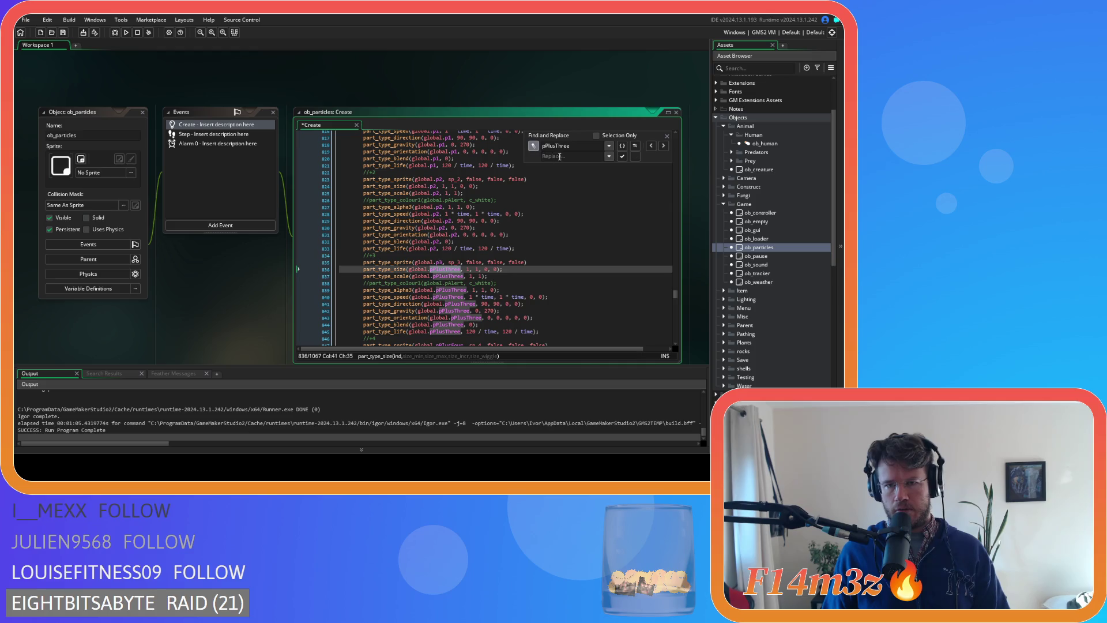
pyautogui.click(622, 156)
pyautogui.click(622, 156)
pyautogui.click(622, 156)
pyautogui.click(621, 156)
pyautogui.click(621, 156)
pyautogui.click(622, 157)
pyautogui.click(622, 156)
pyautogui.click(621, 156)
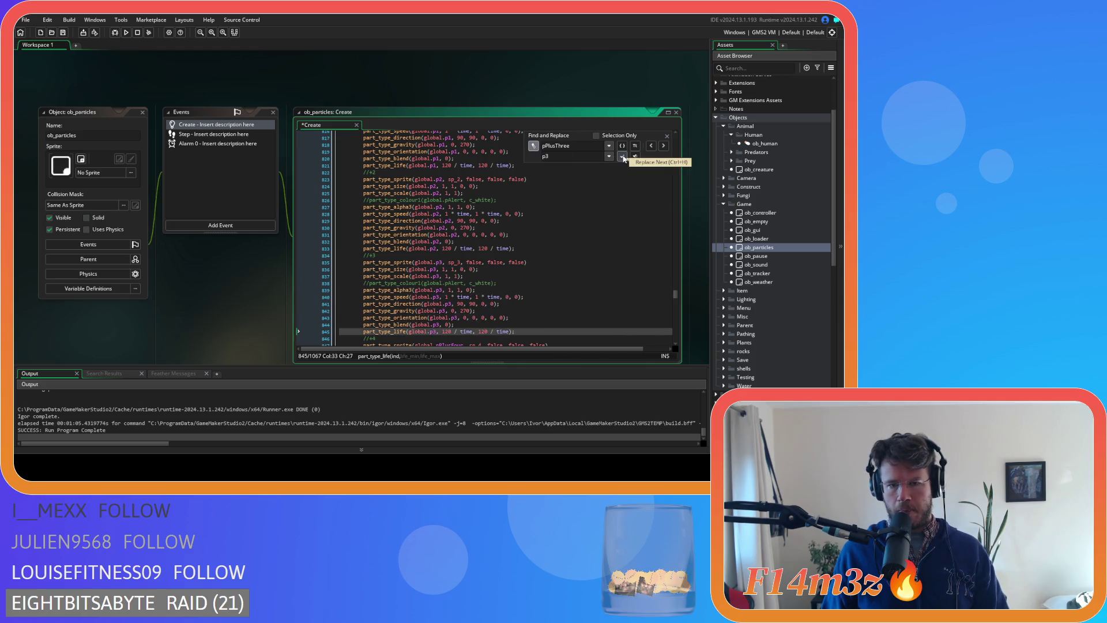
pyautogui.click(668, 133)
# - Select the pPlusFour name on line 847 for renaming
pyautogui.scroll(-3, 461, 260)
pyautogui.click(442, 282)
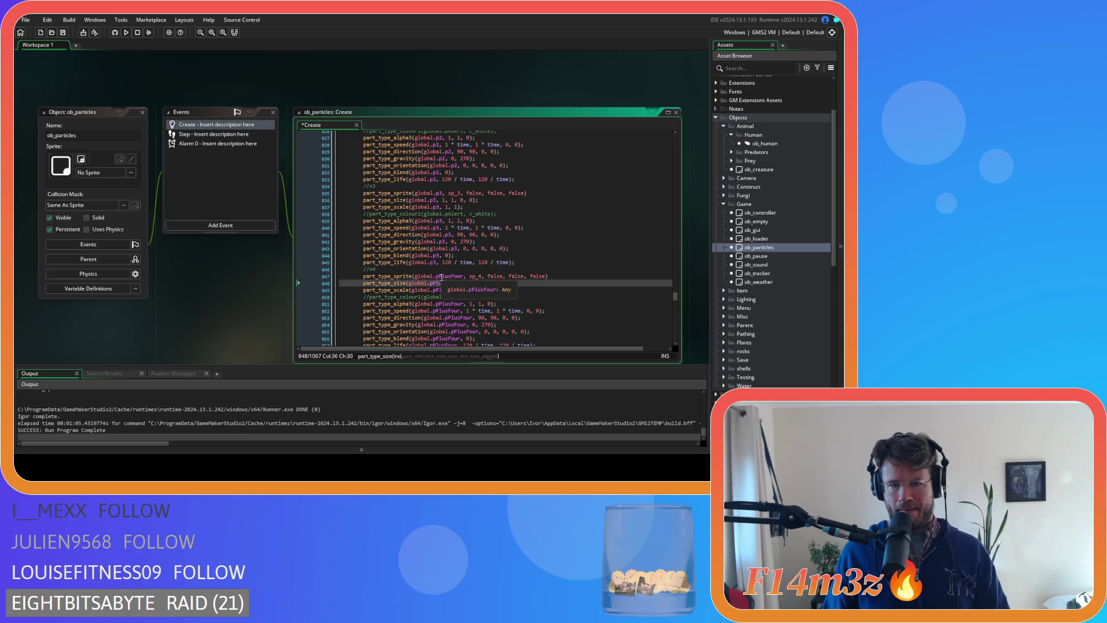
pyautogui.moveTo(439, 276)
pyautogui.mouseDown()
pyautogui.moveTo(468, 277)
pyautogui.moveTo(441, 278)
pyautogui.mouseUp()
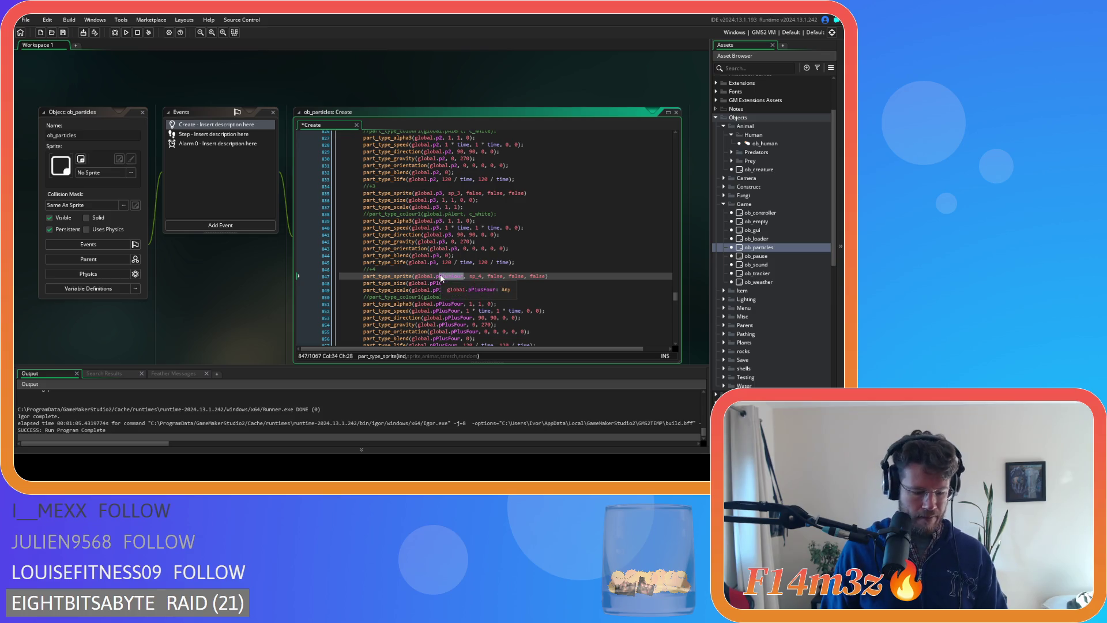
# - Rename all pPlusFour particle references to p4
pyautogui.write('p4')
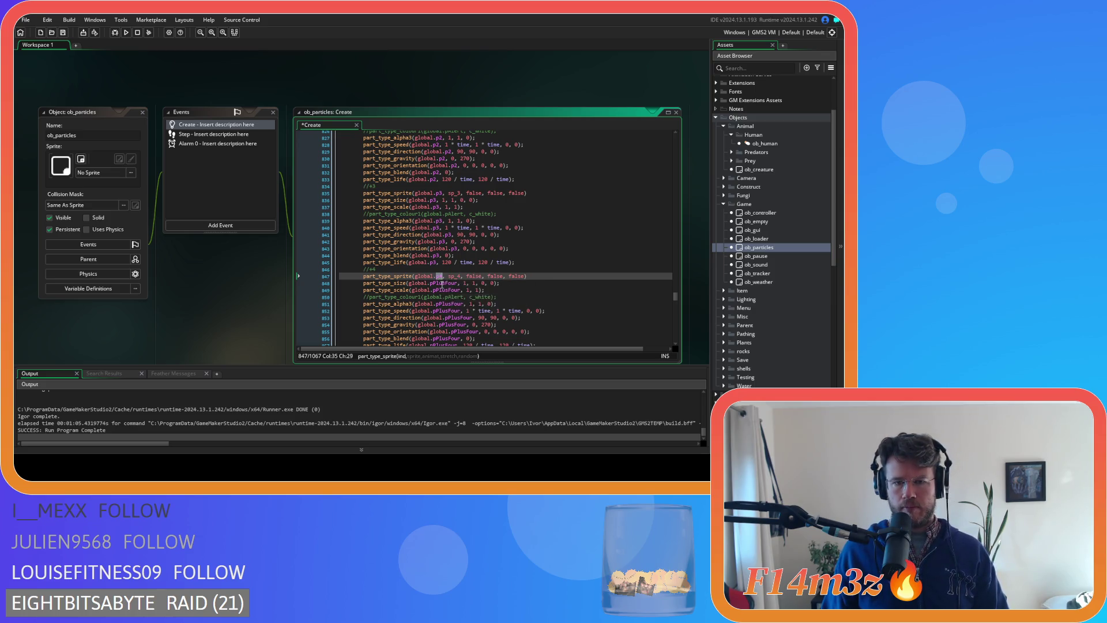
pyautogui.doubleClick(442, 283)
pyautogui.hotkey('ctrl', 'f')
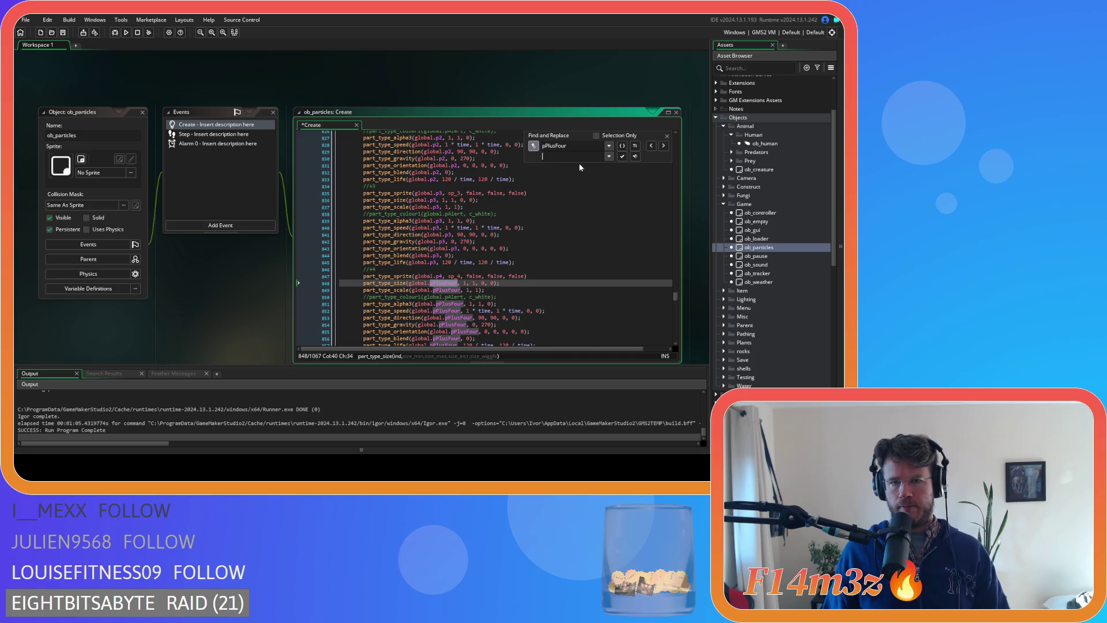
pyautogui.click(622, 157)
pyautogui.click(622, 156)
pyautogui.click(622, 156)
pyautogui.click(622, 156)
pyautogui.click(622, 156)
pyautogui.click(622, 157)
pyautogui.click(622, 156)
pyautogui.click(622, 156)
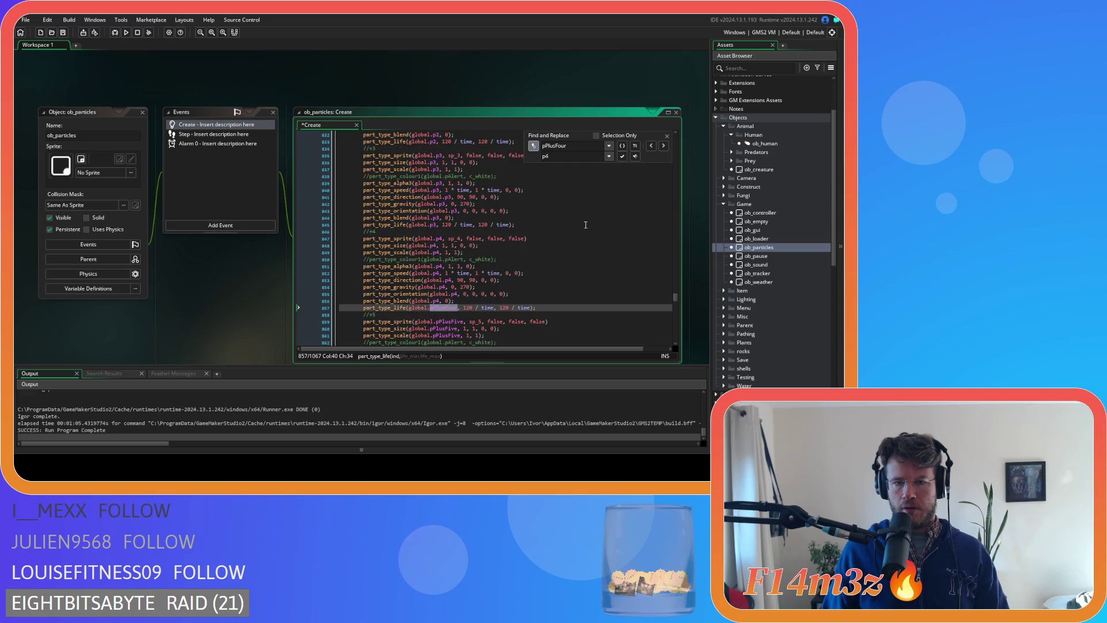
pyautogui.click(666, 137)
# - Rename all pPlusFive particle references to p5
pyautogui.scroll(-2, 484, 243)
pyautogui.click(439, 270)
pyautogui.write('p5')
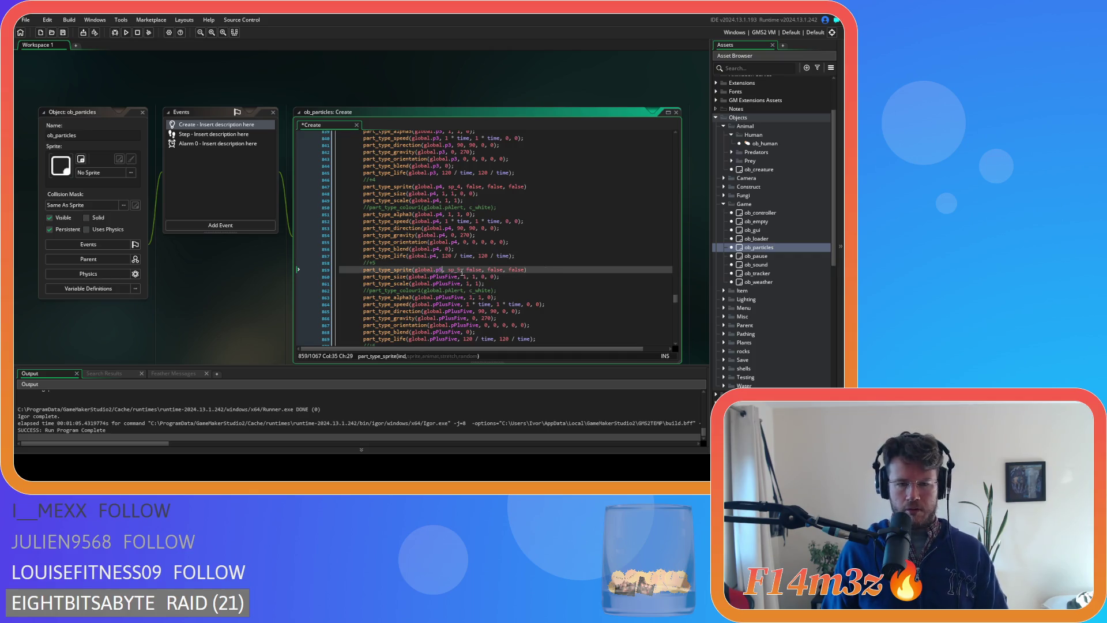
pyautogui.doubleClick(443, 276)
pyautogui.hotkey('ctrl', 'f')
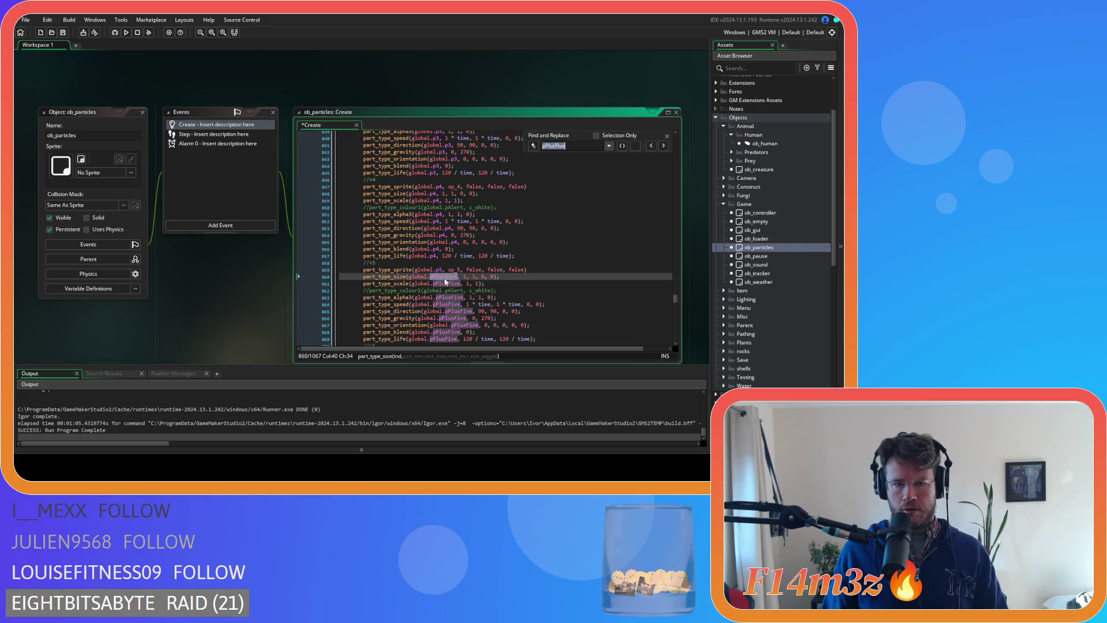
pyautogui.click(534, 146)
pyautogui.write('p5')
pyautogui.click(622, 157)
pyautogui.click(623, 157)
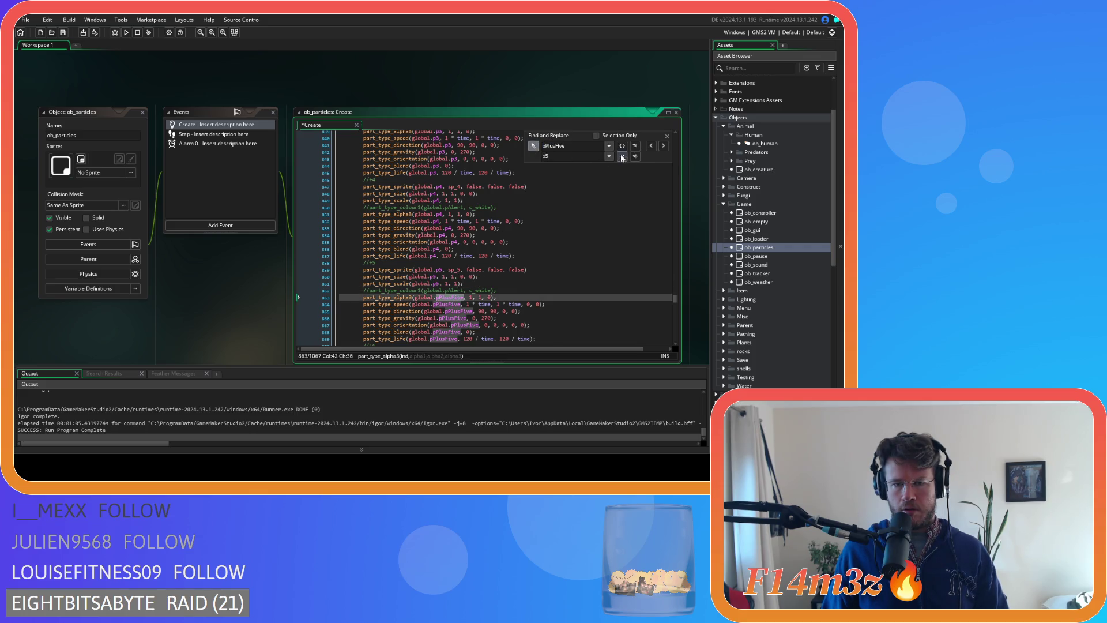
pyautogui.click(623, 157)
pyautogui.click(622, 157)
pyautogui.click(622, 157)
pyautogui.click(622, 157)
pyautogui.click(623, 157)
pyautogui.click(622, 157)
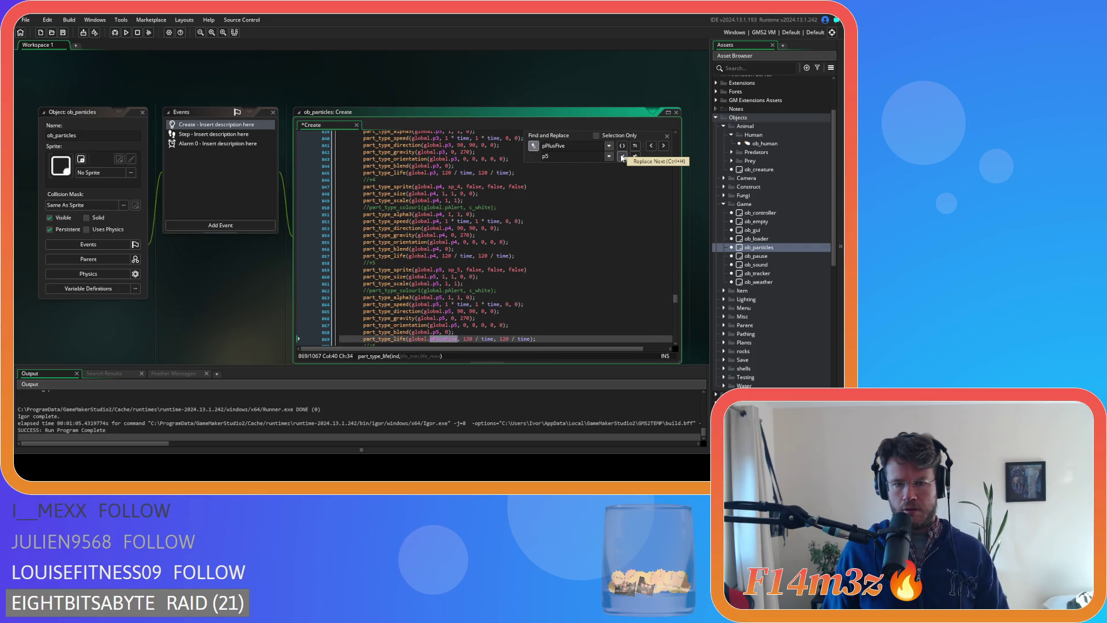
pyautogui.click(667, 136)
# - Change the pPlusSix name on line 871 to p6
pyautogui.scroll(-3, 490, 242)
pyautogui.click(437, 283)
pyautogui.moveTo(438, 285); pyautogui.dragTo(451, 284)
pyautogui.write('6')
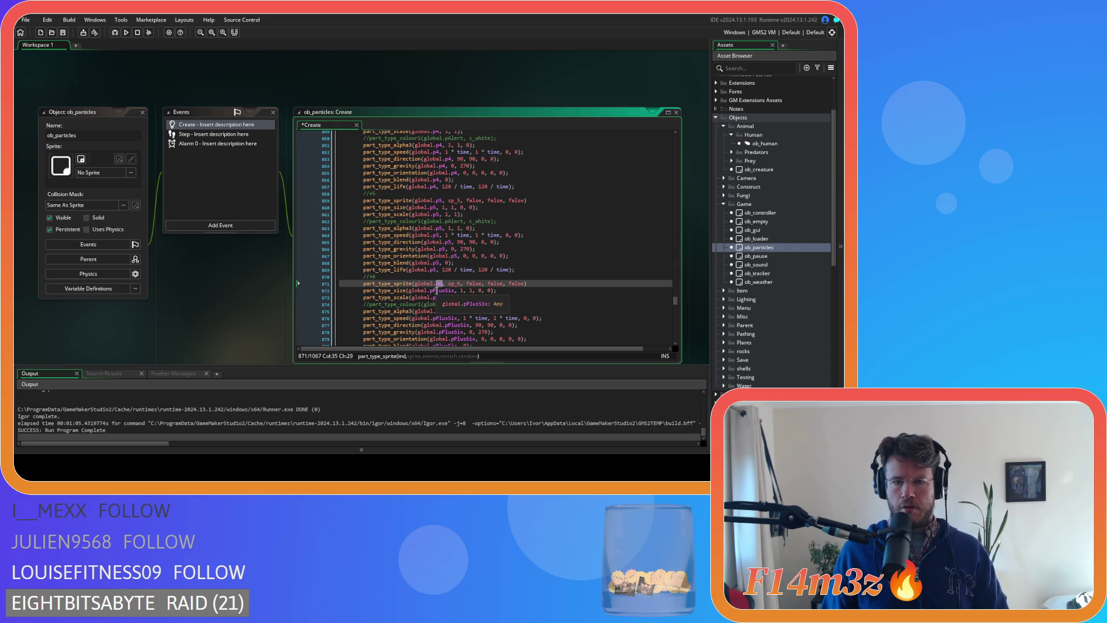
# - Replace the remaining pPlusSix references with p6
pyautogui.doubleClick(442, 290)
pyautogui.hotkey('ctrl', 'f')
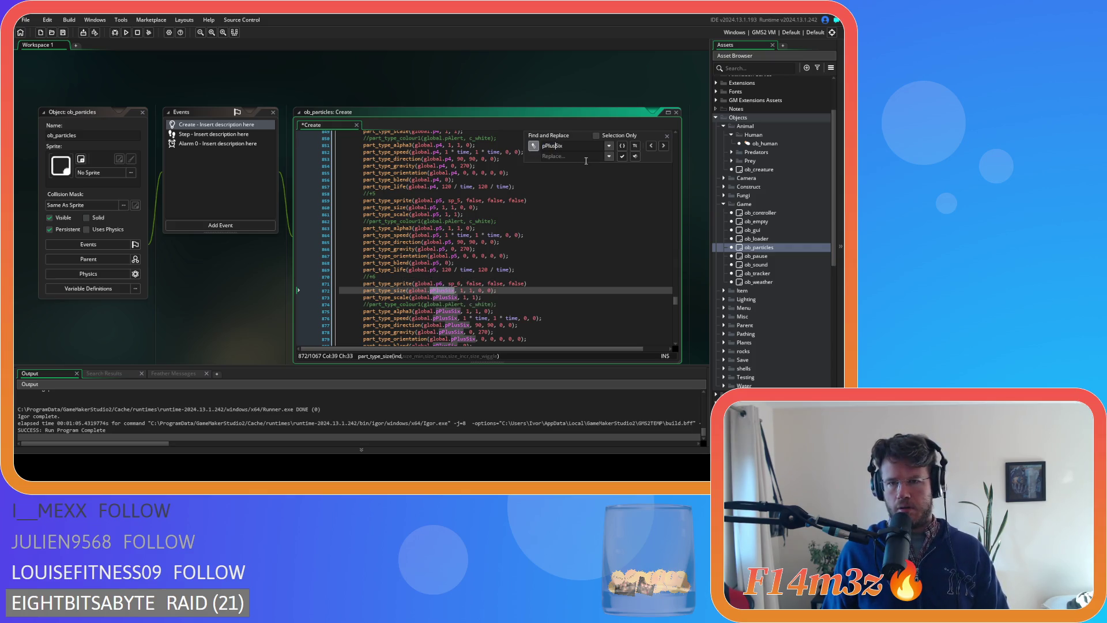
pyautogui.write('p6')
pyautogui.click(622, 156)
pyautogui.click(622, 156)
pyautogui.click(622, 156)
pyautogui.click(622, 156)
pyautogui.click(622, 156)
pyautogui.click(622, 156)
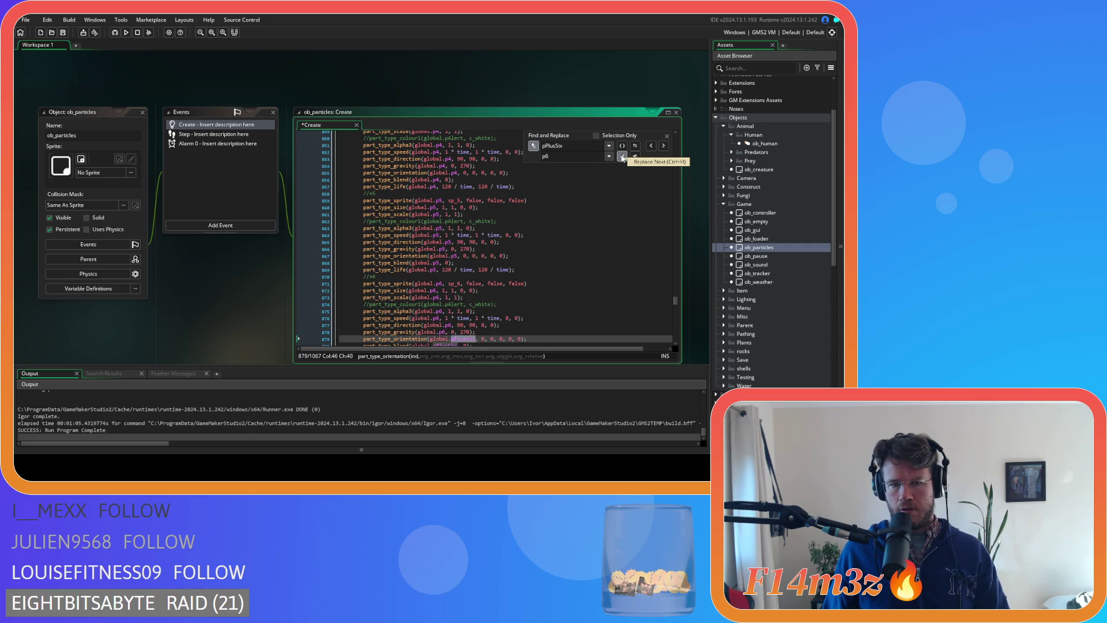
pyautogui.click(622, 156)
pyautogui.click(622, 157)
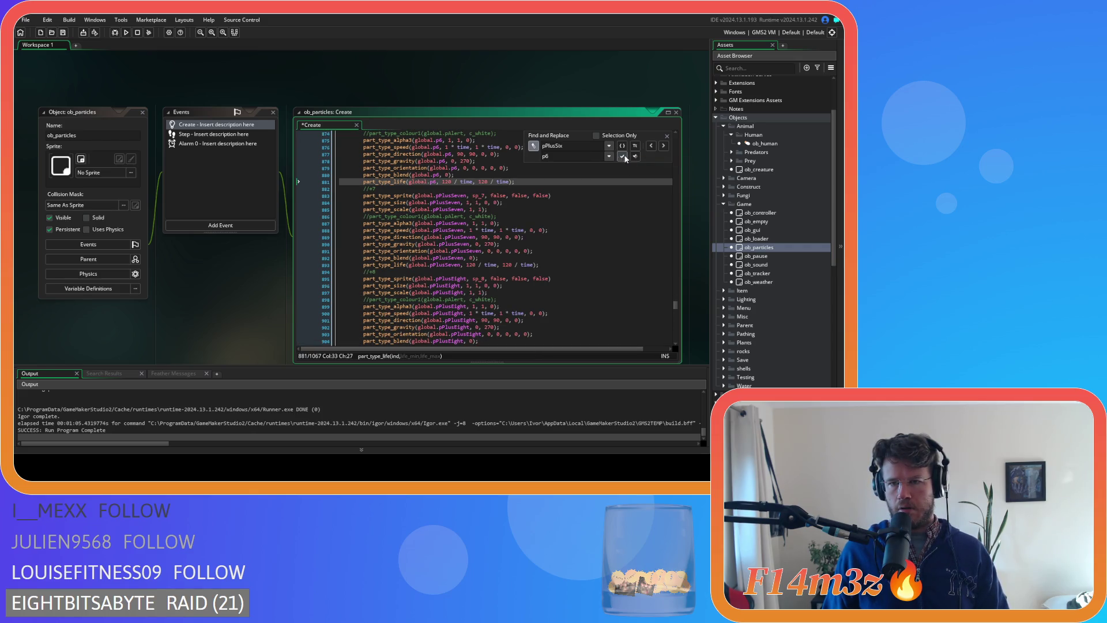
pyautogui.click(668, 135)
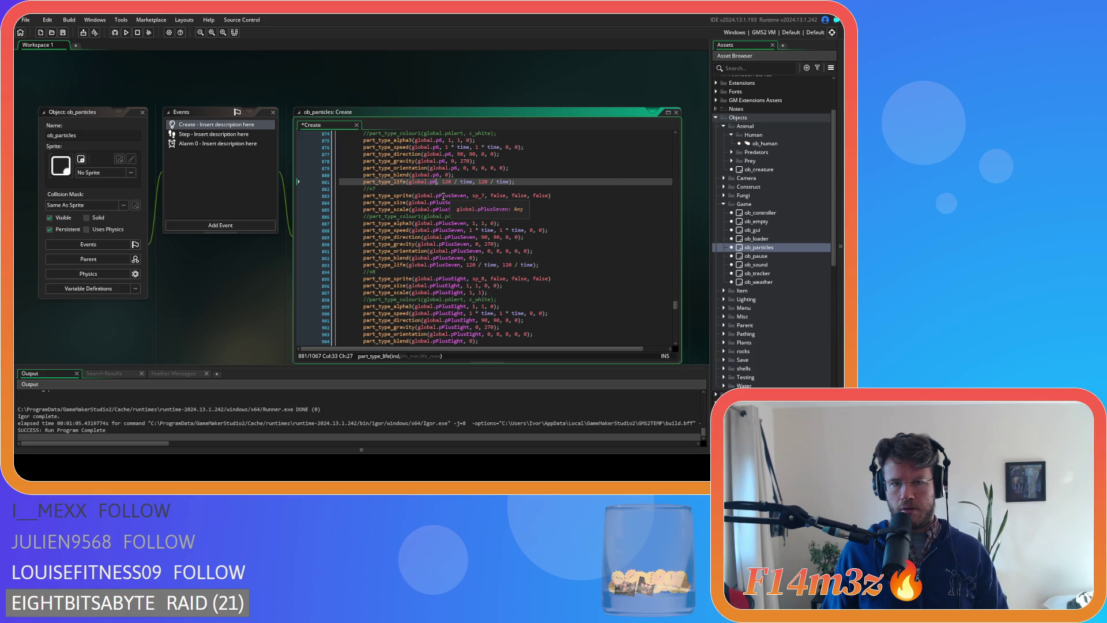
# - Rename all pPlusSeven particle references to p7
pyautogui.moveTo(444, 196); pyautogui.dragTo(452, 197)
pyautogui.press('BackSpace')
pyautogui.press('BackSpace')
pyautogui.write('7')
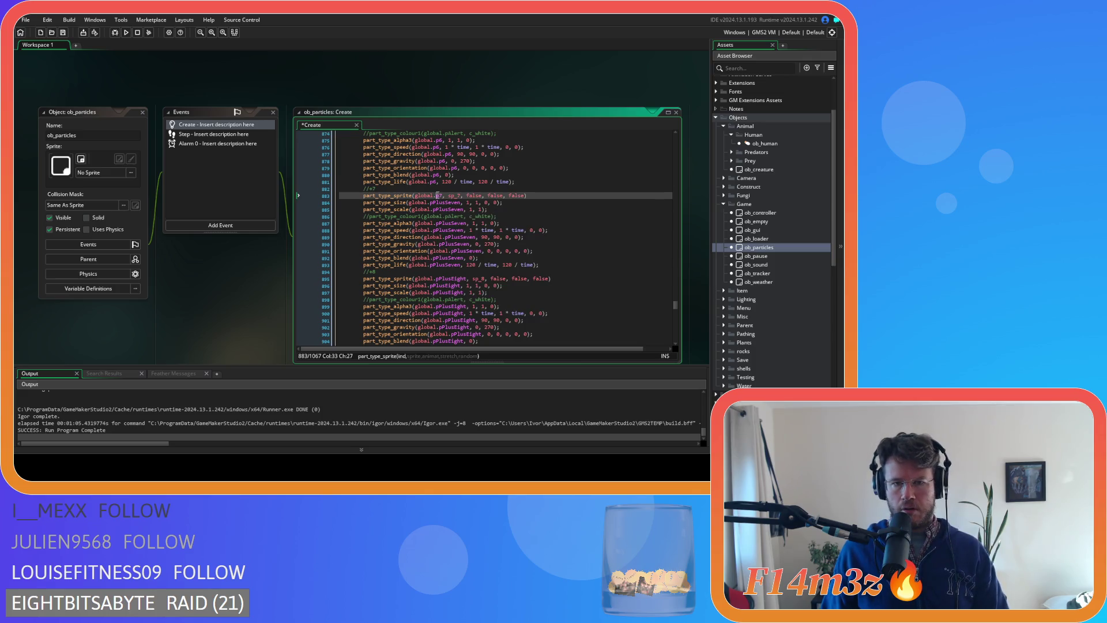
pyautogui.click(442, 203)
pyautogui.hotkey('ctrl', 'f')
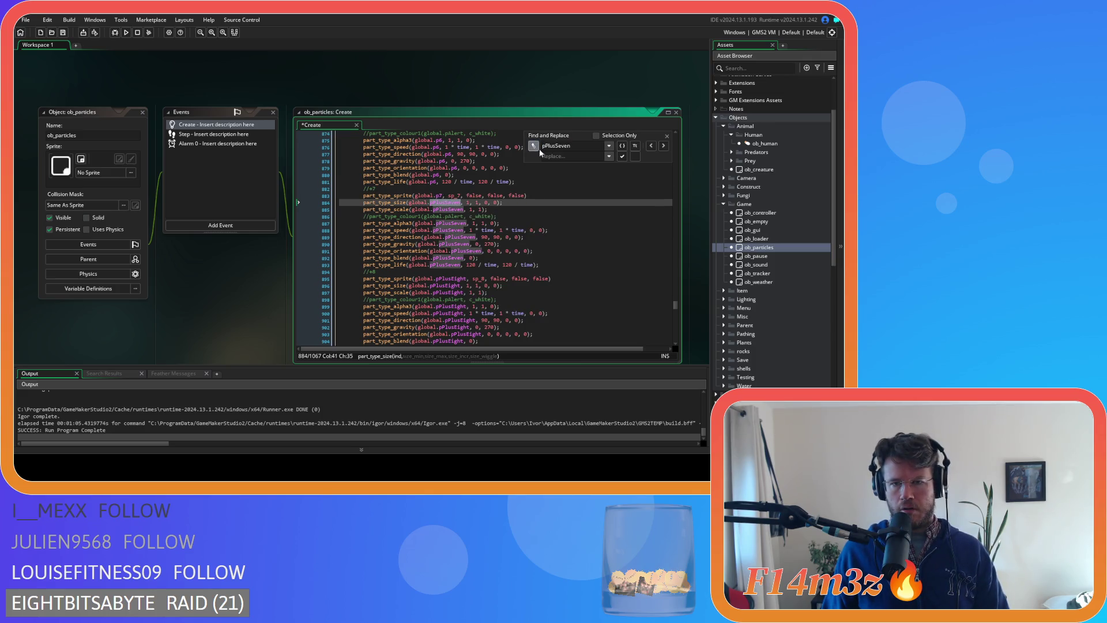
pyautogui.write('p7')
pyautogui.click(621, 157)
pyautogui.click(621, 156)
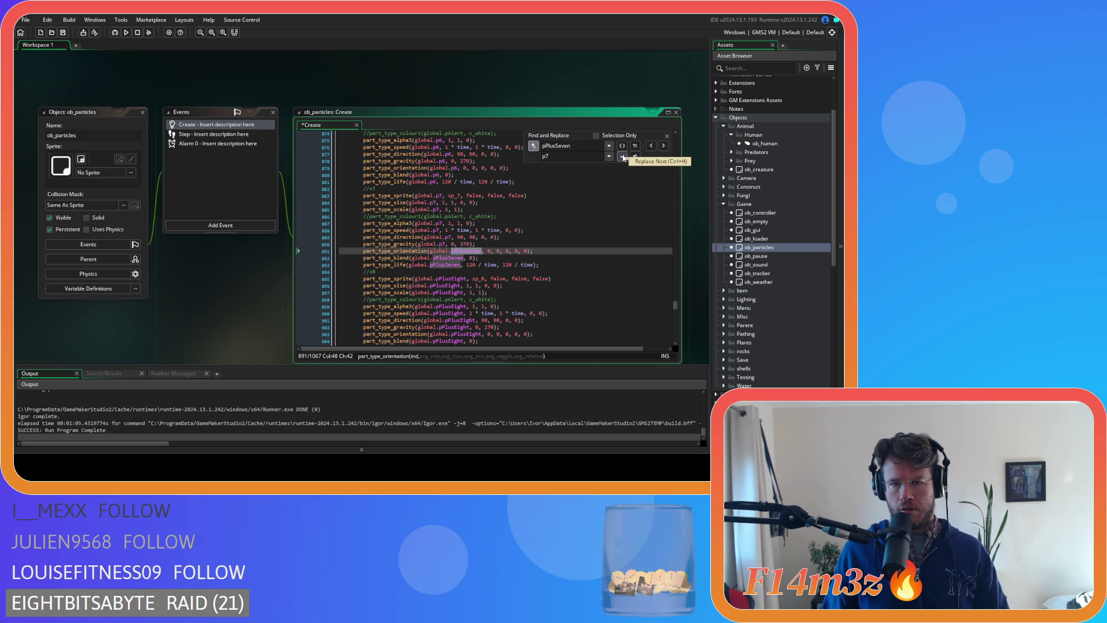
pyautogui.click(622, 157)
pyautogui.click(666, 136)
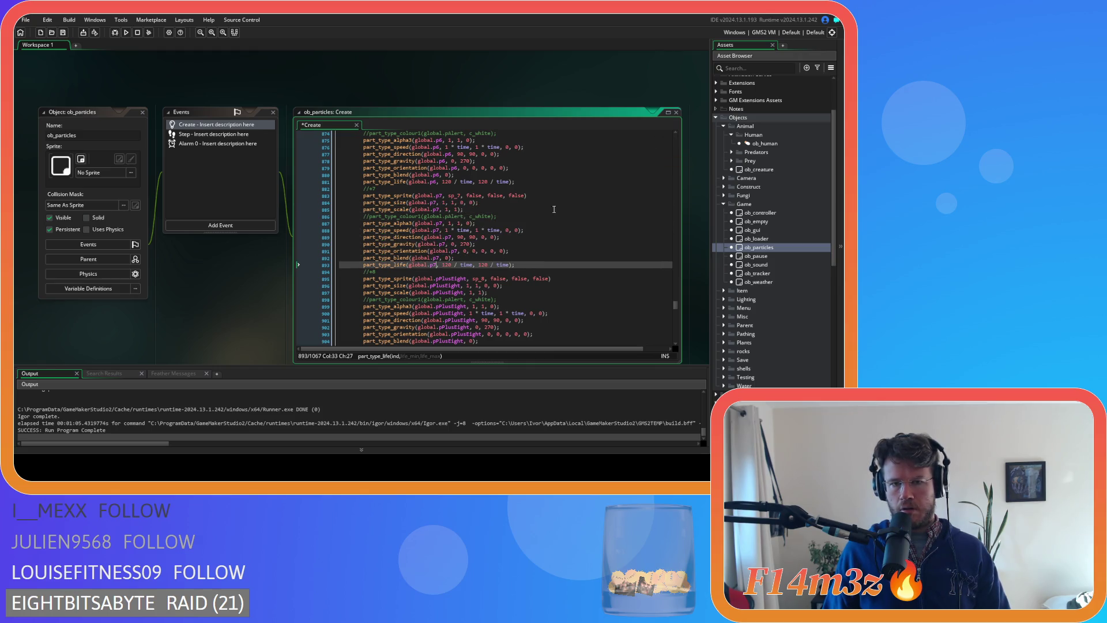
# - Rename all pPlusEight particle references to p8
pyautogui.click(442, 278)
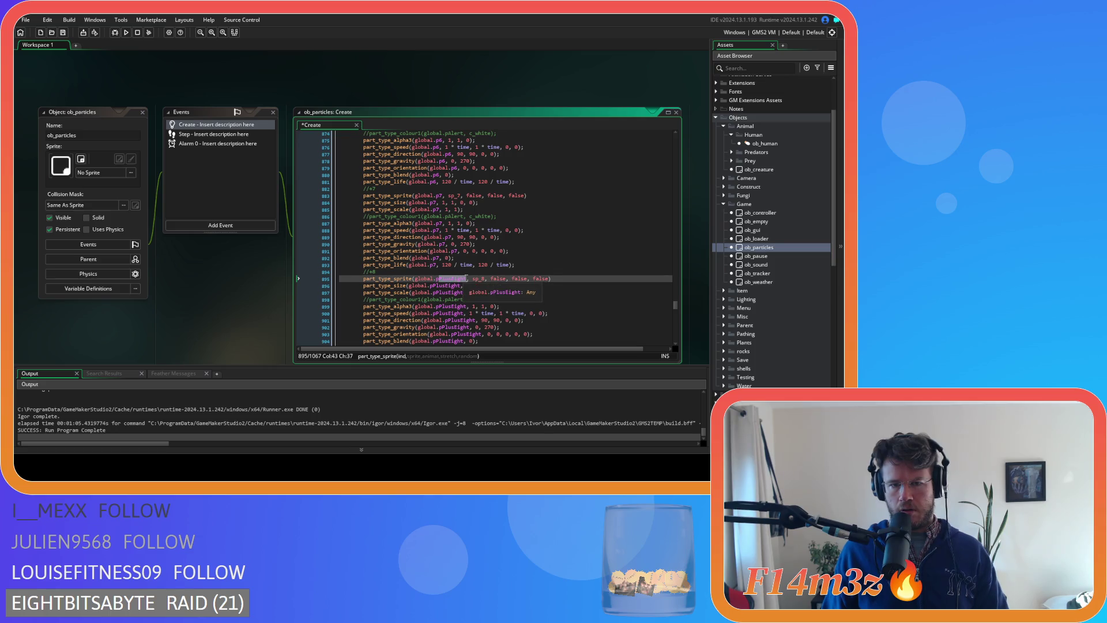
pyautogui.write('8')
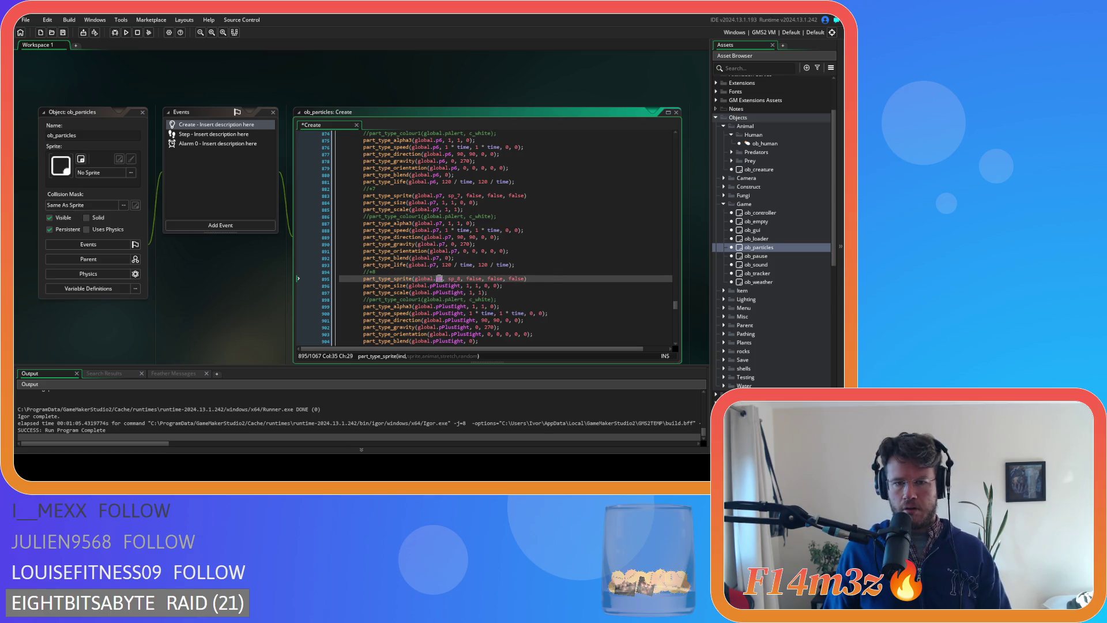
pyautogui.doubleClick(445, 285)
pyautogui.hotkey('ctrl', 'f')
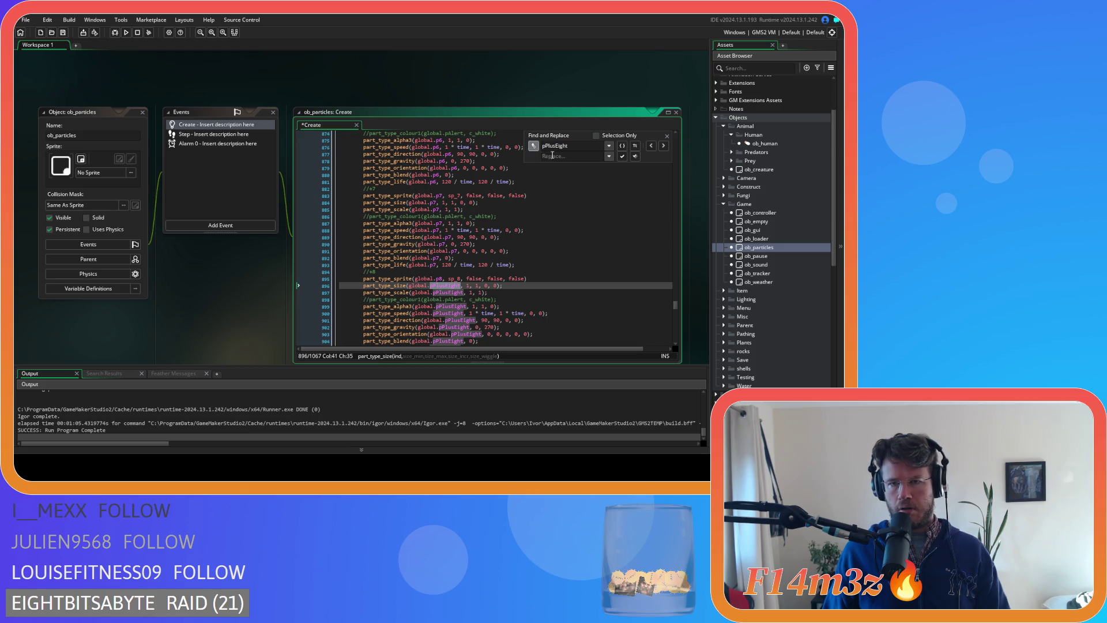
pyautogui.write('p8')
pyautogui.click(622, 157)
pyautogui.click(621, 157)
pyautogui.click(621, 157)
pyautogui.click(621, 157)
pyautogui.click(621, 156)
pyautogui.click(622, 157)
pyautogui.click(621, 157)
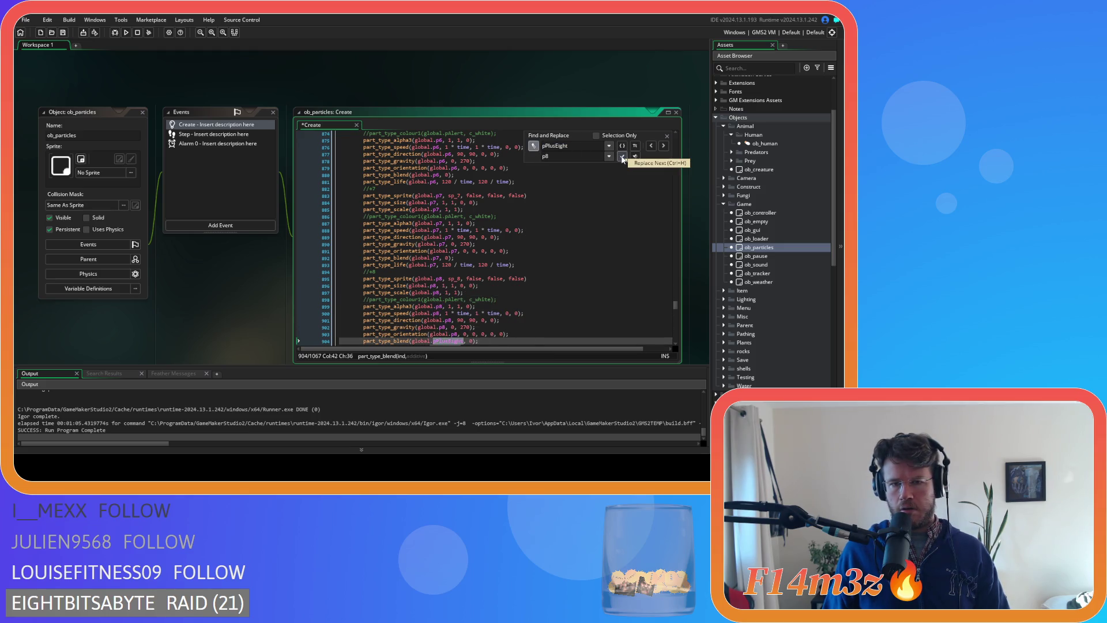
pyautogui.click(621, 157)
pyautogui.click(621, 157)
pyautogui.scroll(-1, 665, 171)
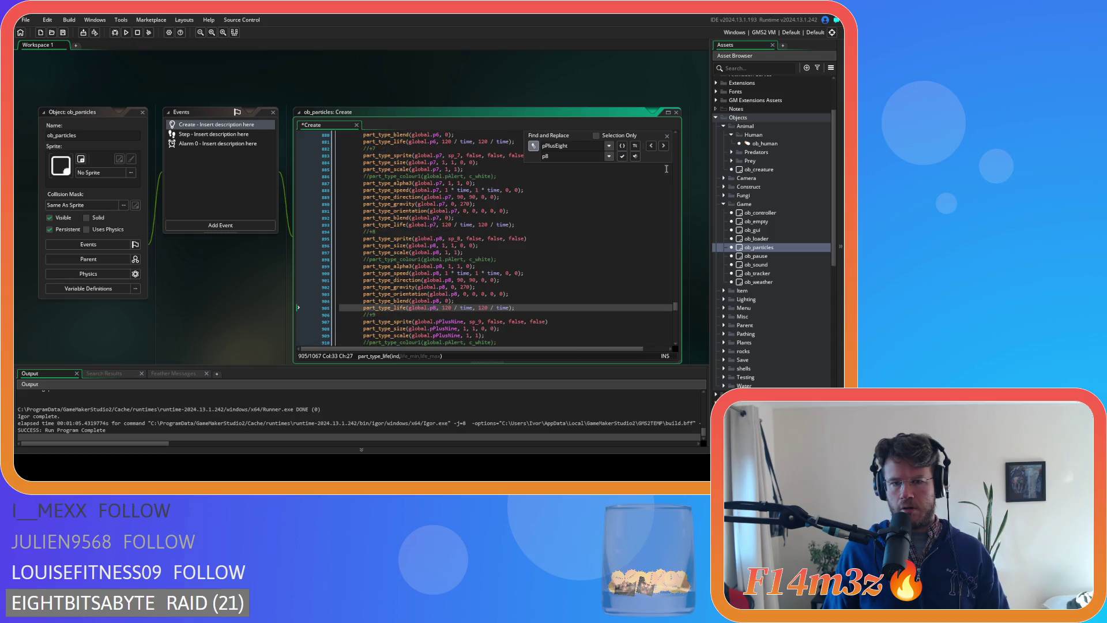
pyautogui.click(667, 136)
# - Rename all pPlusNine references to p9 and save the Create code
pyautogui.scroll(-2, 490, 242)
pyautogui.moveTo(437, 251); pyautogui.dragTo(464, 257)
pyautogui.write('9')
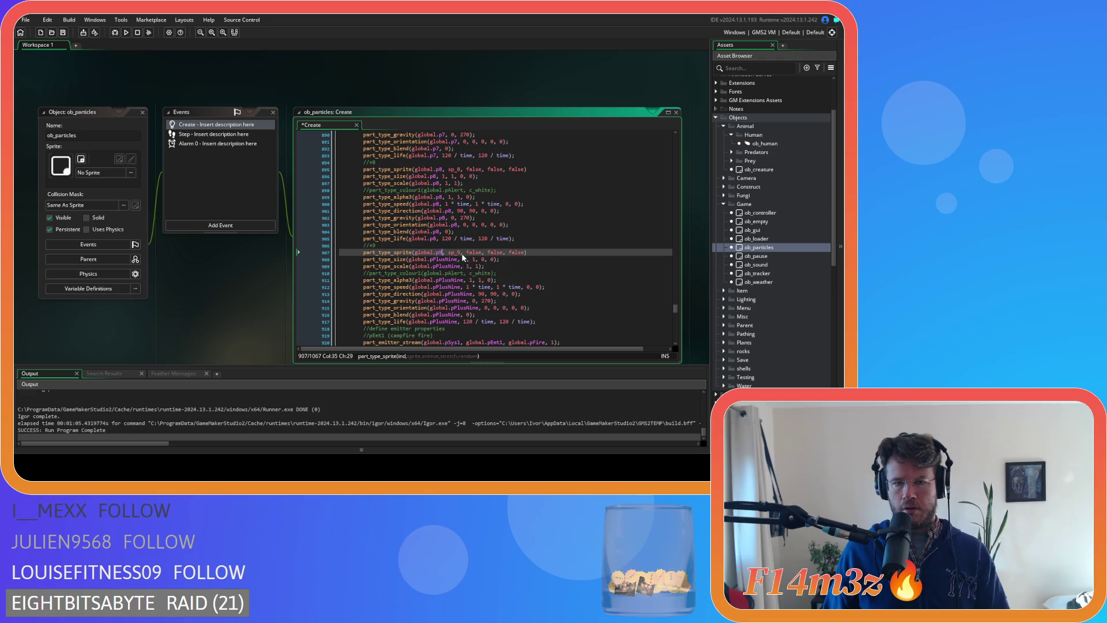
pyautogui.doubleClick(442, 259)
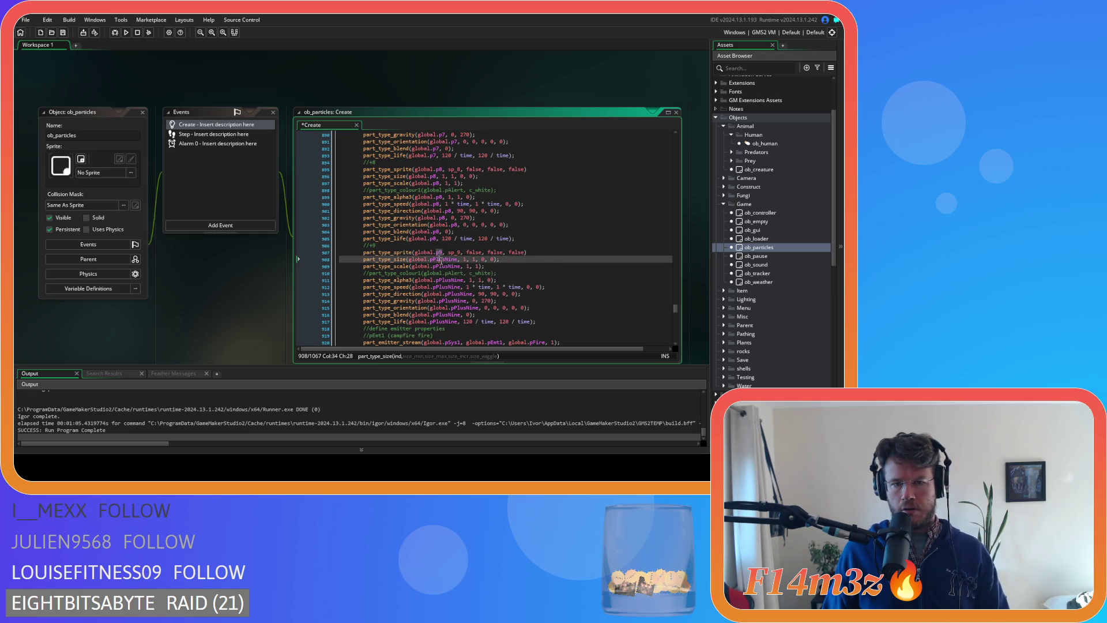
pyautogui.hotkey('ctrl', 'h')
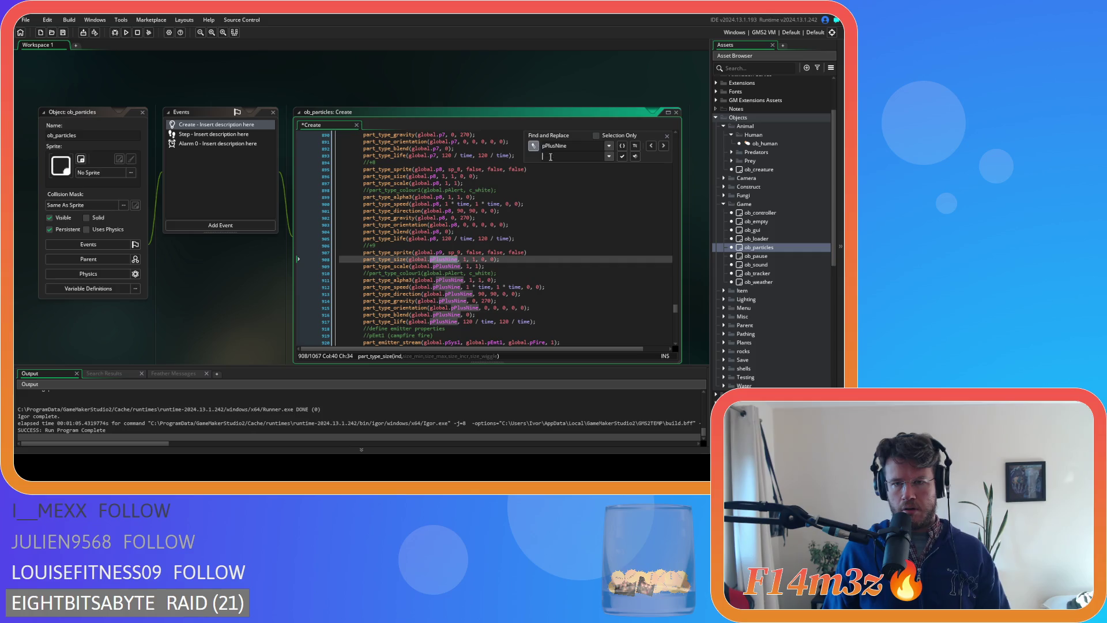
pyautogui.write('p8')
pyautogui.click(622, 156)
pyautogui.click(623, 157)
pyautogui.click(622, 157)
pyautogui.click(623, 157)
pyautogui.click(623, 156)
pyautogui.click(622, 156)
pyautogui.click(622, 156)
pyautogui.click(622, 156)
pyautogui.click(667, 136)
pyautogui.click(513, 224)
pyautogui.hotkey('ctrl', 's')
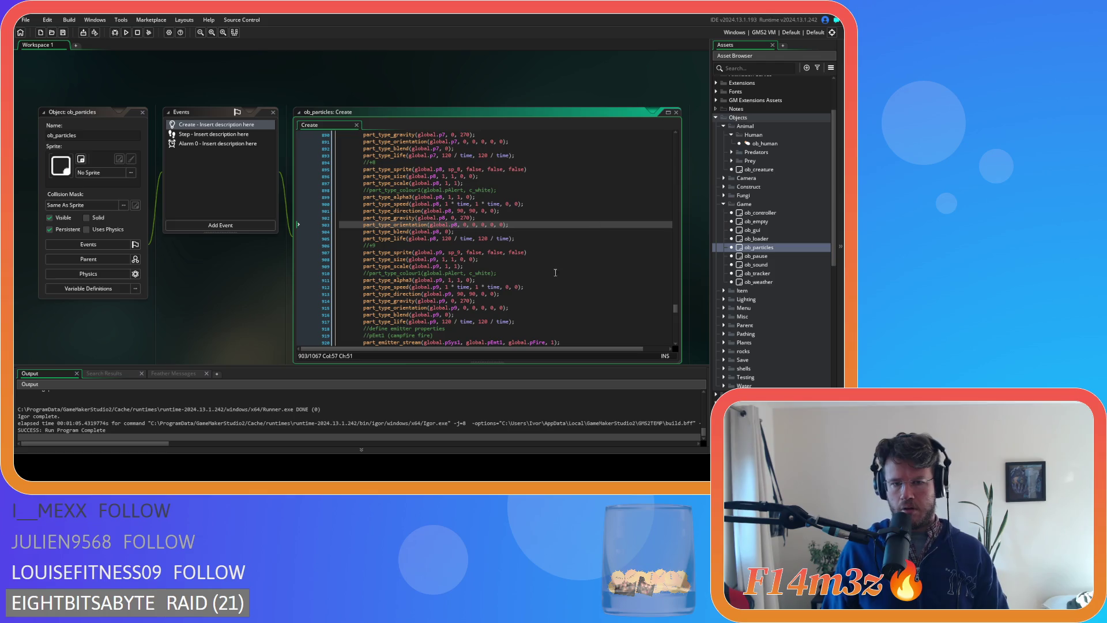
# - Scroll through the Create code to check the renamed p0–p9 particle blocks
pyautogui.scroll(-1, 531, 295)
pyautogui.click(444, 283)
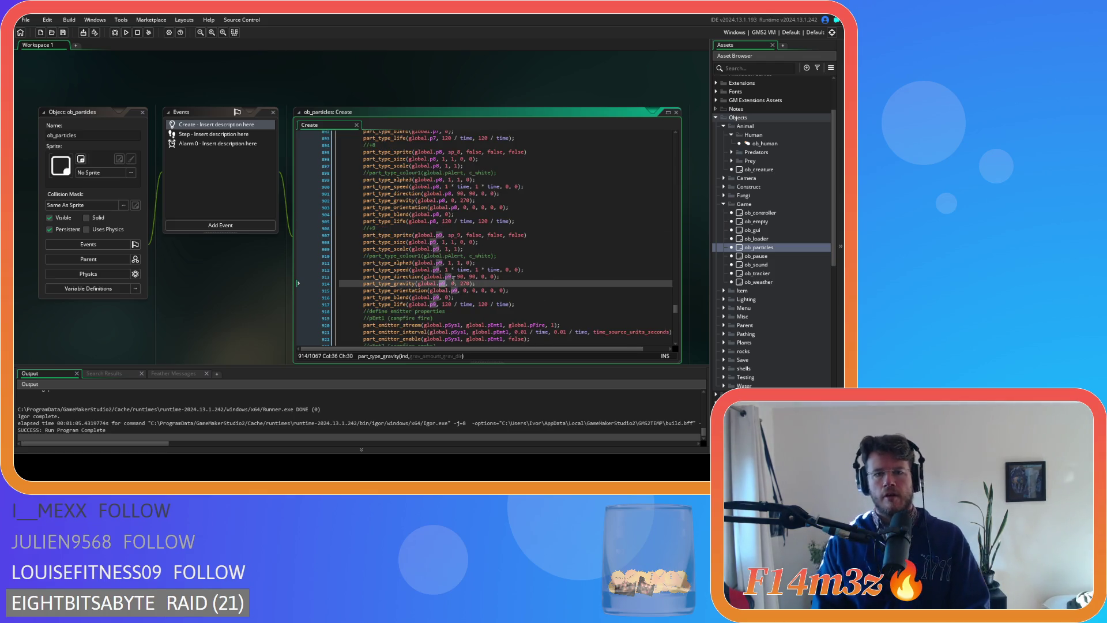
pyautogui.scroll(5, 491, 268)
pyautogui.click(491, 267)
pyautogui.scroll(13, 492, 268)
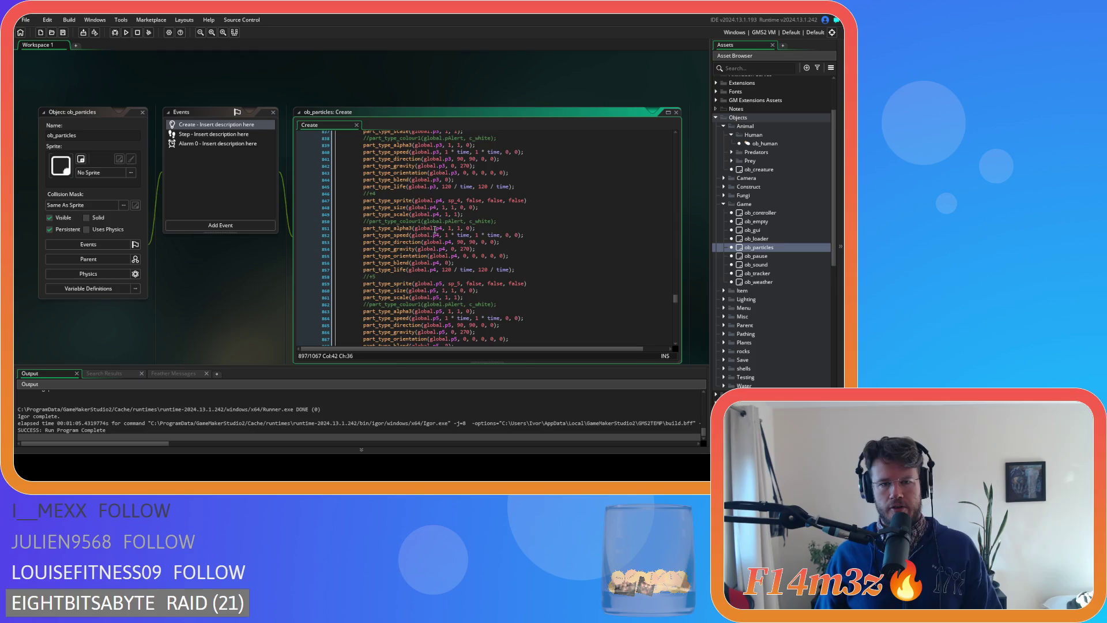
# - Close ob_particles, reopen it from Objects > Game, and show its Step event
pyautogui.click(141, 113)
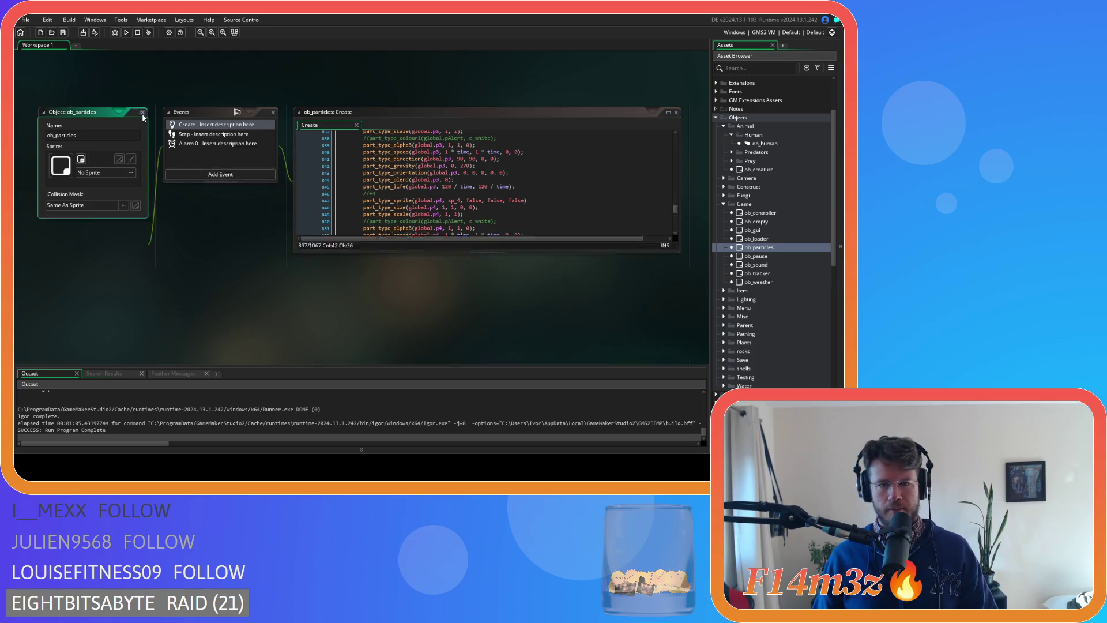
pyautogui.click(723, 205)
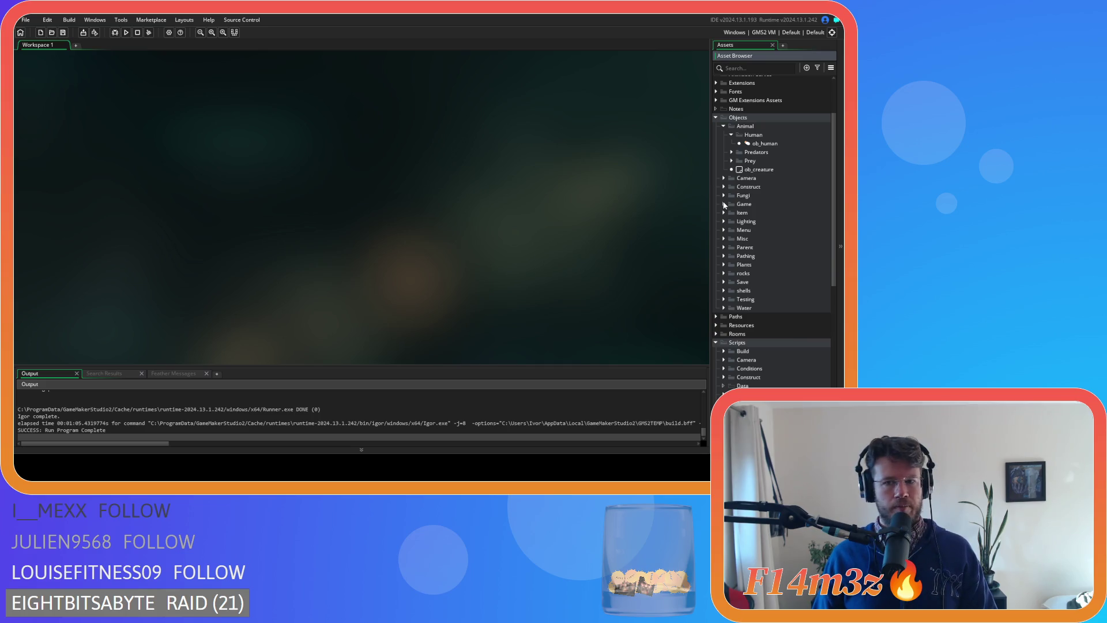
pyautogui.click(723, 204)
pyautogui.doubleClick(767, 248)
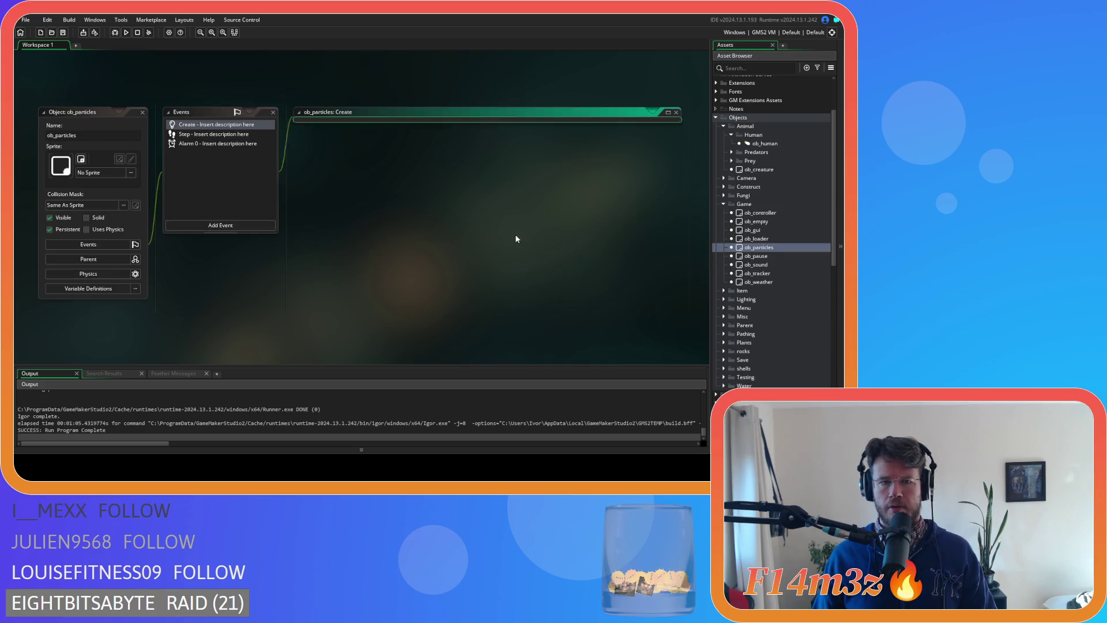
pyautogui.click(213, 134)
# - Delete the speed and life lines for pPlusTen through pPlusThirtyTwo in the Step event
pyautogui.scroll(-20, 647, 185)
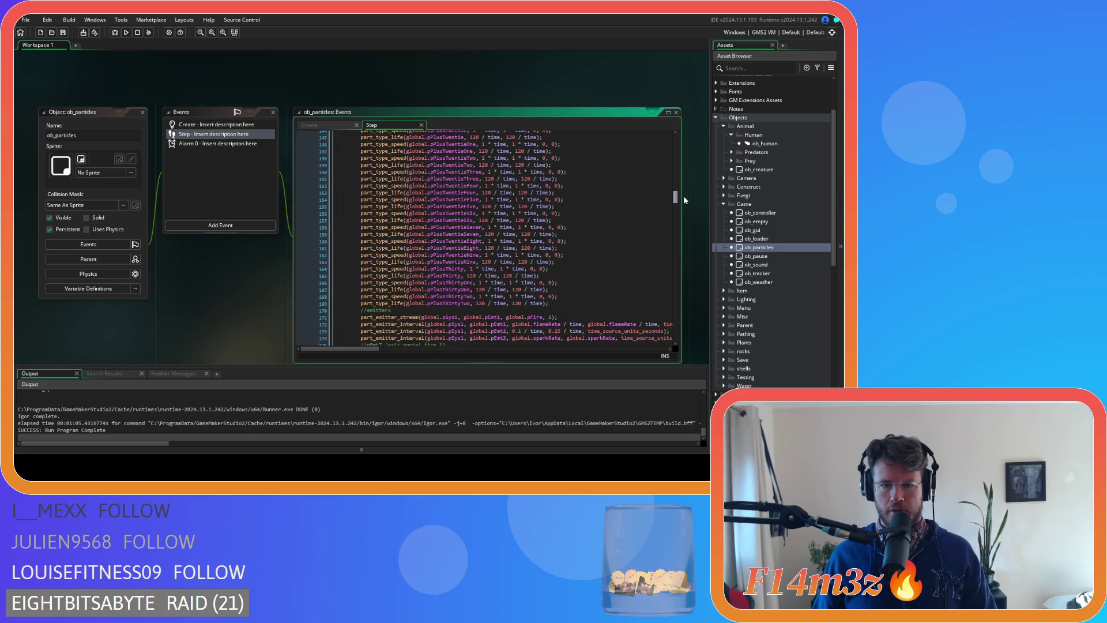
pyautogui.moveTo(561, 303)
pyautogui.mouseDown()
pyautogui.moveTo(403, 254)
pyautogui.moveTo(357, 218)
pyautogui.moveTo(314, 215)
pyautogui.mouseUp()
pyautogui.scroll(10, 539, 293)
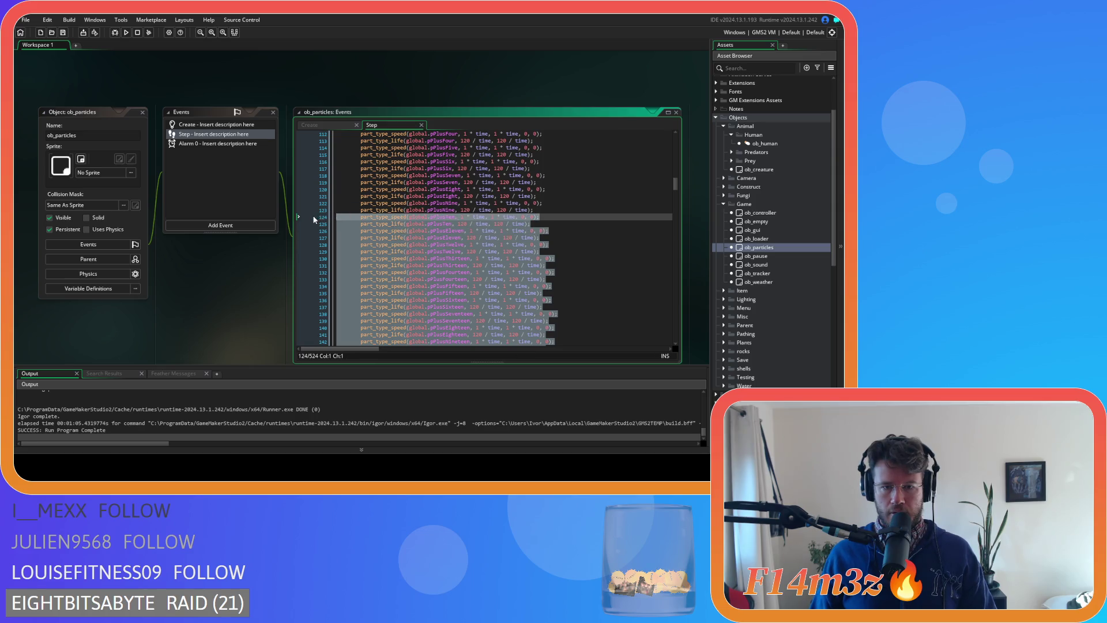
pyautogui.press('BackSpace')
pyautogui.press('BackSpace')
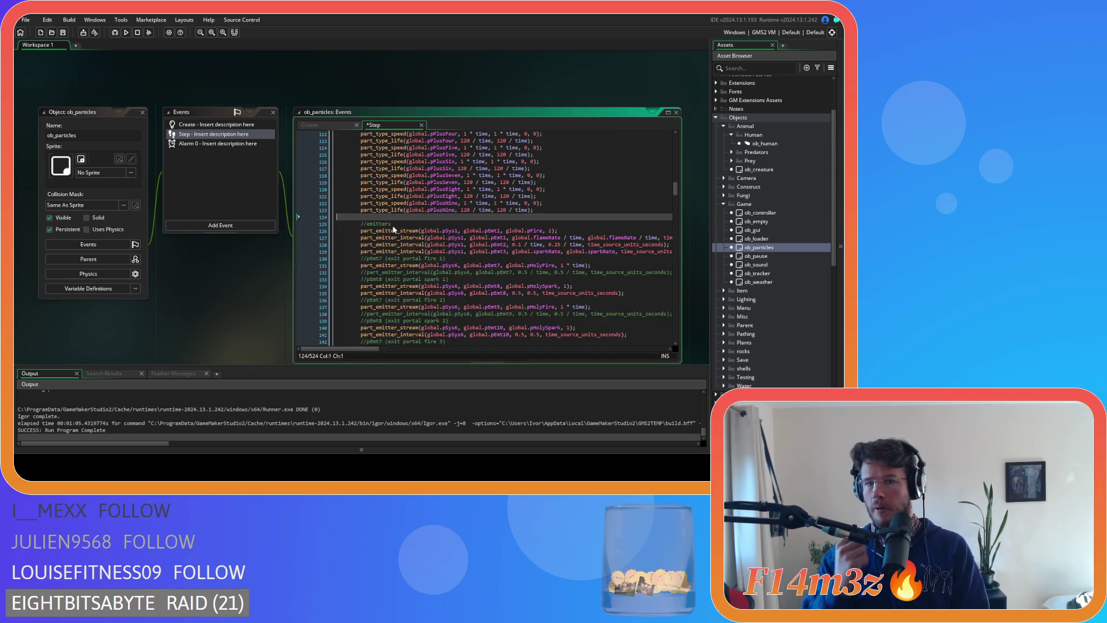
pyautogui.scroll(10, 502, 229)
pyautogui.scroll(-3, 502, 229)
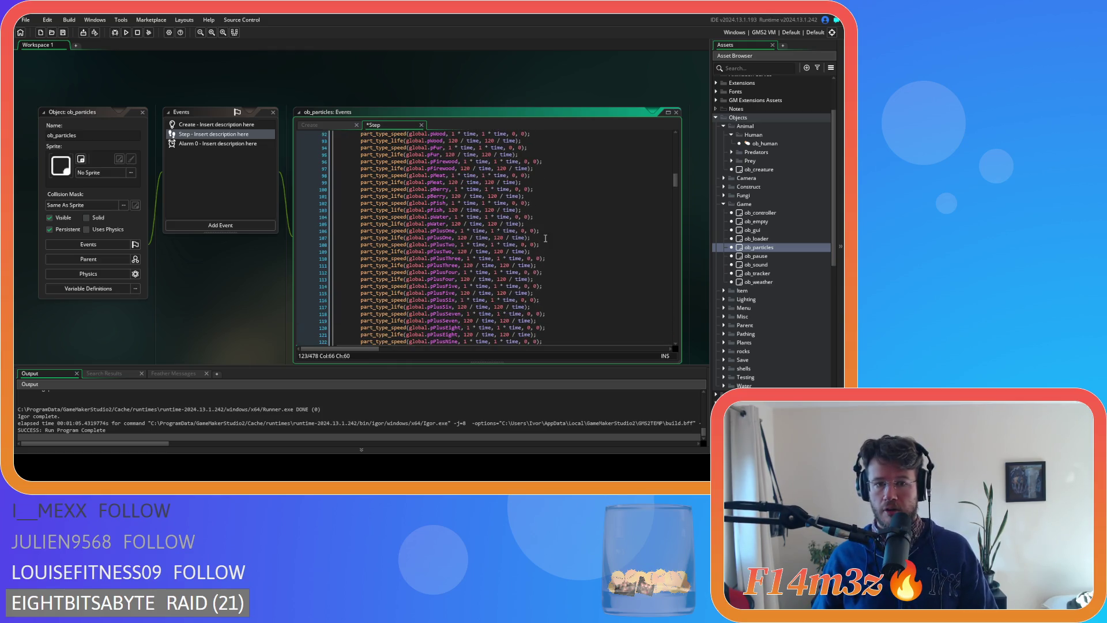
pyautogui.moveTo(546, 240); pyautogui.dragTo(360, 231)
# - Duplicate the pPlusOne speed and life lines and strip the PlusOne names on lines 106–108
pyautogui.hotkey('ctrl', 'd')
pyautogui.hotkey('ctrl', 'd')
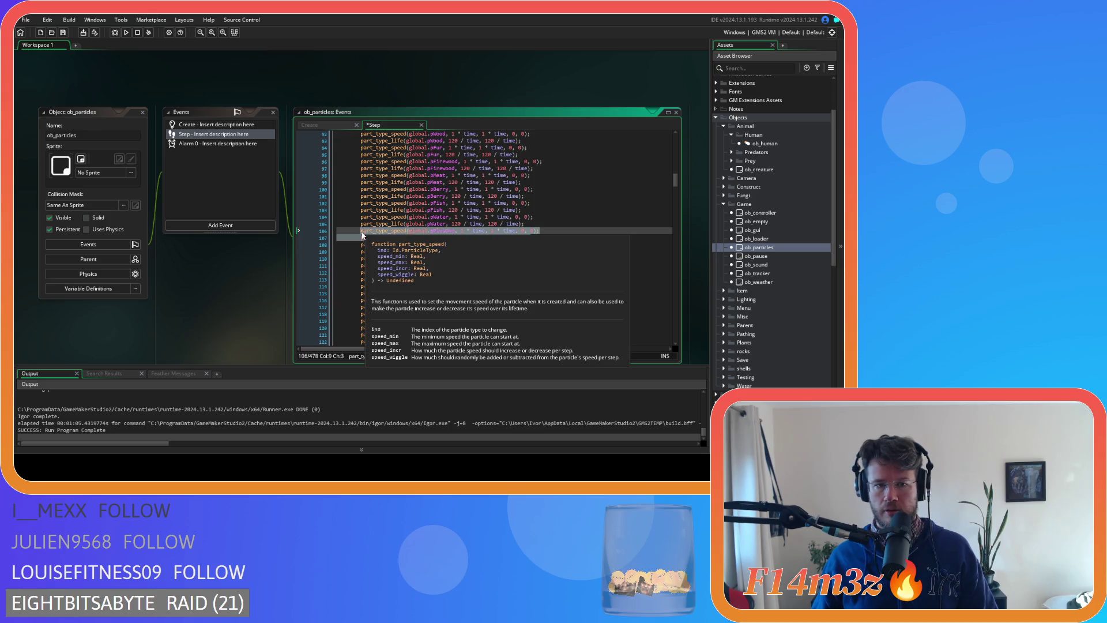
pyautogui.click(453, 237)
pyautogui.click(452, 231)
pyautogui.press('BackSpace')
pyautogui.press('BackSpace')
pyautogui.press('BackSpace')
pyautogui.click(441, 237)
pyautogui.press('Delete')
pyautogui.press('Delete')
pyautogui.press('Delete')
pyautogui.click(436, 244)
pyautogui.press('Delete')
pyautogui.press('Delete')
pyautogui.press('Delete')
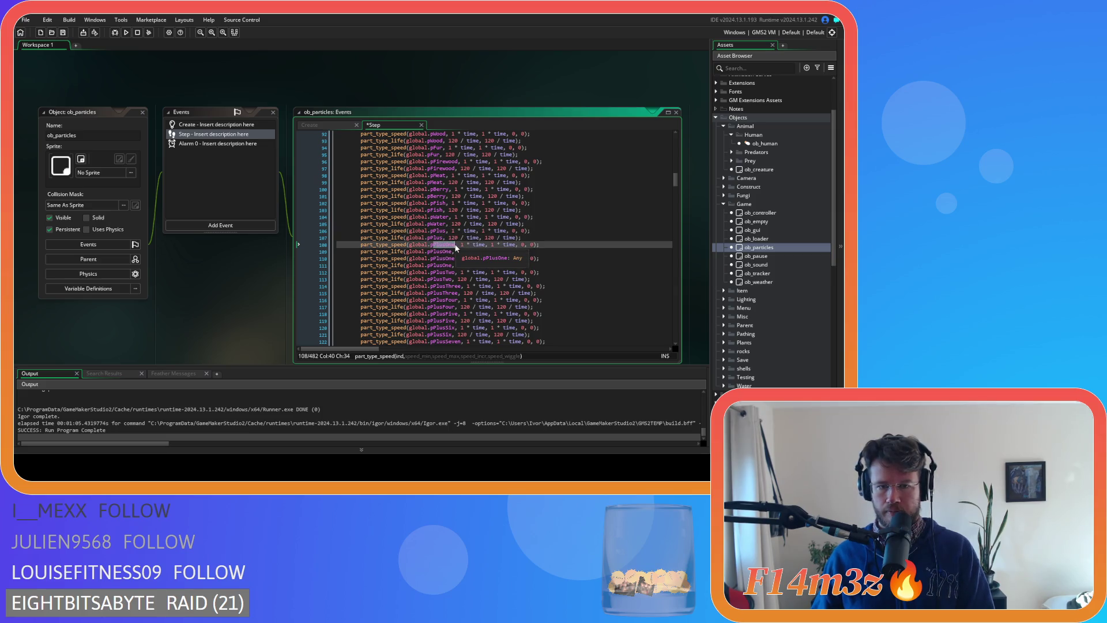
# - Rename the particle globals on lines 109–112 to p0, p1 and p2
pyautogui.click(433, 251)
pyautogui.press('Delete')
pyautogui.press('Delete')
pyautogui.press('Delete')
pyautogui.write('0')
pyautogui.click(434, 259)
pyautogui.press('Delete')
pyautogui.press('Delete')
pyautogui.press('Delete')
pyautogui.write('1')
pyautogui.click(434, 265)
pyautogui.press('Delete')
pyautogui.press('Delete')
pyautogui.press('Delete')
pyautogui.write('1')
pyautogui.click(433, 272)
pyautogui.press('Delete')
pyautogui.press('Delete')
pyautogui.press('Delete')
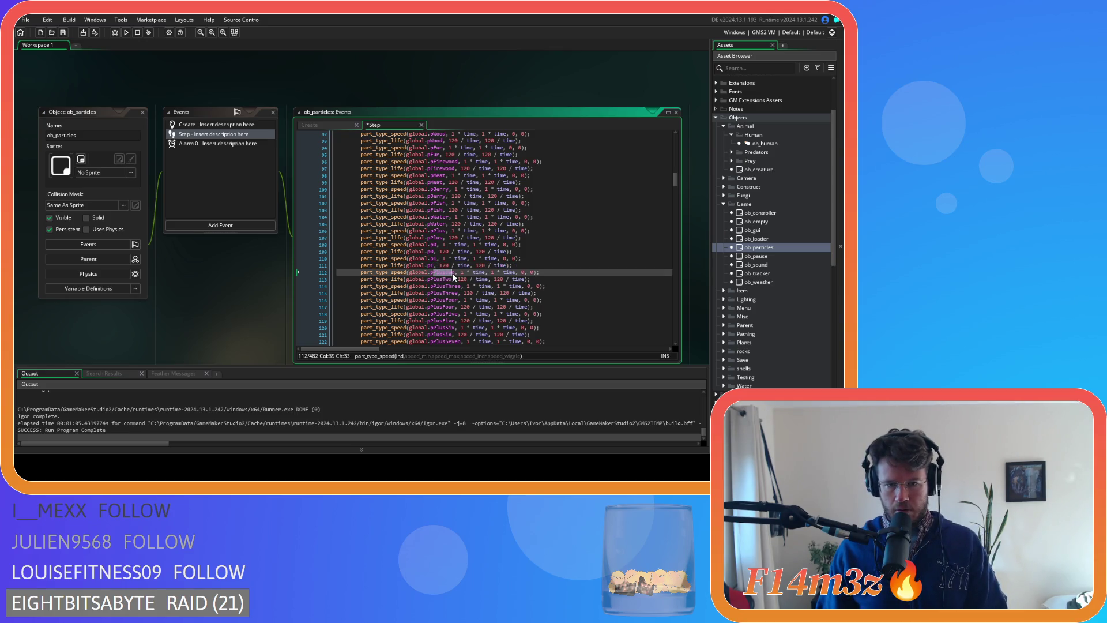
pyautogui.write('2')
# - Rename the remaining pPlusTwo through pPlusNine globals to p2 through p9
pyautogui.moveTo(431, 279); pyautogui.dragTo(450, 281)
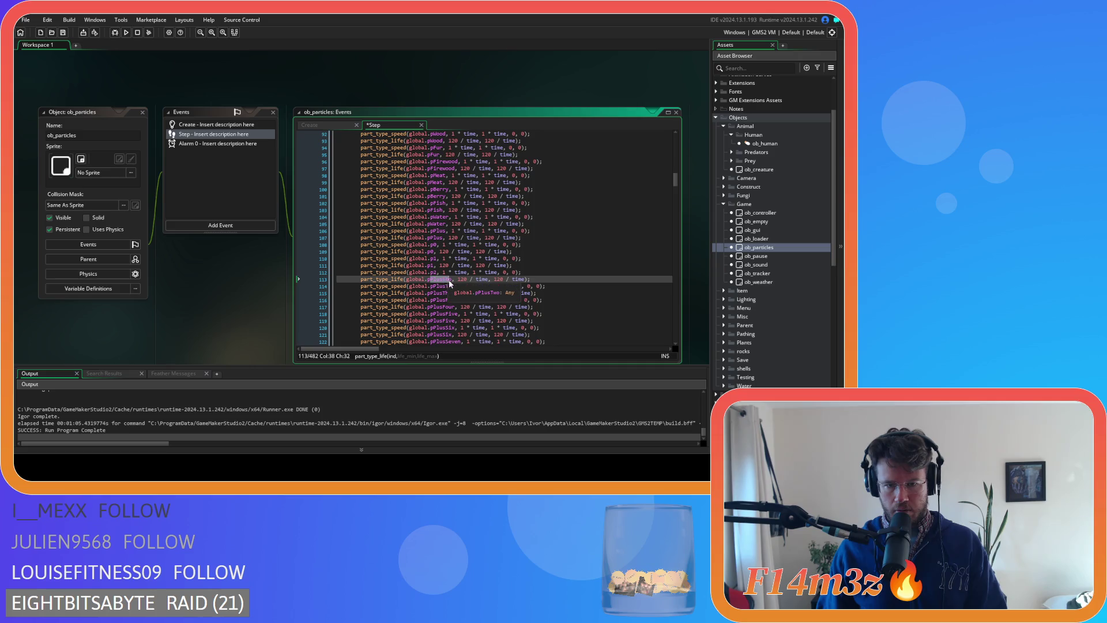
pyautogui.write('2')
pyautogui.scroll(-4, 461, 273)
pyautogui.moveTo(432, 200)
pyautogui.mouseDown()
pyautogui.moveTo(459, 210)
pyautogui.moveTo(436, 228)
pyautogui.moveTo(456, 227)
pyautogui.moveTo(438, 242)
pyautogui.moveTo(456, 242)
pyautogui.moveTo(433, 248)
pyautogui.moveTo(456, 248)
pyautogui.moveTo(444, 262)
pyautogui.moveTo(460, 266)
pyautogui.moveTo(437, 269)
pyautogui.moveTo(455, 271)
pyautogui.mouseUp()
pyautogui.write('3344556677')
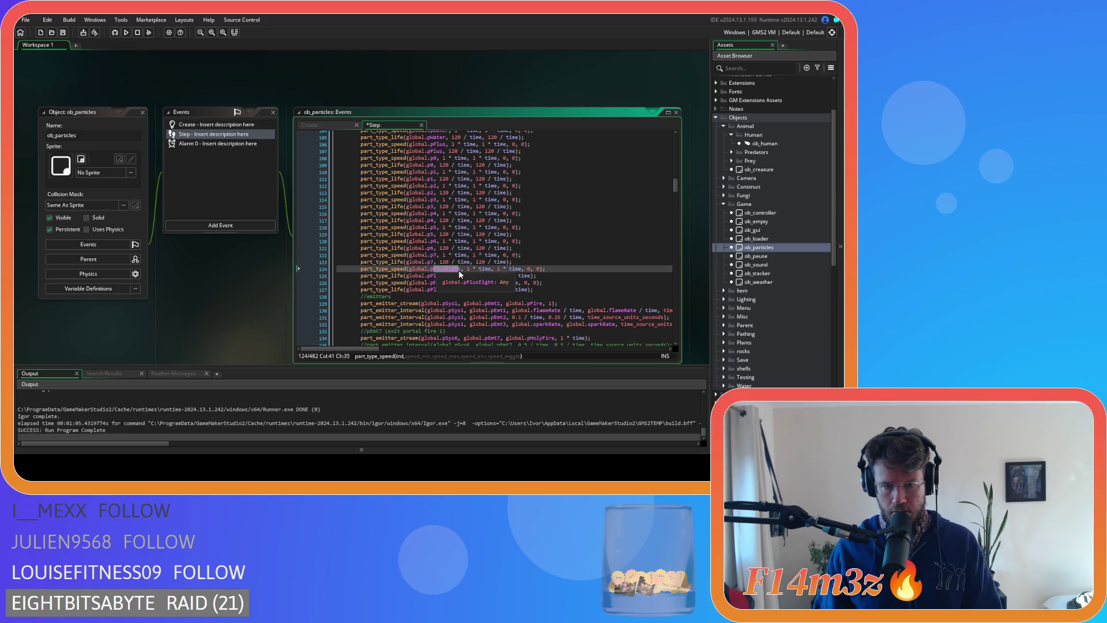
pyautogui.write('8')
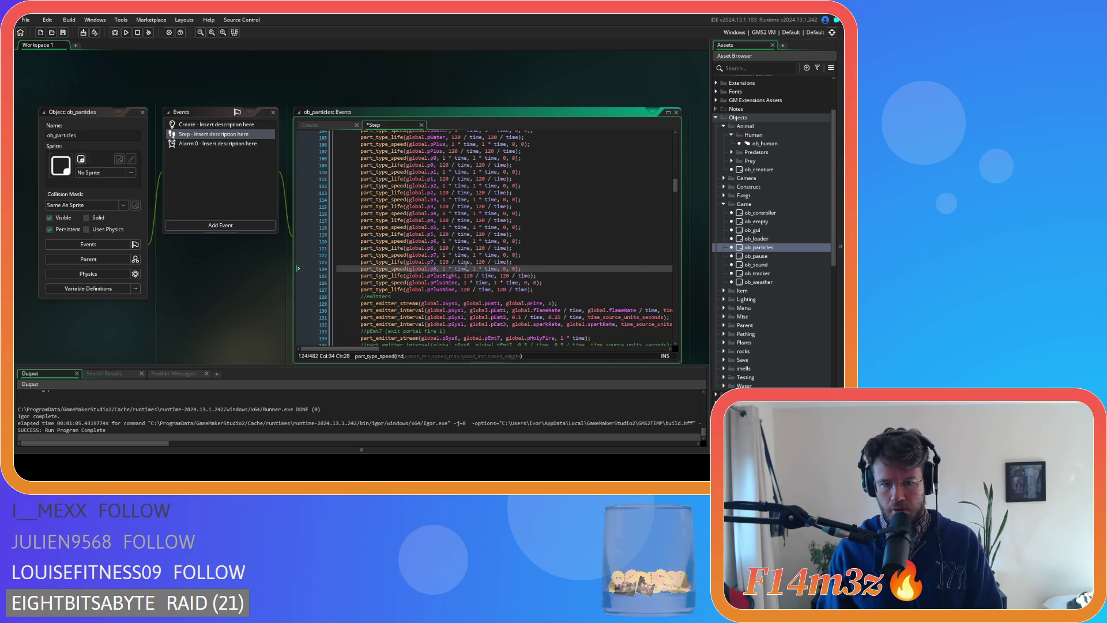
pyautogui.moveTo(429, 276)
pyautogui.mouseDown()
pyautogui.moveTo(456, 277)
pyautogui.moveTo(458, 290)
pyautogui.mouseUp()
pyautogui.write('899')
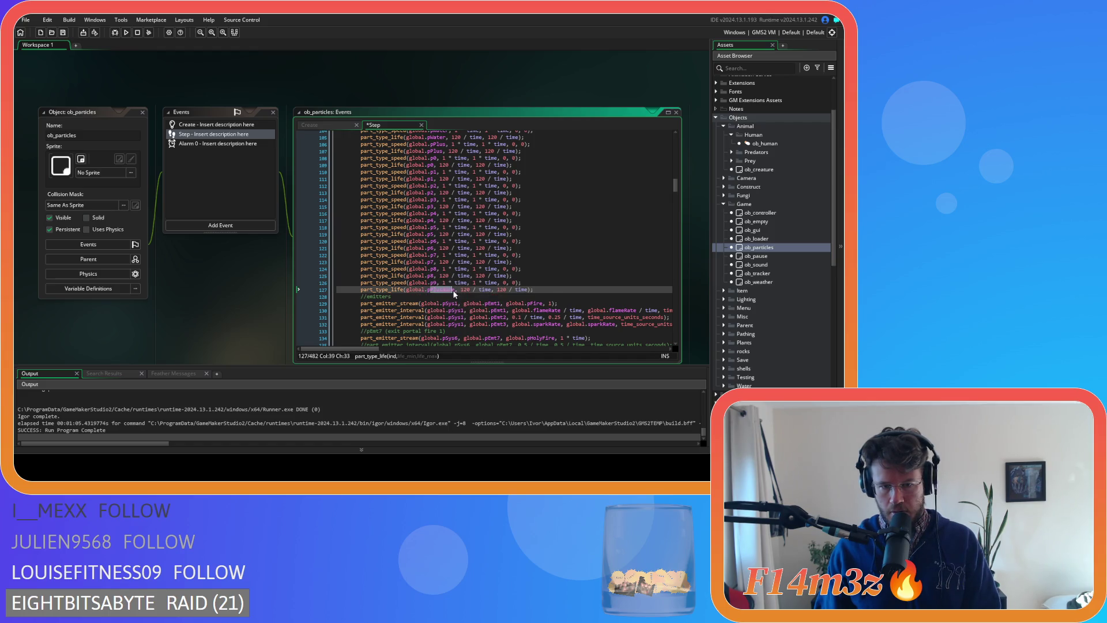
pyautogui.click(538, 268)
# - Save the Step code and briefly check the Alarm 0 event code
pyautogui.hotkey('ctrl', 's')
pyautogui.scroll(-20, 565, 265)
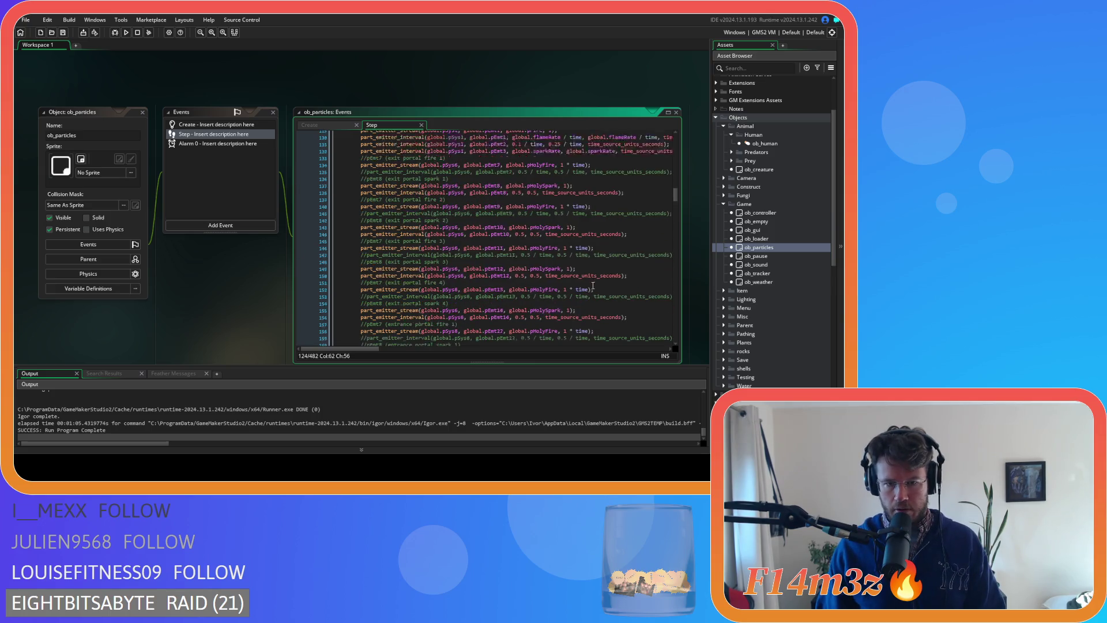
pyautogui.scroll(-15, 595, 263)
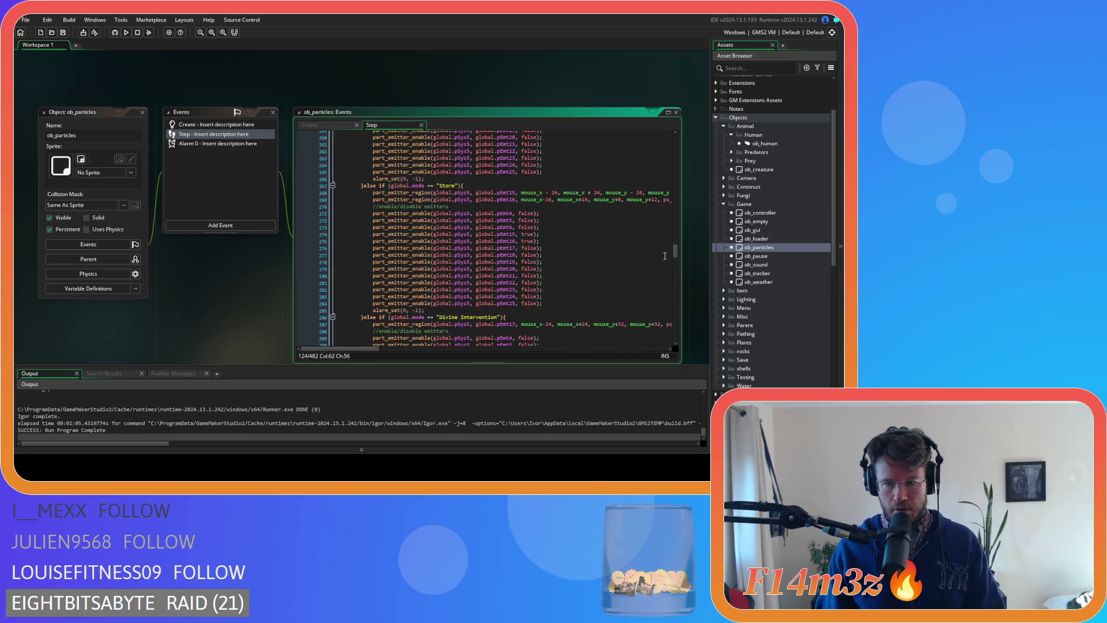
pyautogui.moveTo(674, 247)
pyautogui.mouseDown()
pyautogui.moveTo(685, 351)
pyautogui.moveTo(653, 116)
pyautogui.mouseUp()
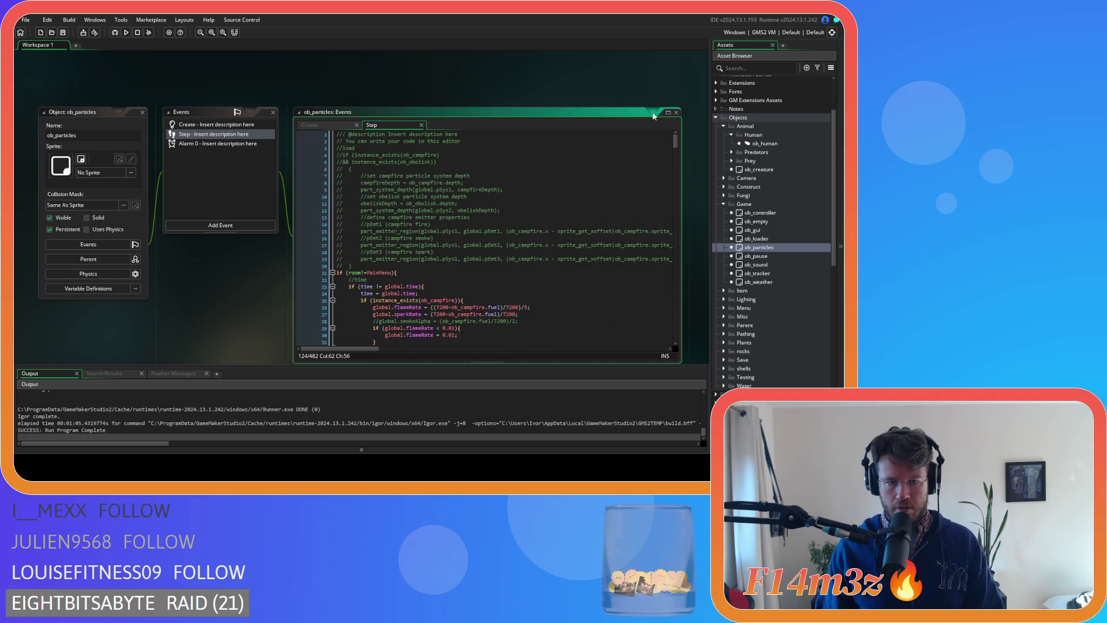
pyautogui.click(224, 143)
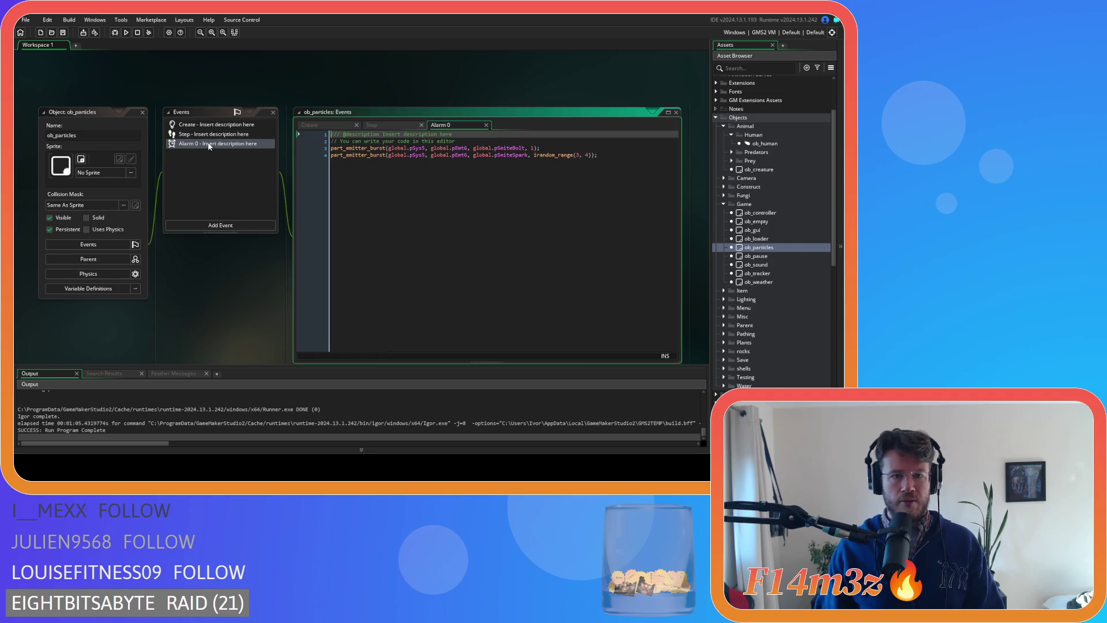
pyautogui.click(487, 125)
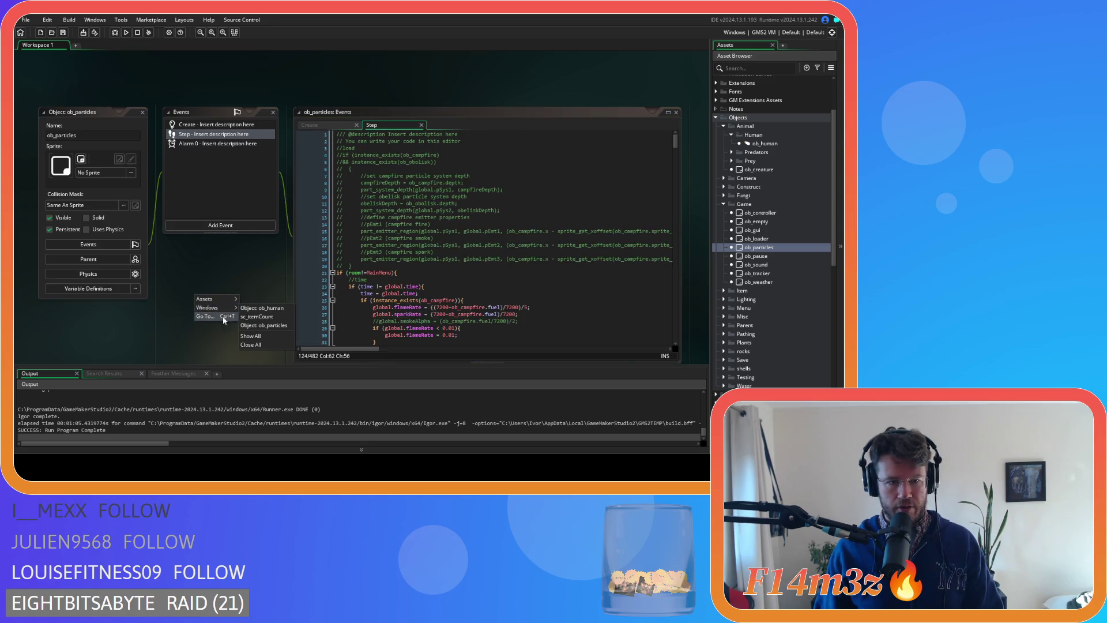
# - Close all ob_particles windows and collapse the Human folder
pyautogui.hotkey('ctrl', 'w')
pyautogui.click(723, 204)
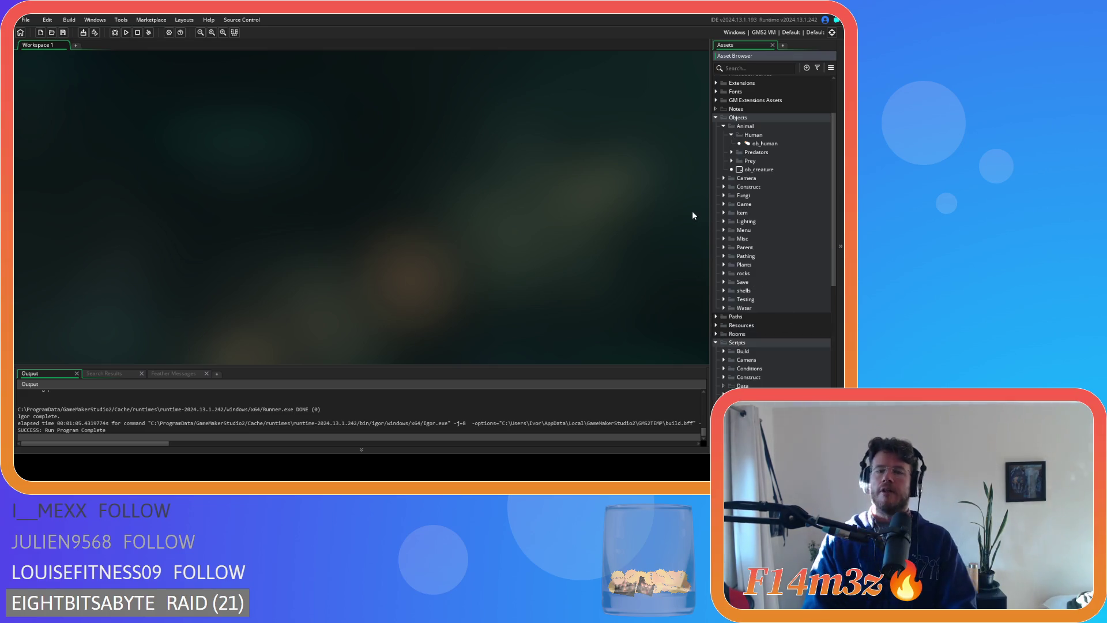
pyautogui.click(730, 135)
# - Open sc_itemCount from Scripts > Inventory and place the caret at the end of line 6
pyautogui.click(731, 135)
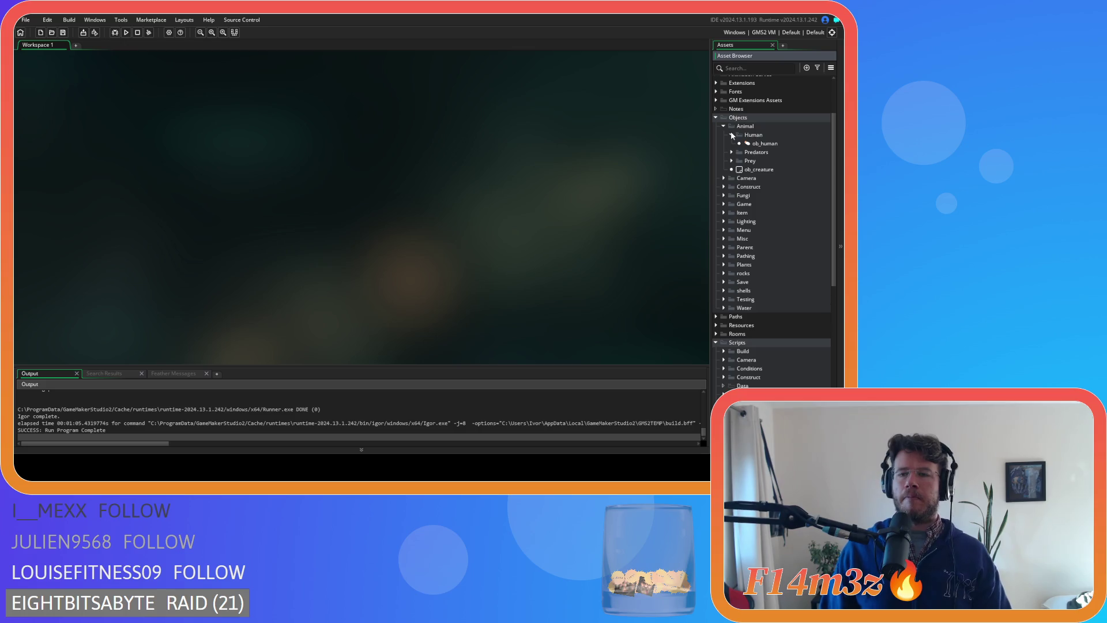
pyautogui.scroll(-10, 769, 307)
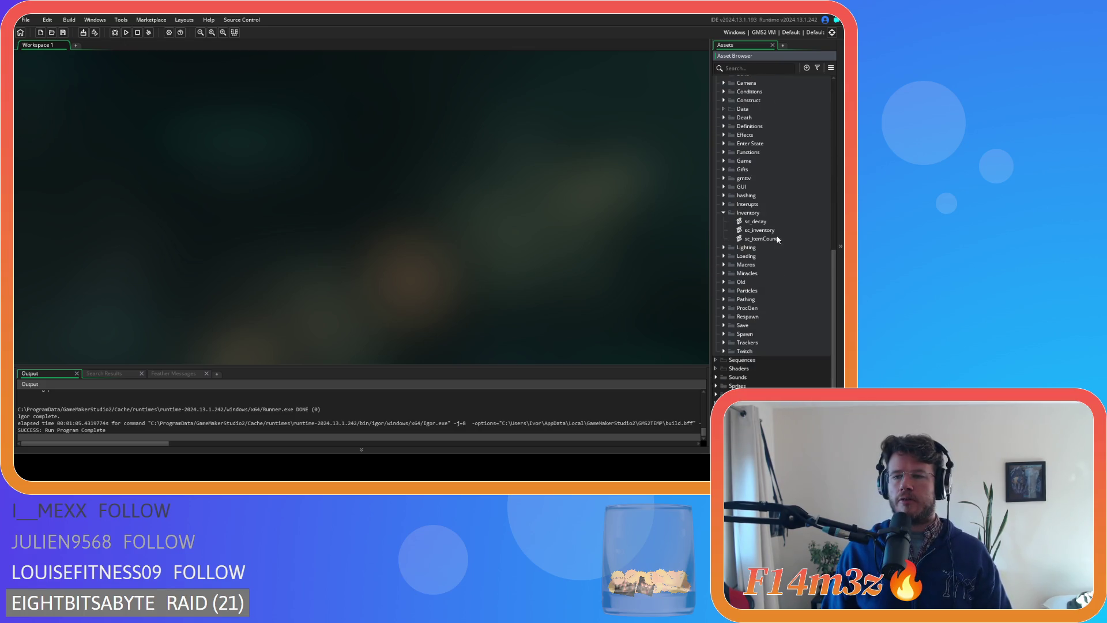
pyautogui.doubleClick(760, 239)
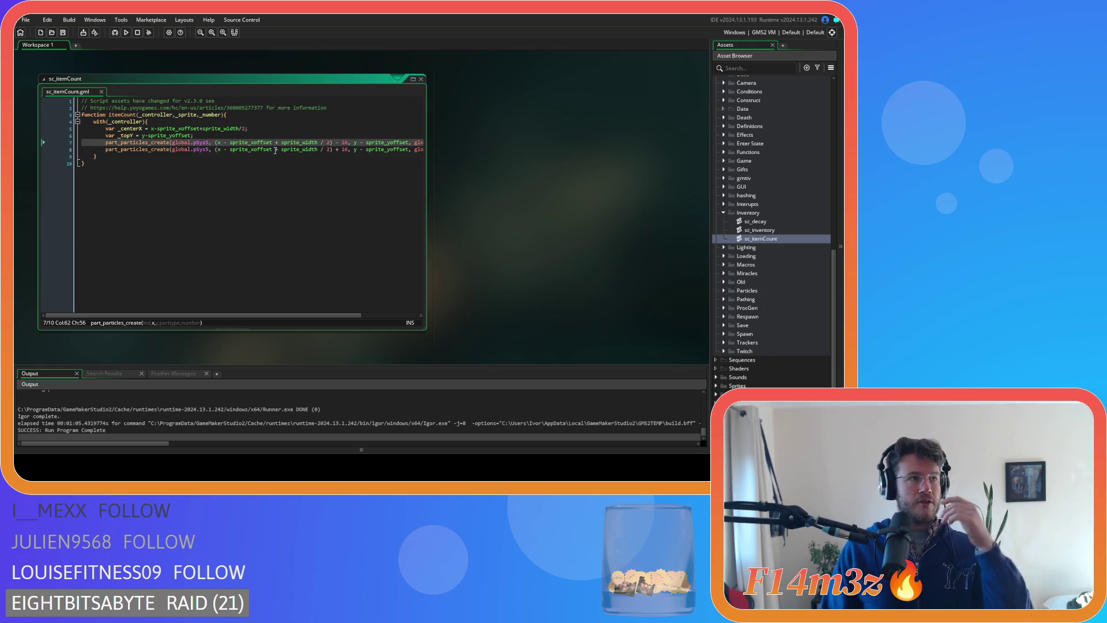
pyautogui.moveTo(257, 144)
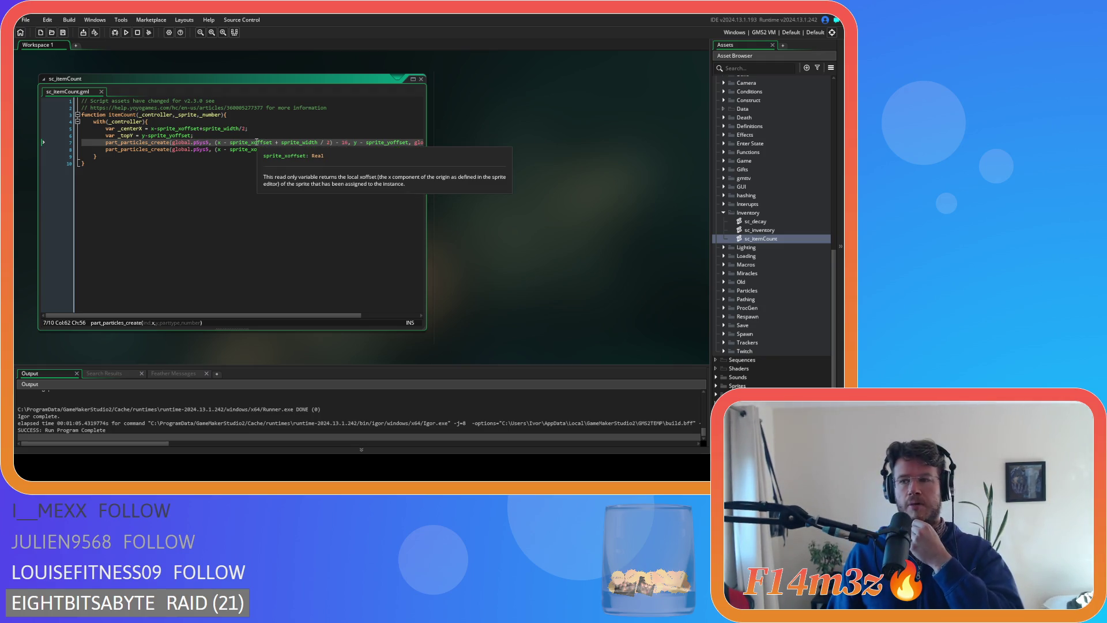
pyautogui.moveTo(206, 144)
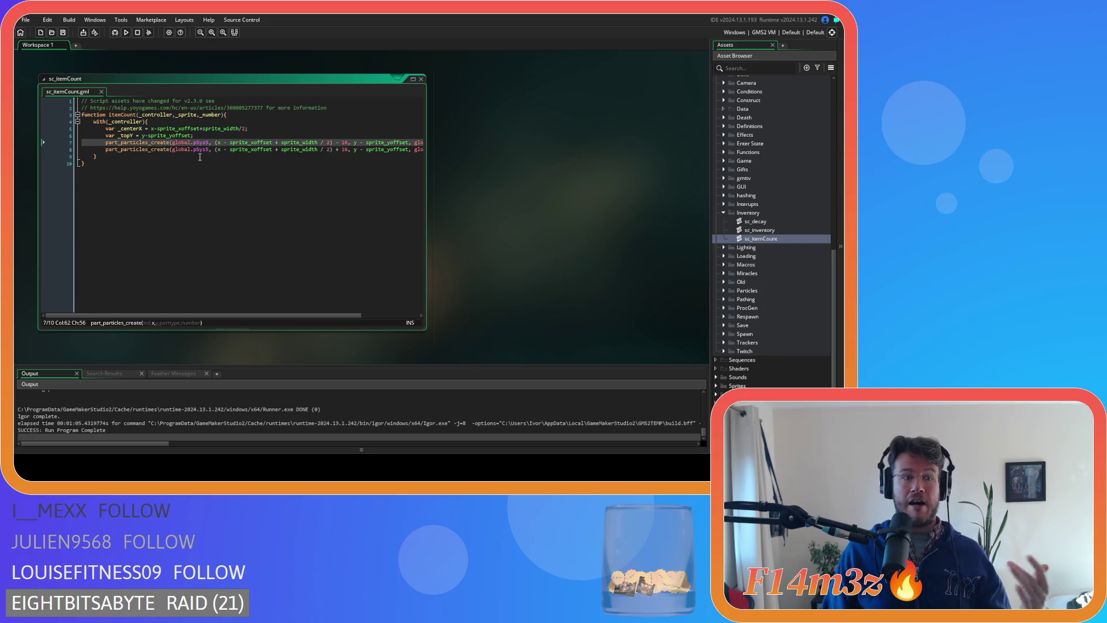
pyautogui.click(210, 136)
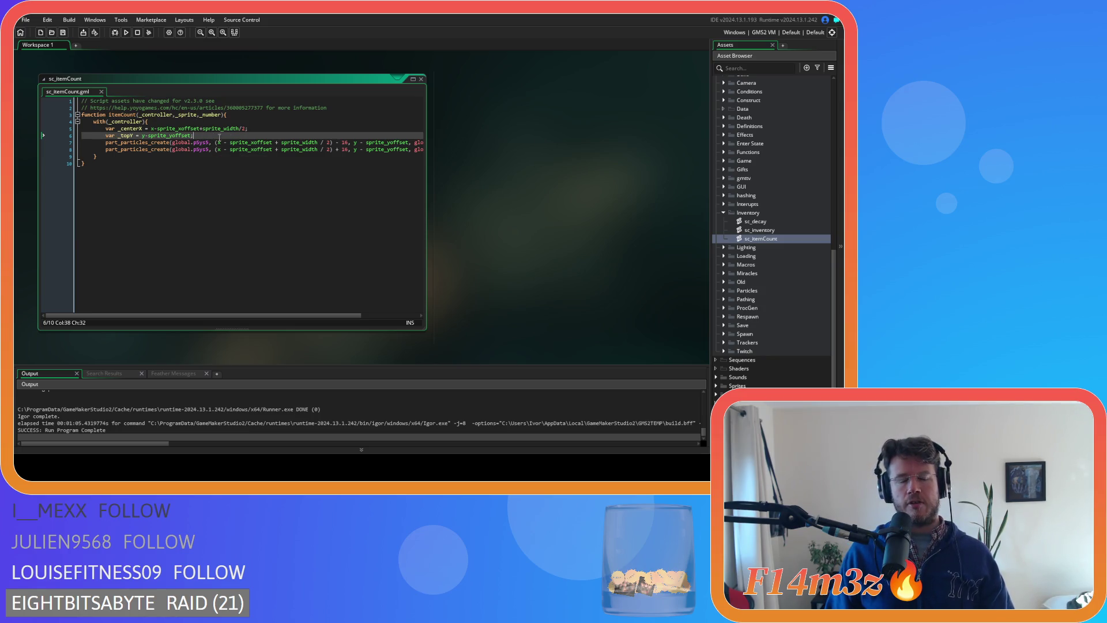
# - Add line 7 declaring _chars = string(_number), wrapped in a string_count call
pyautogui.press('Return')
pyautogui.write('var _')
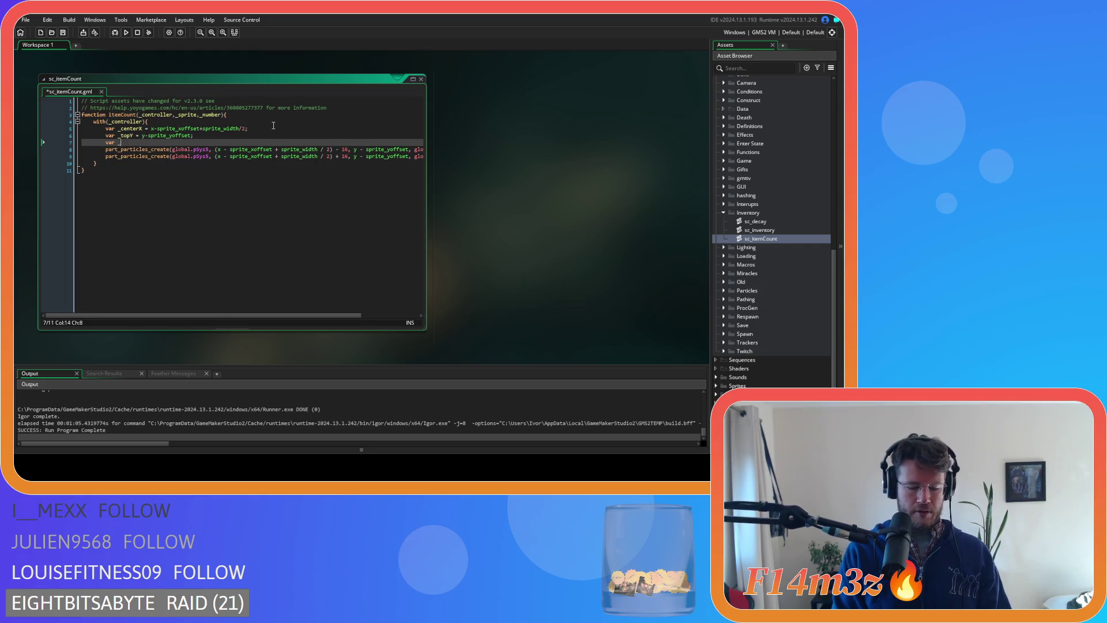
pyautogui.write('chars')
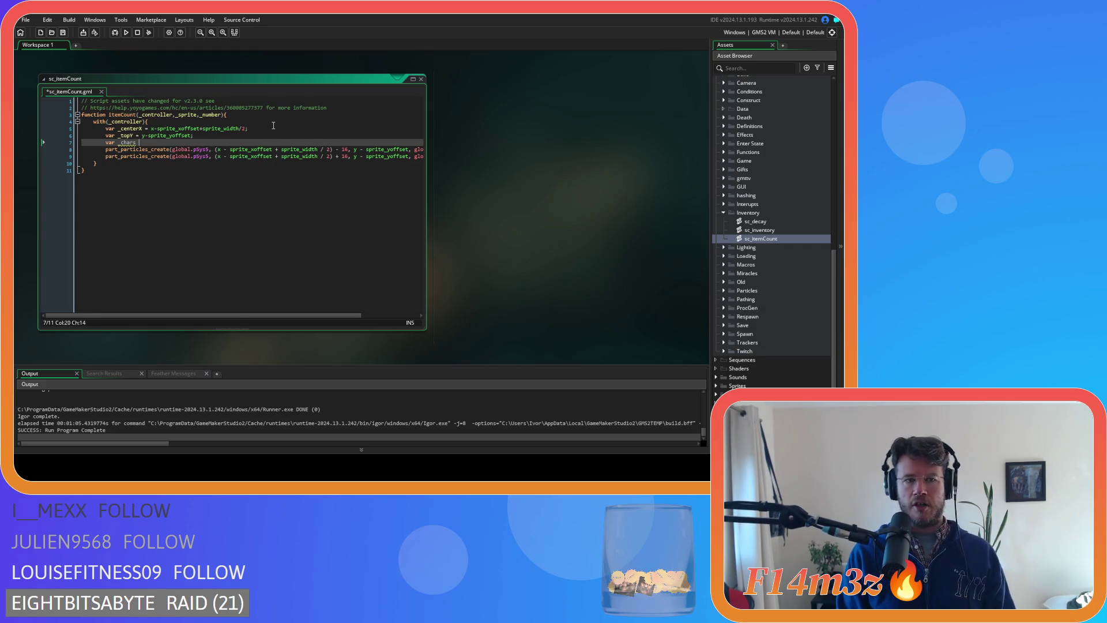
pyautogui.write(' = string(_number')
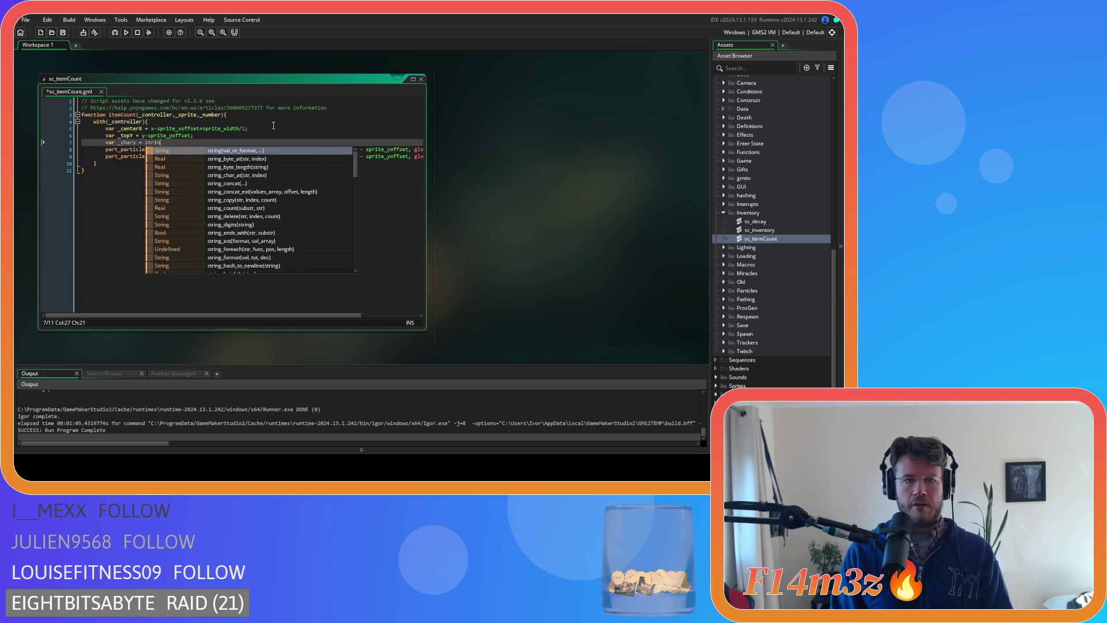
pyautogui.press('Return')
pyautogui.write('(_number')
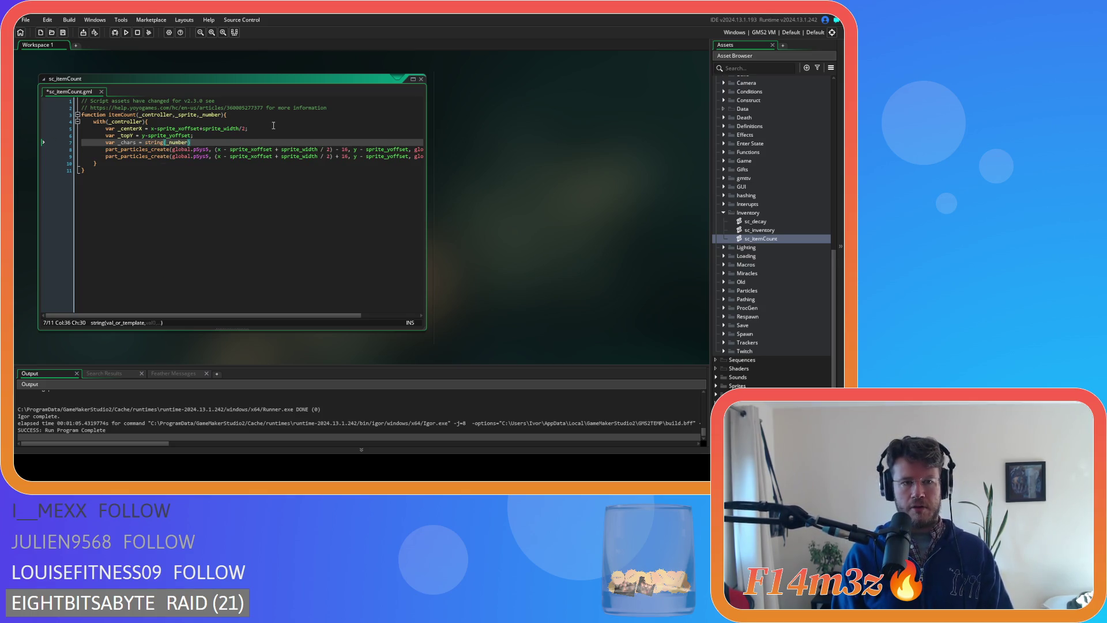
pyautogui.press('Down')
pyautogui.press('Up')
pyautogui.hotkey('ctrl', 'Left')
pyautogui.hotkey('ctrl', 'Left')
pyautogui.hotkey('ctrl', 'Left')
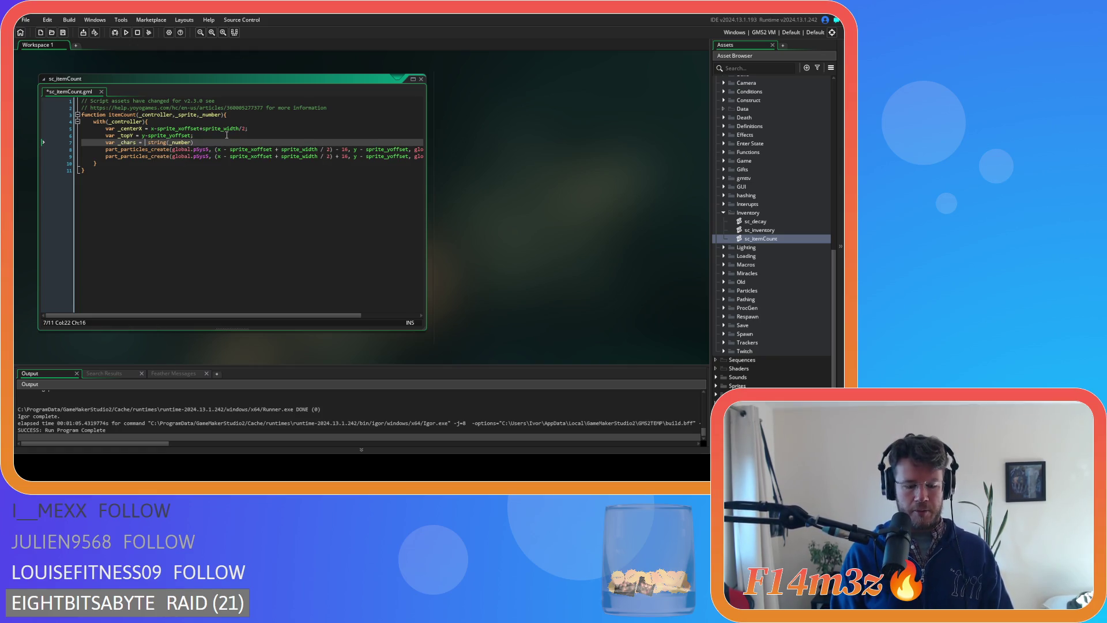
pyautogui.write('string_')
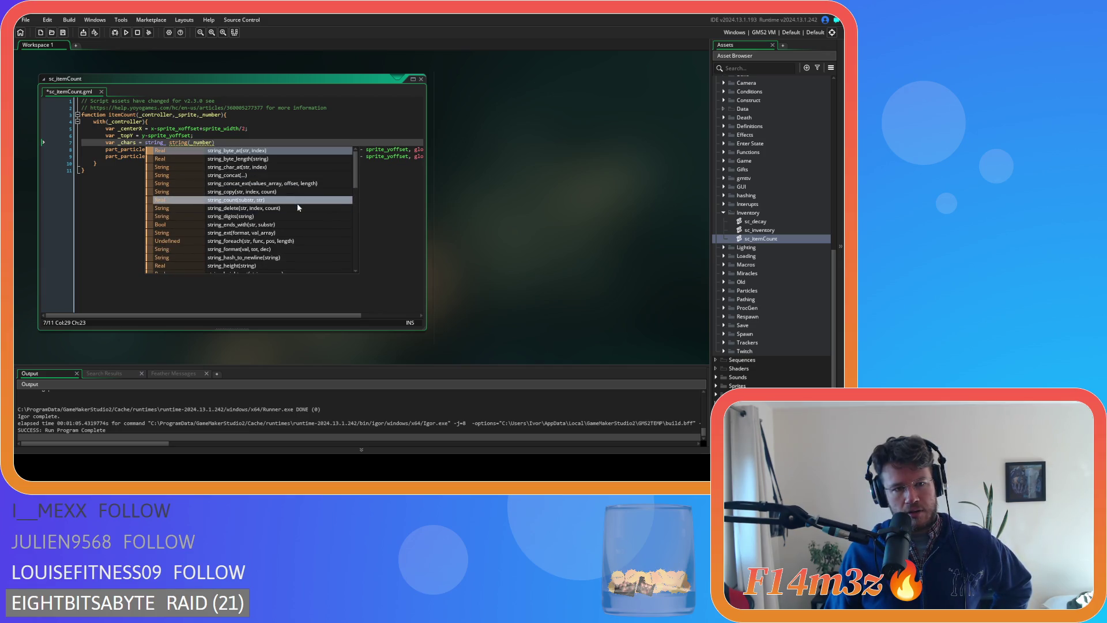
pyautogui.click(297, 201)
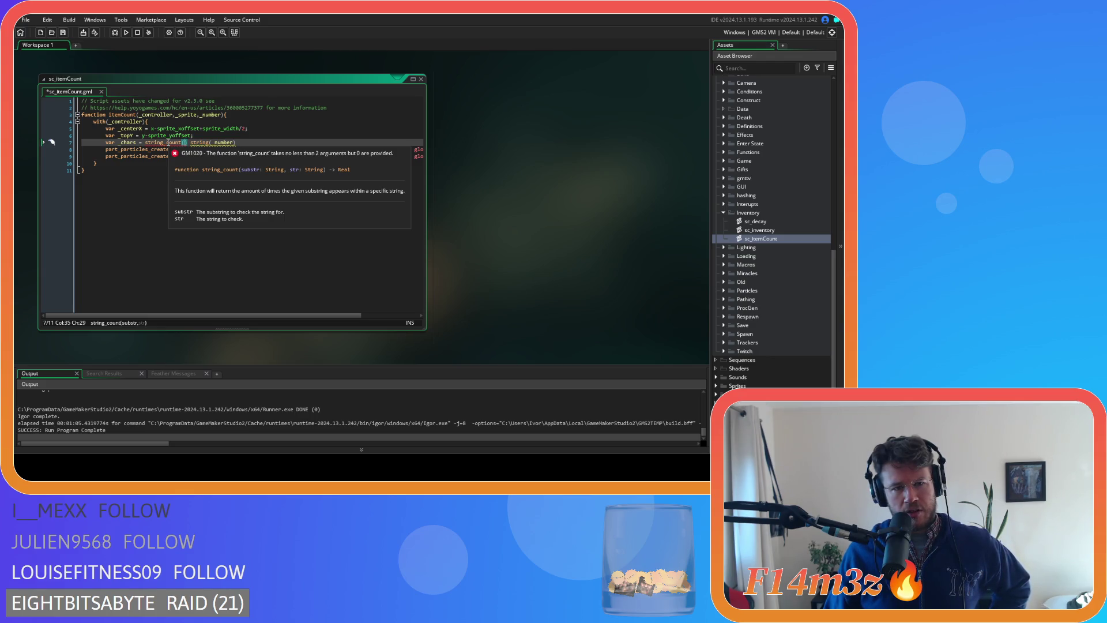
# - Try string_digits and string_letters in place of string_count on line 7
pyautogui.click(179, 145)
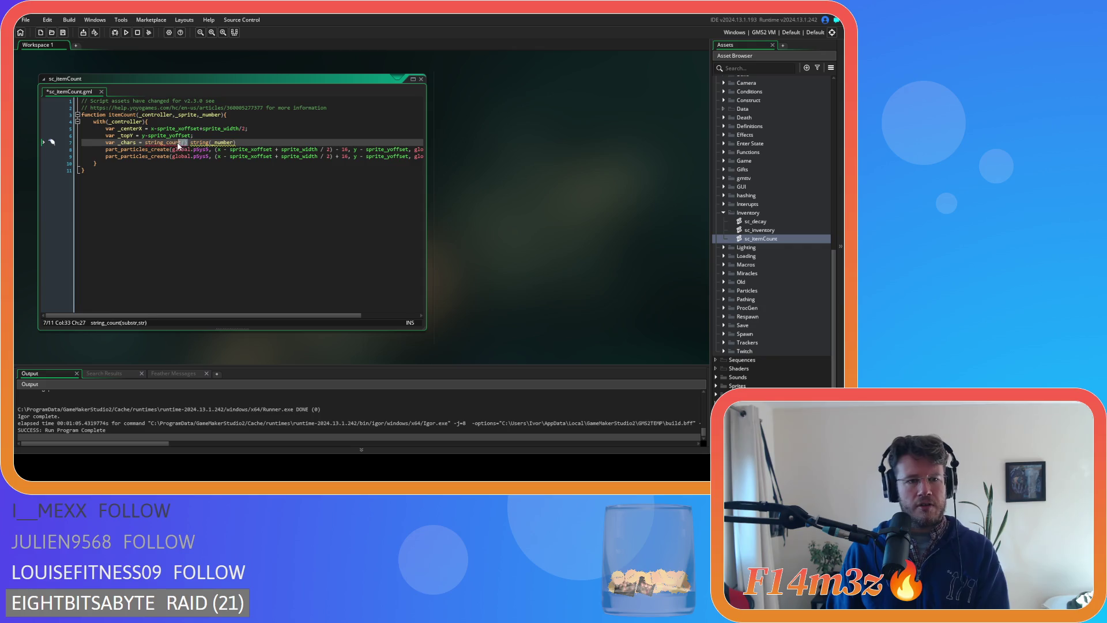
pyautogui.press('BackSpace')
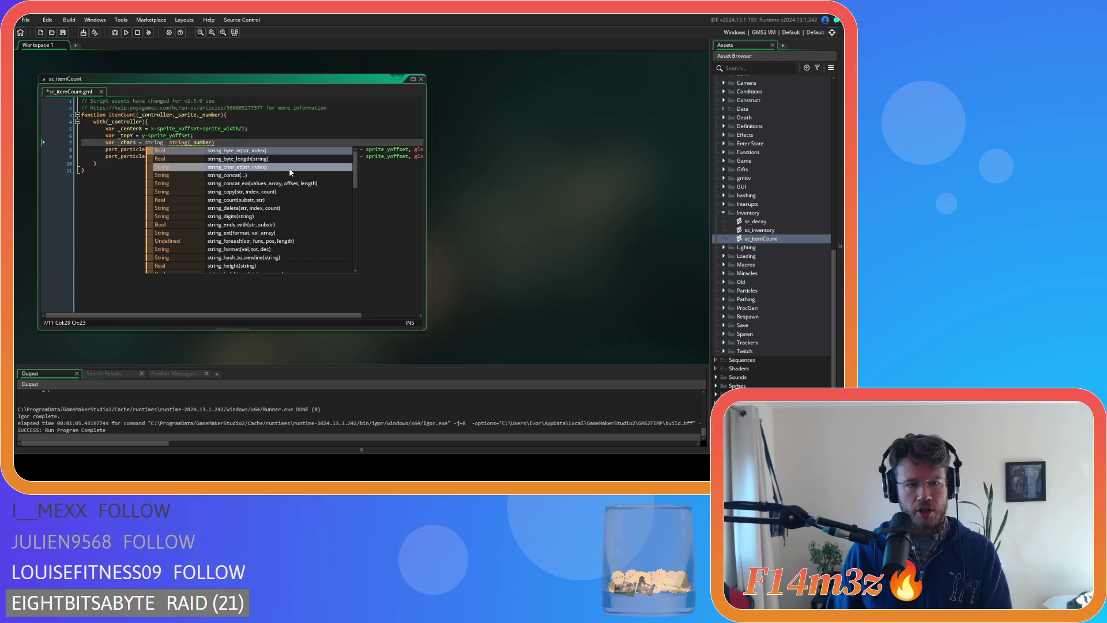
pyautogui.scroll(-2, 355, 161)
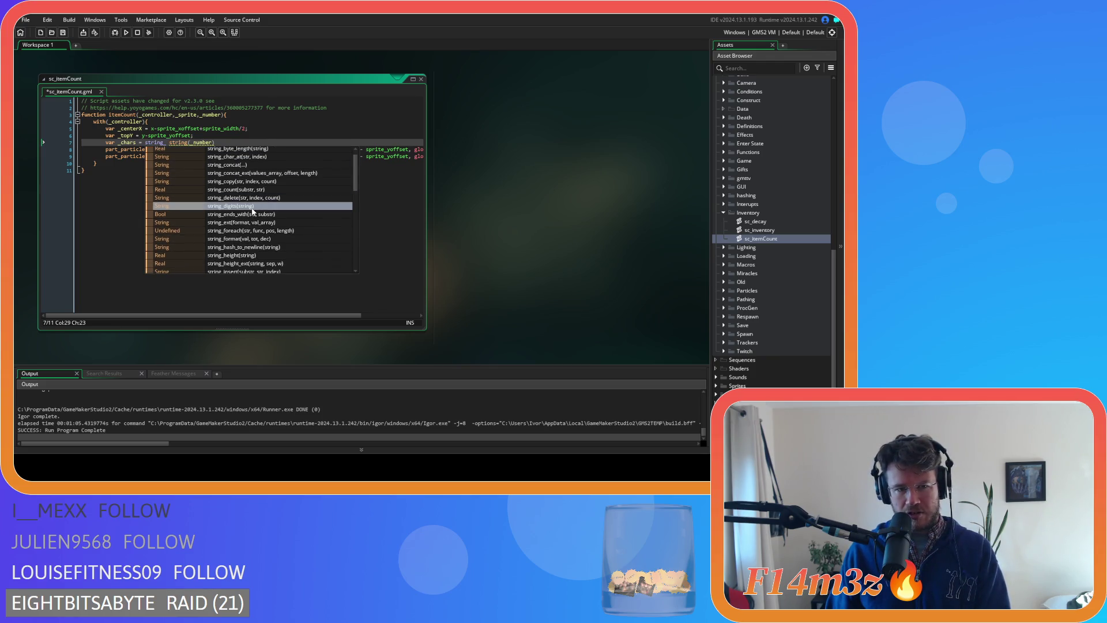
pyautogui.click(251, 208)
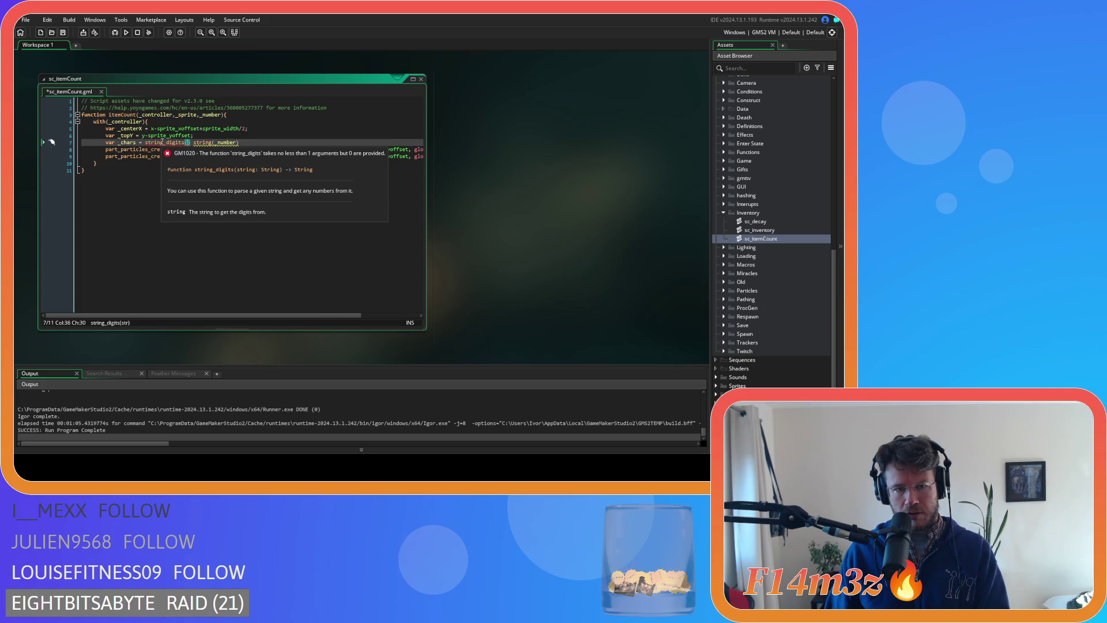
pyautogui.press('BackSpace')
pyautogui.press('BackSpace')
pyautogui.press('BackSpace')
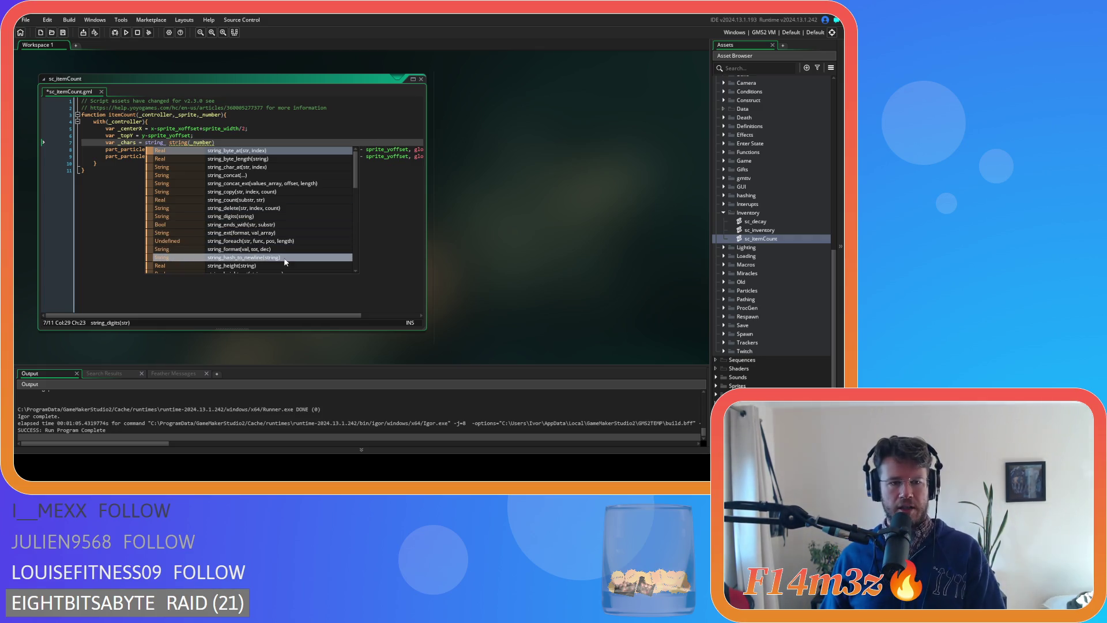
pyautogui.scroll(-1, 284, 262)
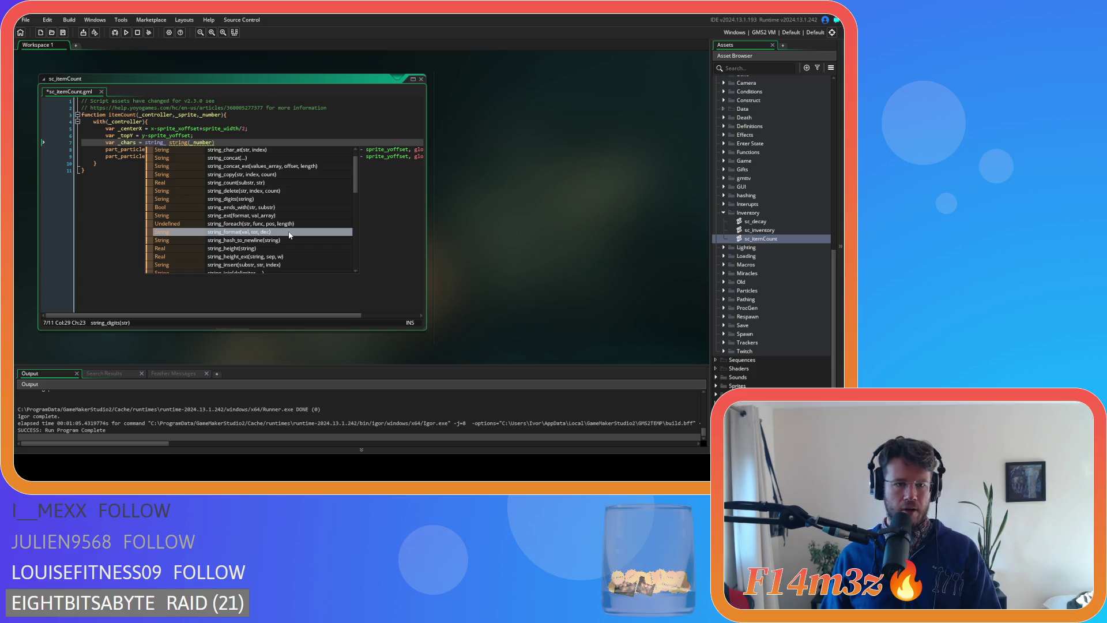
pyautogui.scroll(-2, 290, 235)
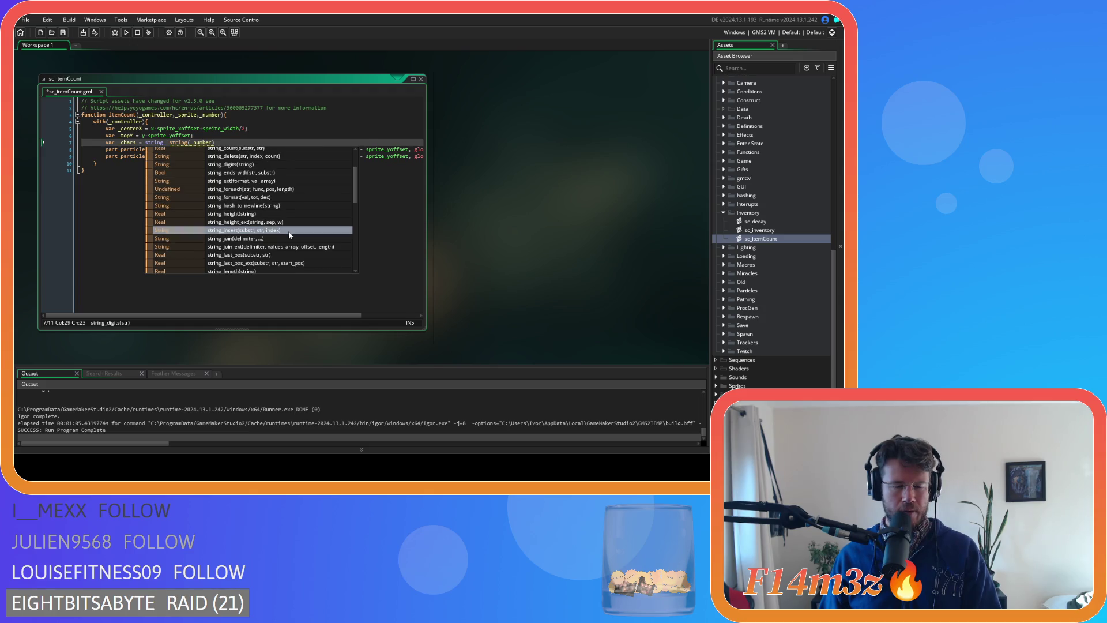
pyautogui.scroll(-1, 290, 234)
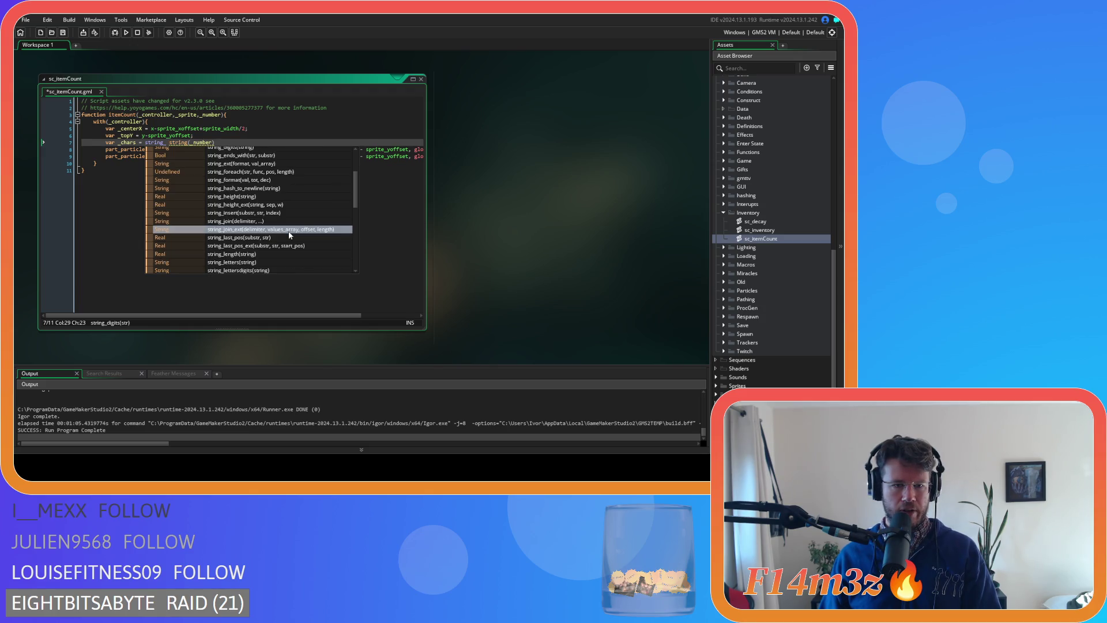
pyautogui.click(272, 262)
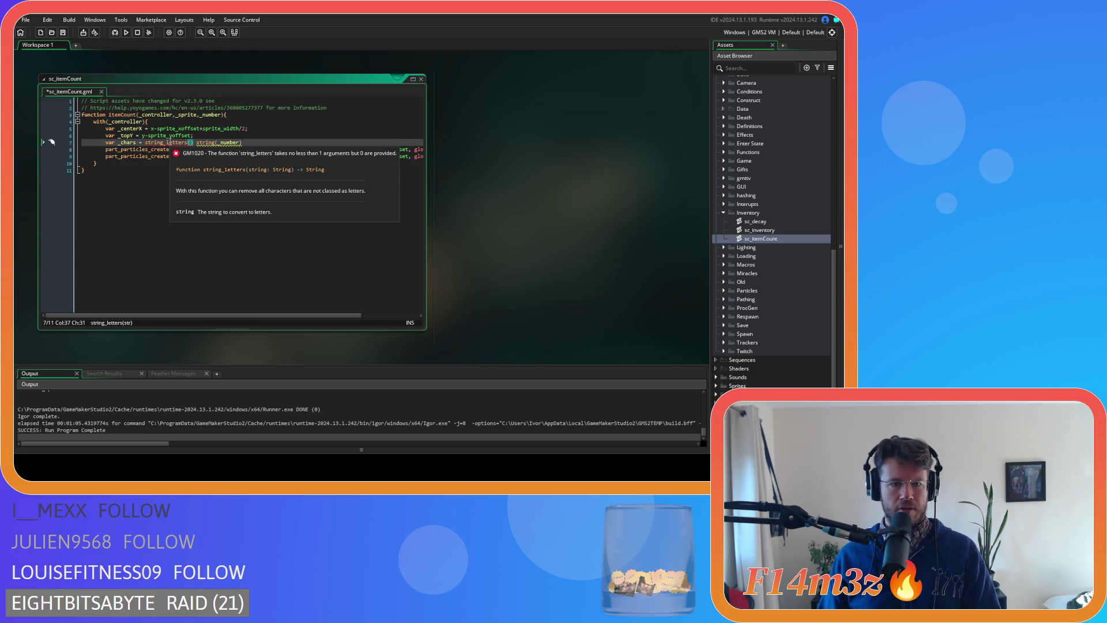
pyautogui.press('BackSpace')
pyautogui.press('BackSpace')
pyautogui.press('BackSpace')
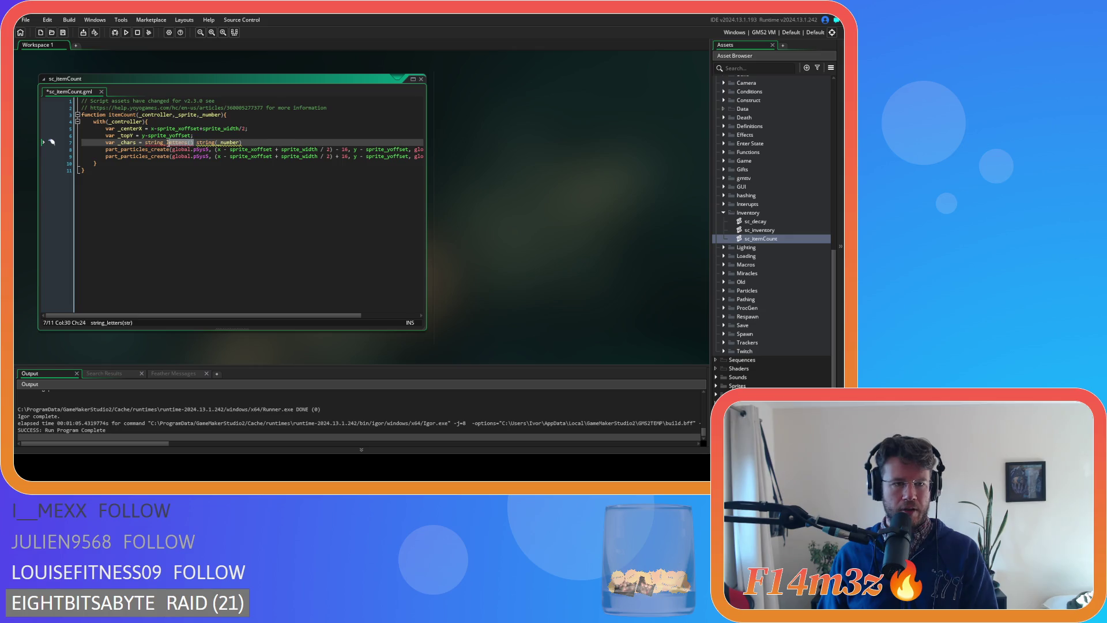
# - Choose string_length so line 7 reads _chars = string_length(string(_number));
pyautogui.scroll(-2, 263, 226)
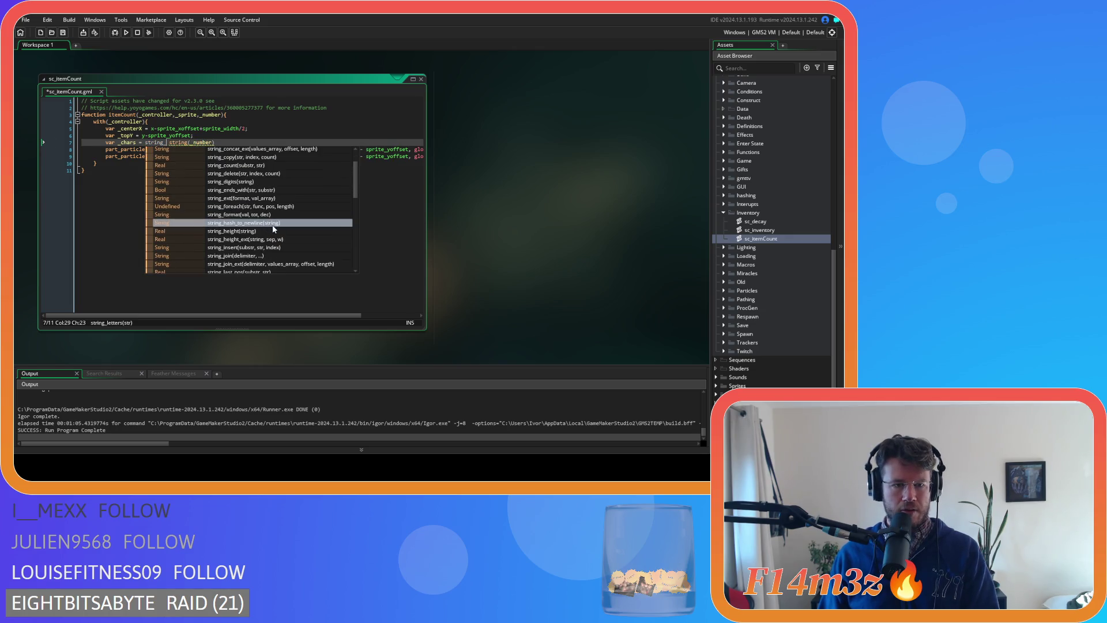
pyautogui.scroll(-2, 286, 231)
pyautogui.scroll(-2, 289, 234)
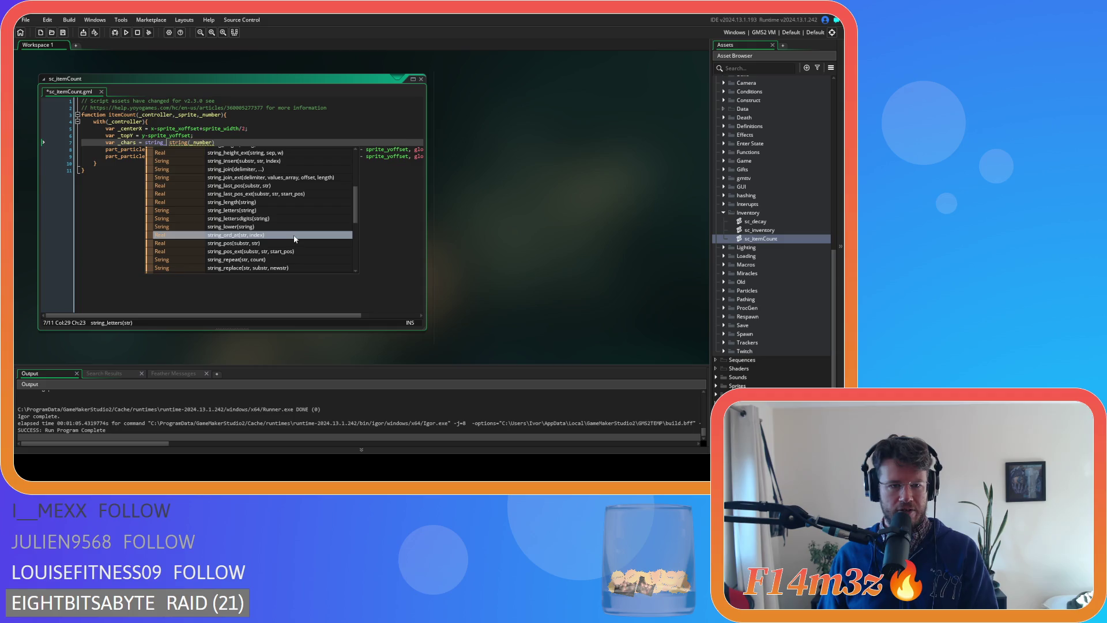
pyautogui.scroll(-1, 295, 237)
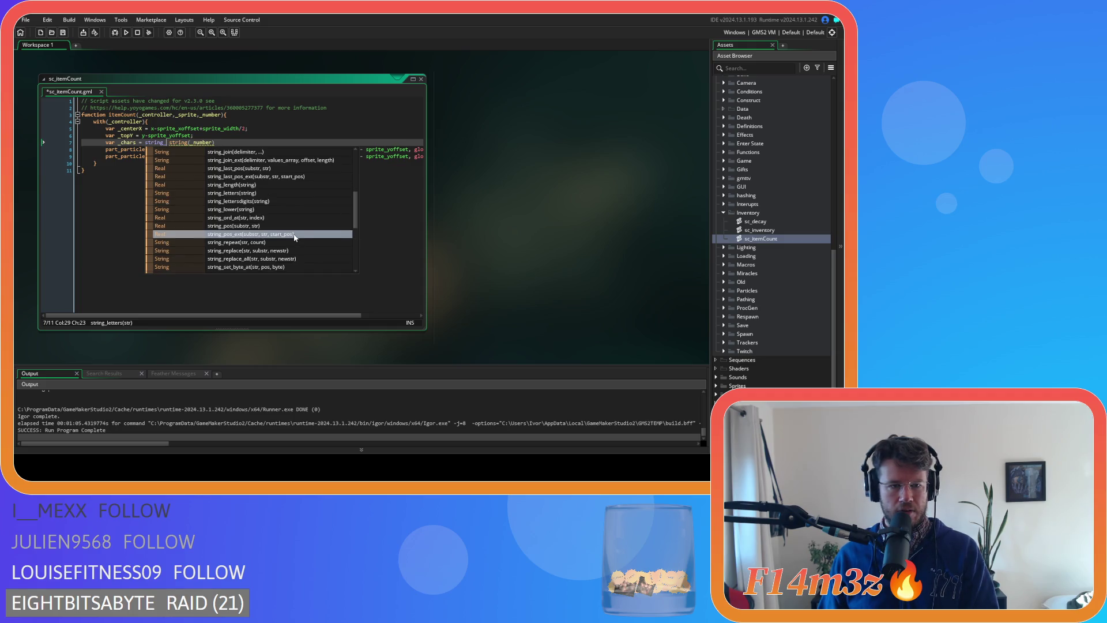
pyautogui.scroll(-1, 295, 237)
pyautogui.scroll(-1, 295, 237)
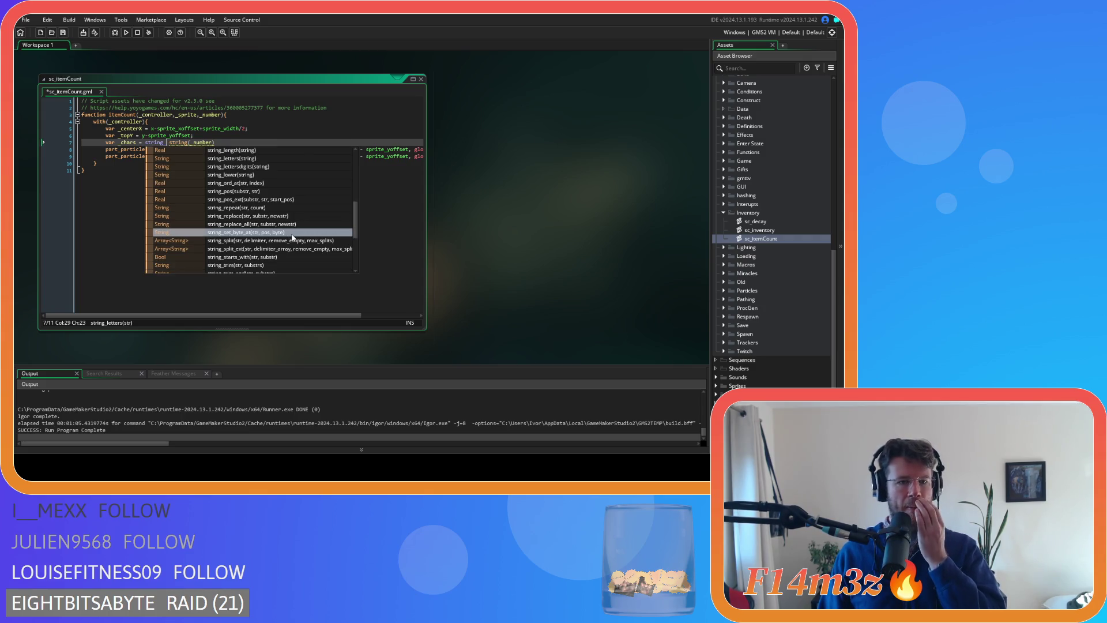
pyautogui.scroll(-1, 292, 237)
pyautogui.scroll(-1, 292, 237)
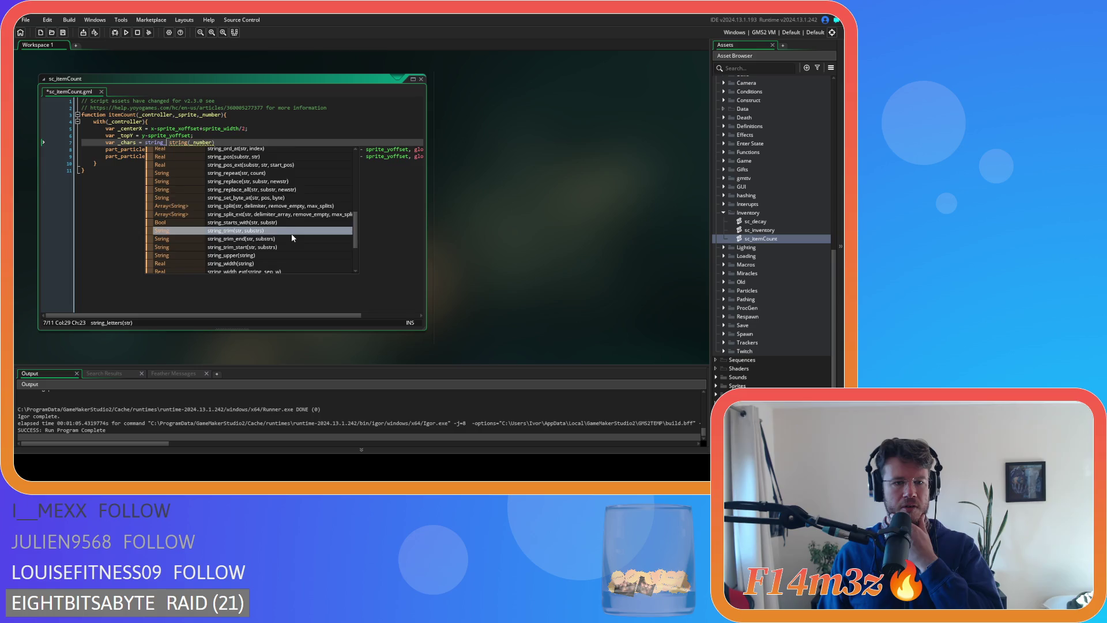
pyautogui.scroll(-1, 292, 237)
pyautogui.scroll(4, 292, 237)
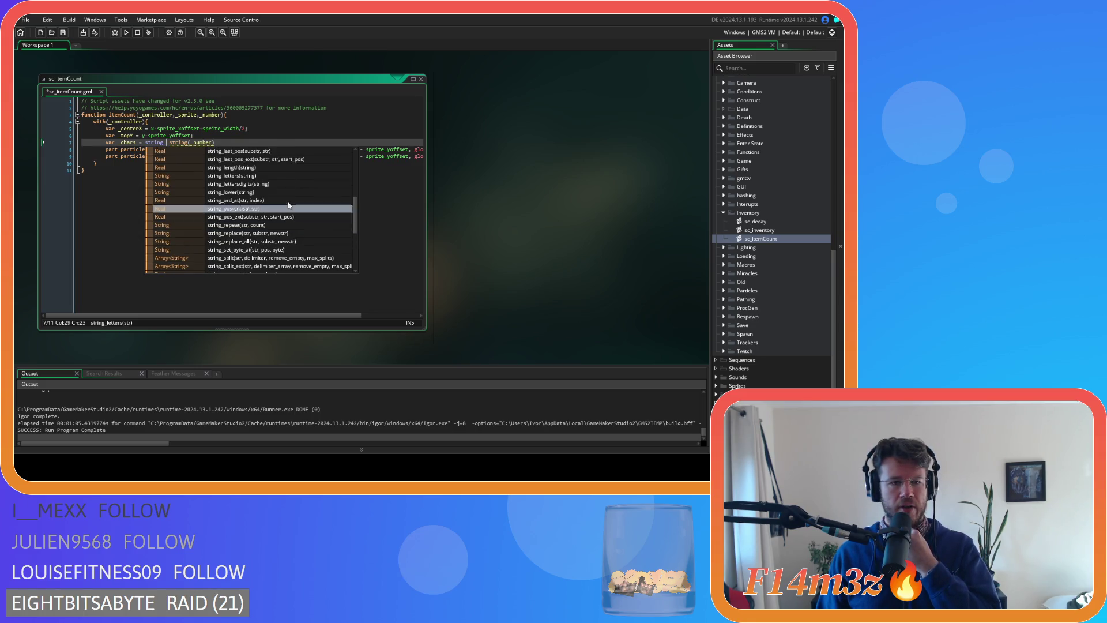
pyautogui.click(230, 168)
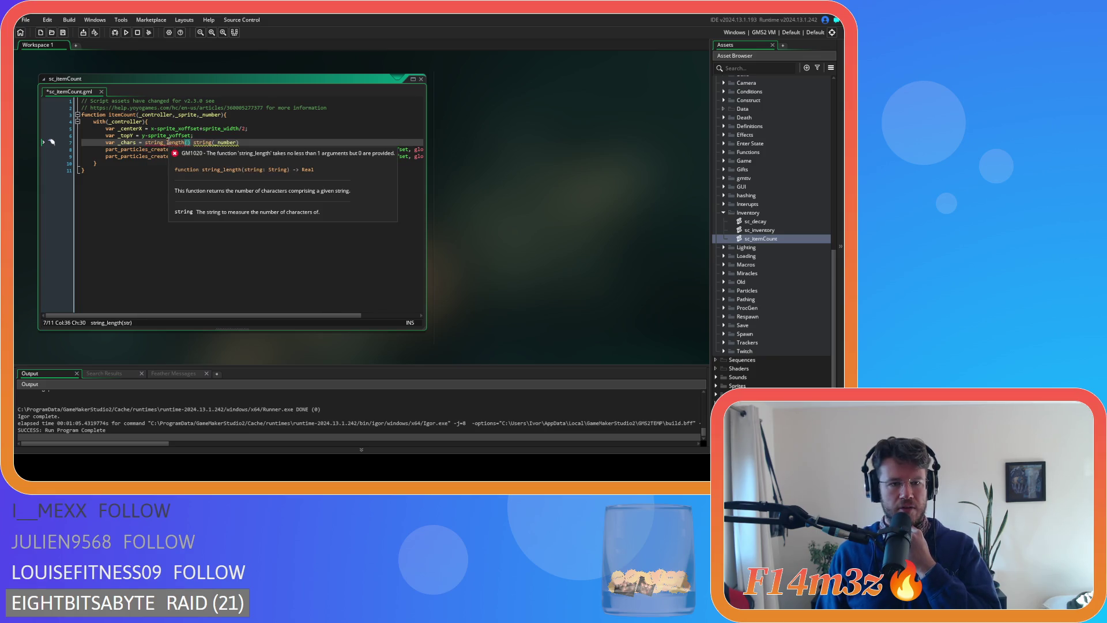
pyautogui.press('Delete')
pyautogui.press('Delete')
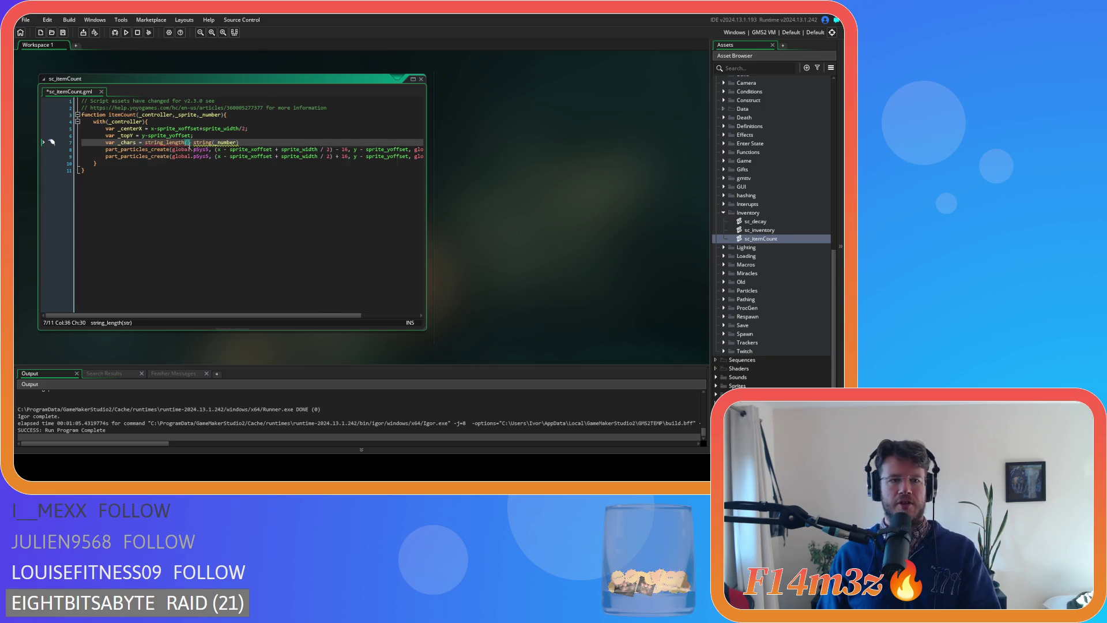
pyautogui.click(243, 143)
pyautogui.write('));')
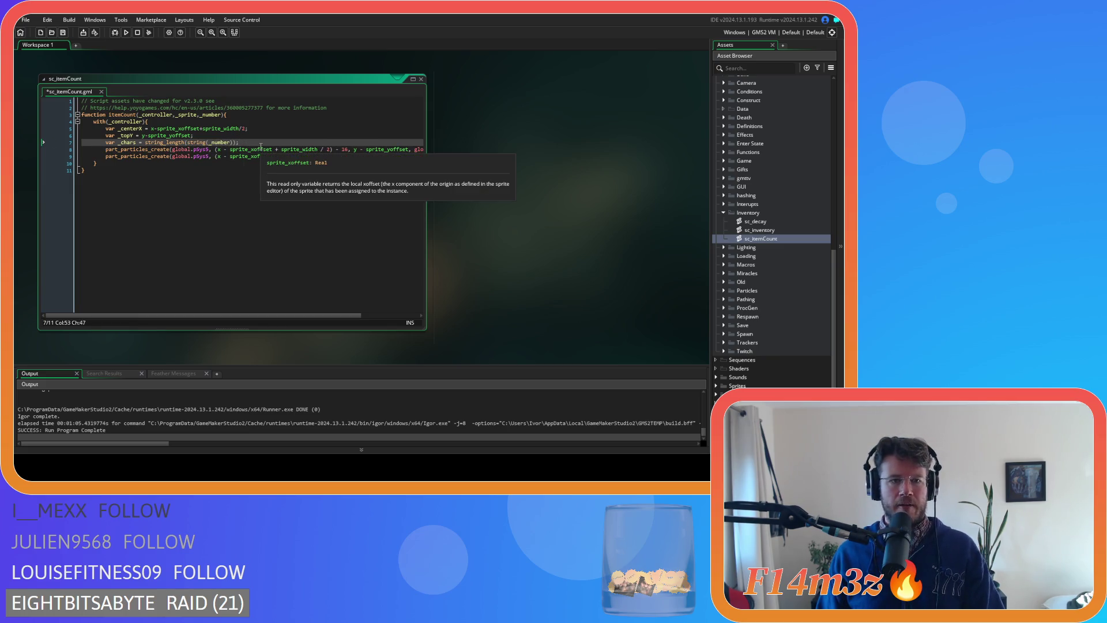
# - Rename _chars to _sw, multiply the length by 16, and save the script
pyautogui.hotkey('ctrl', 's')
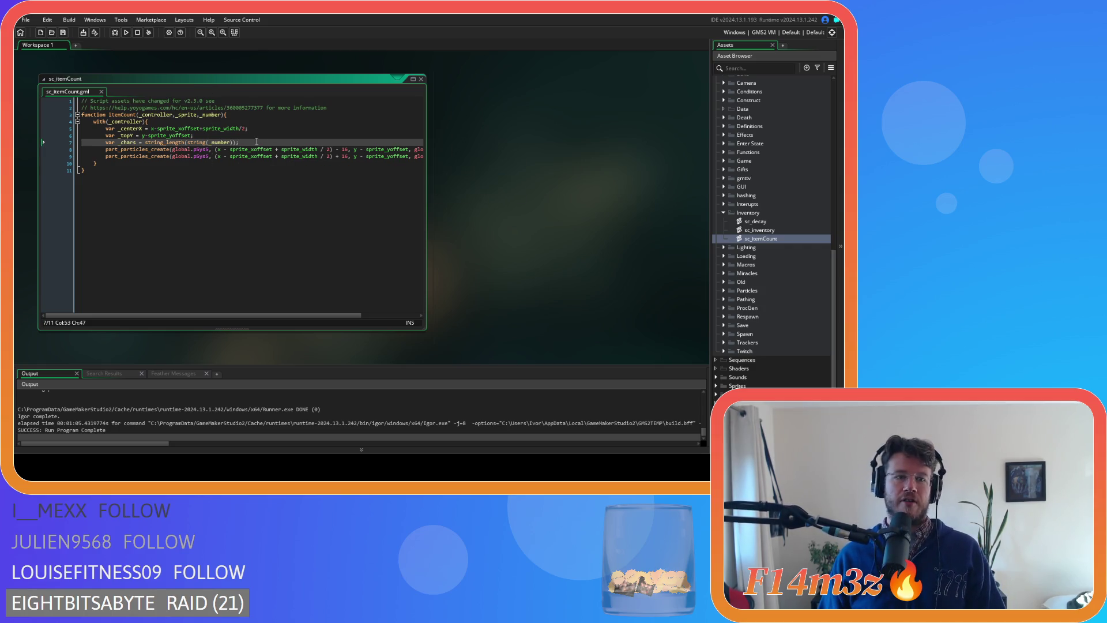
pyautogui.click(266, 171)
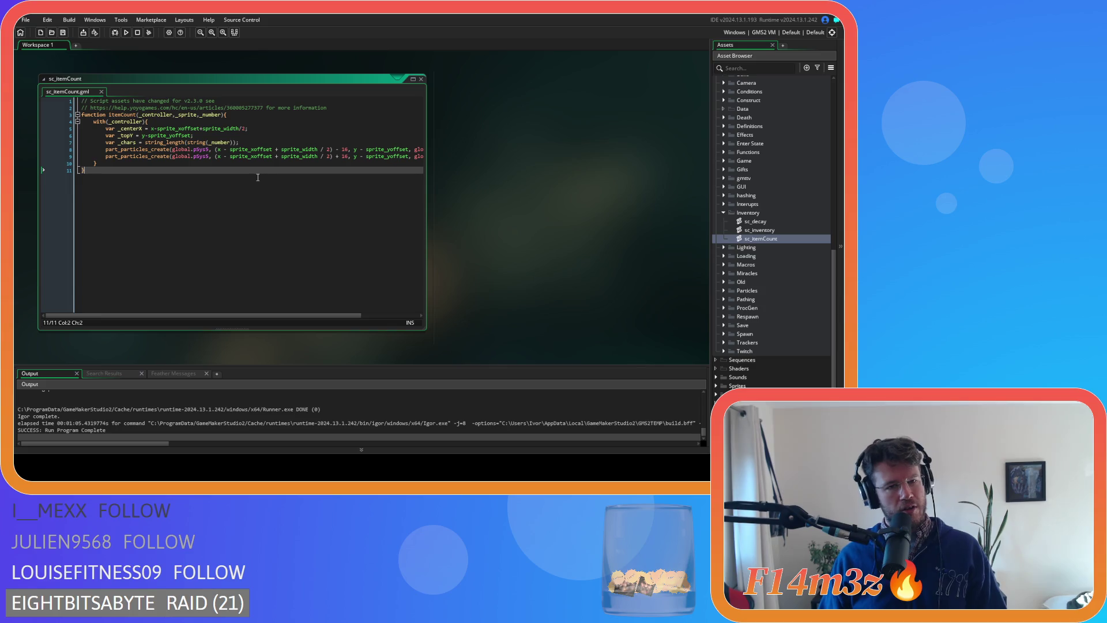
pyautogui.click(249, 141)
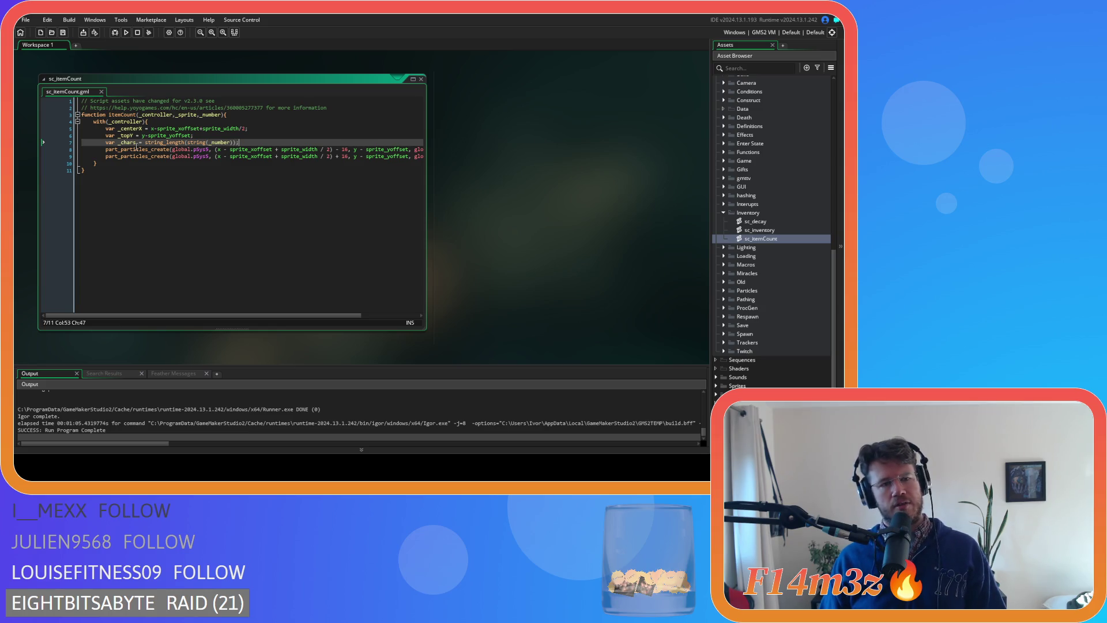
pyautogui.click(134, 143)
pyautogui.press('Right')
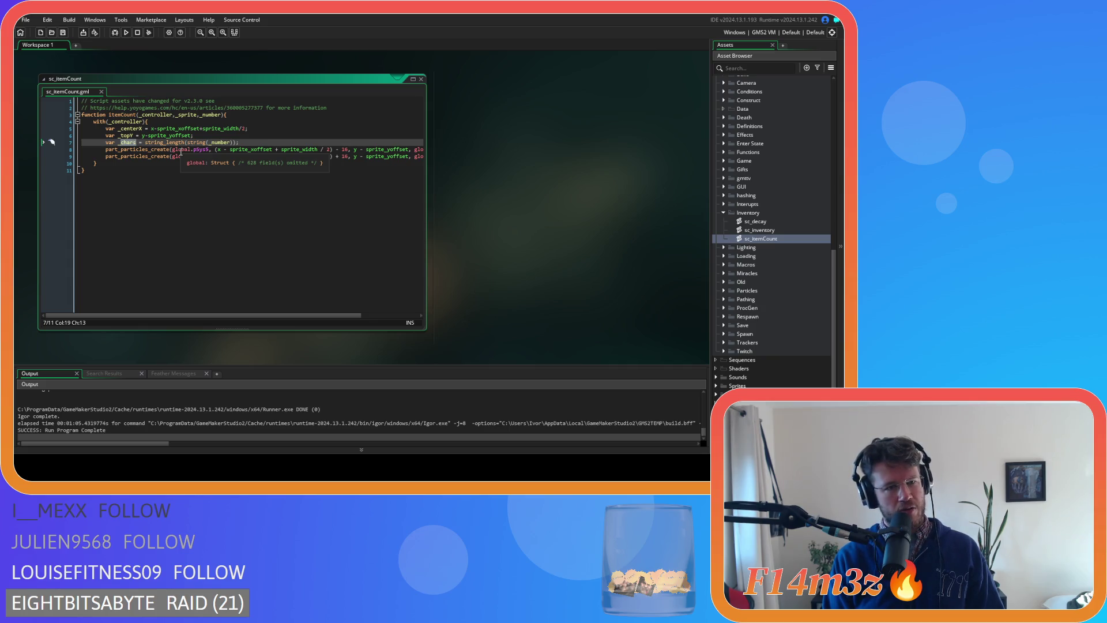
pyautogui.press('BackSpace')
pyautogui.press('BackSpace')
pyautogui.press('BackSpace')
pyautogui.write('swidth')
pyautogui.press('BackSpace')
pyautogui.press('BackSpace')
pyautogui.press('BackSpace')
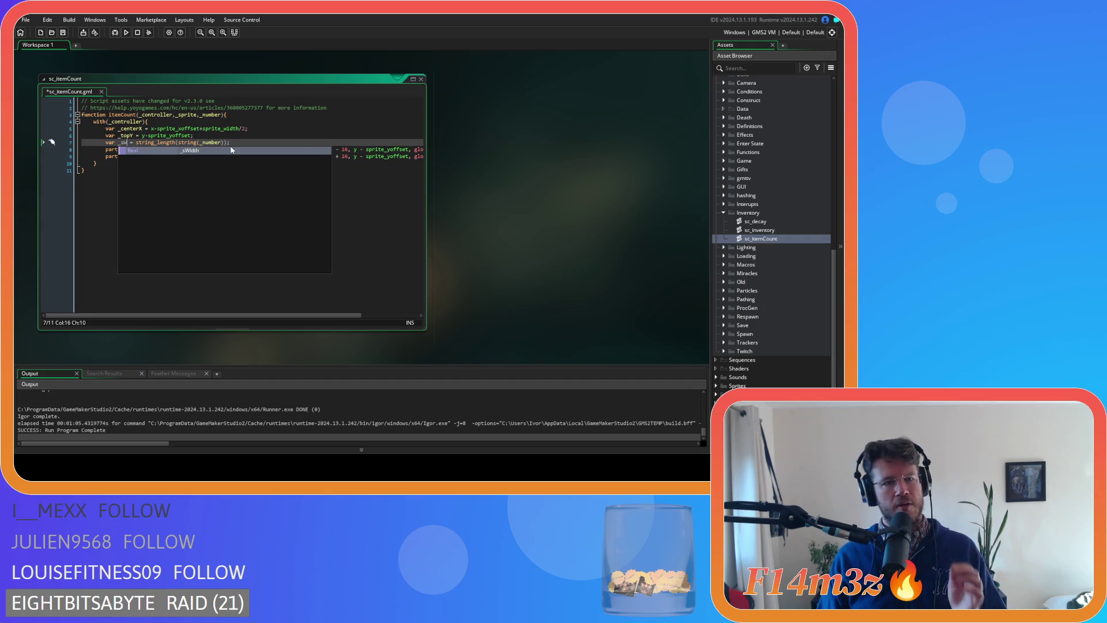
pyautogui.click(250, 139)
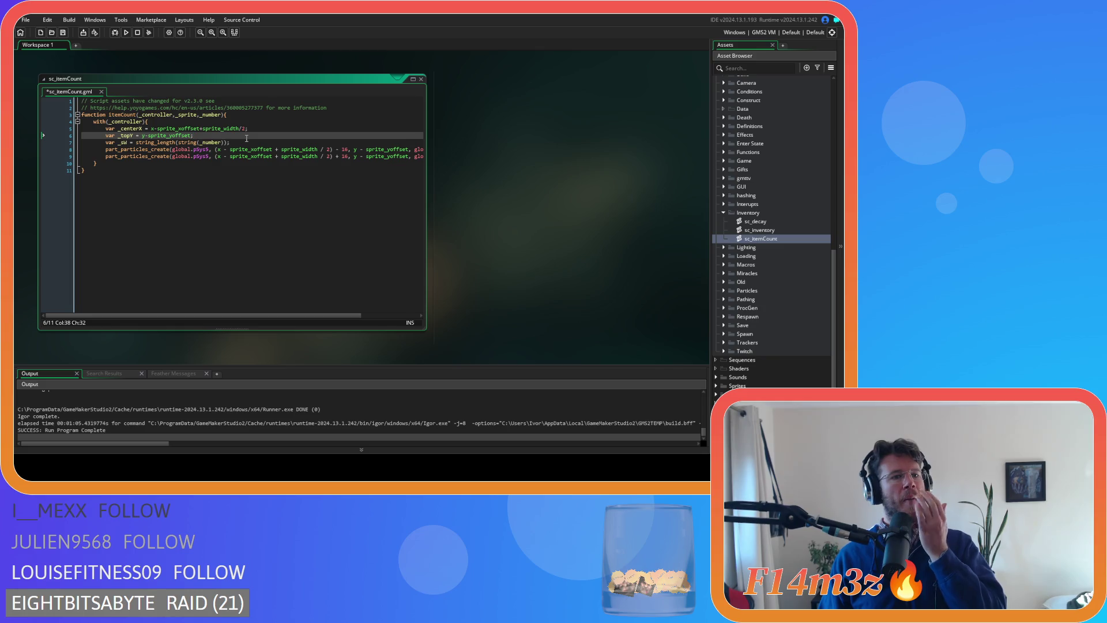
pyautogui.click(242, 142)
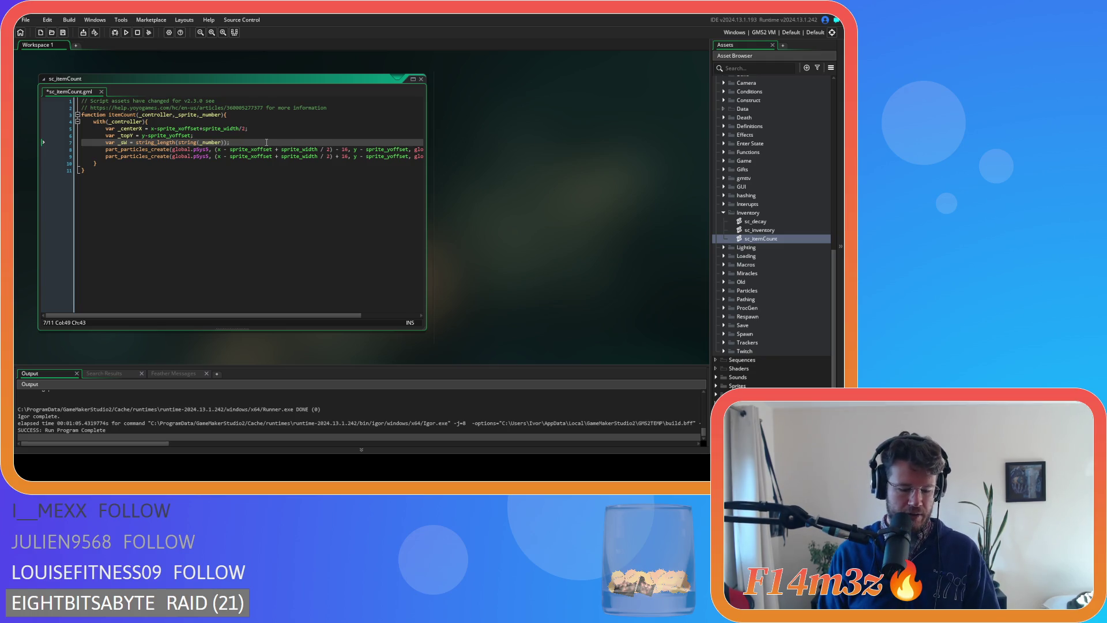
pyautogui.write('16;')
pyautogui.hotkey('ctrl', 's')
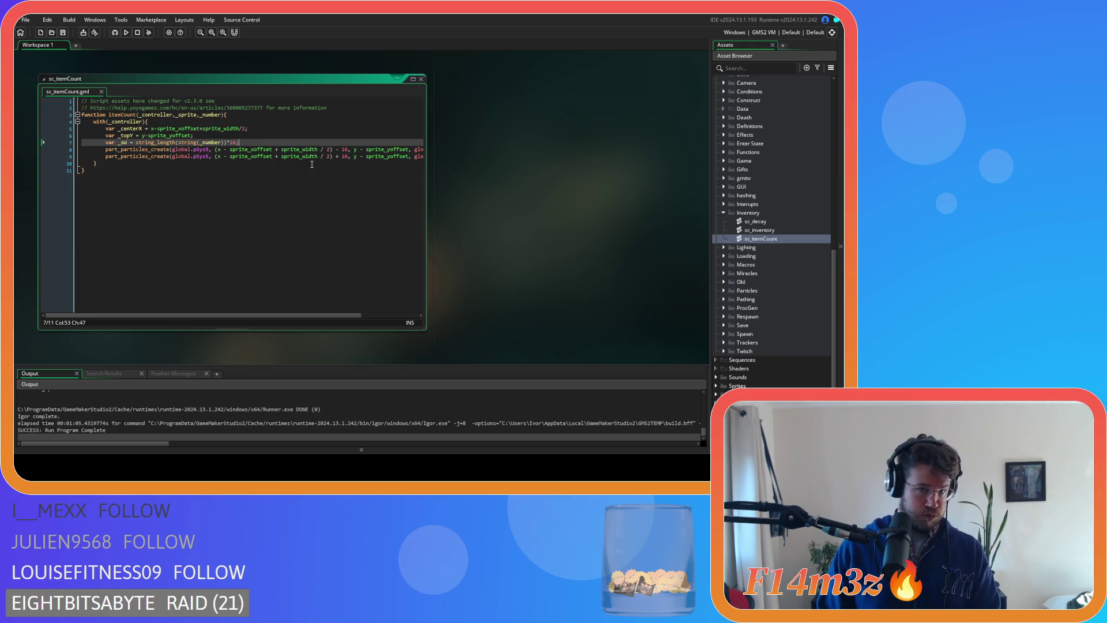
# - Replace the x position expression on line 8 with _centerX
pyautogui.click(215, 150)
pyautogui.press('BackSpace')
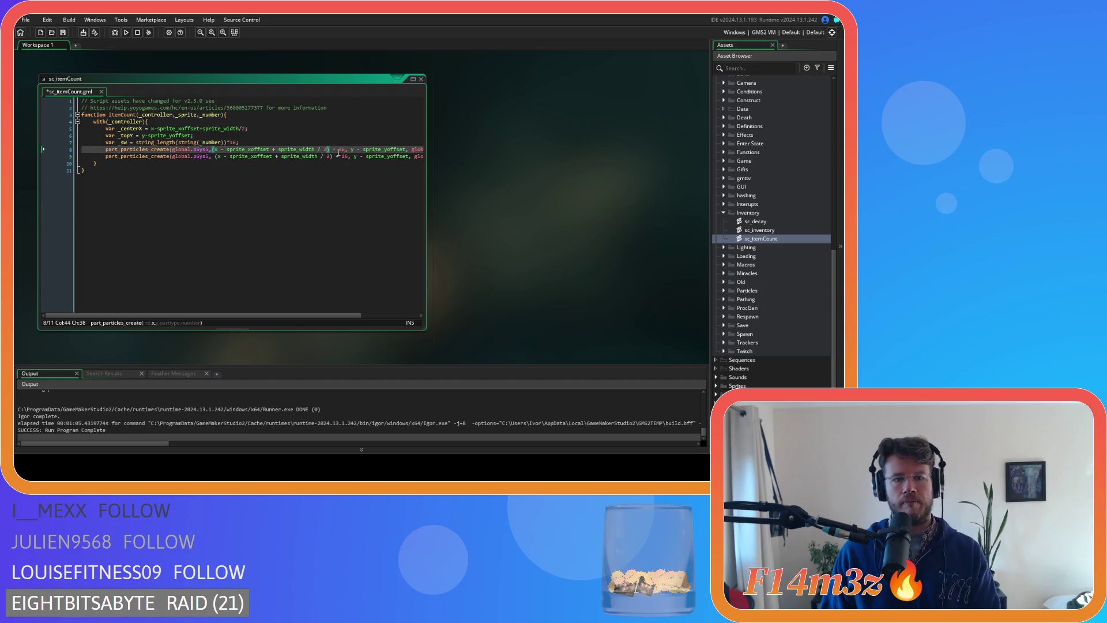
pyautogui.moveTo(346, 149); pyautogui.dragTo(212, 149)
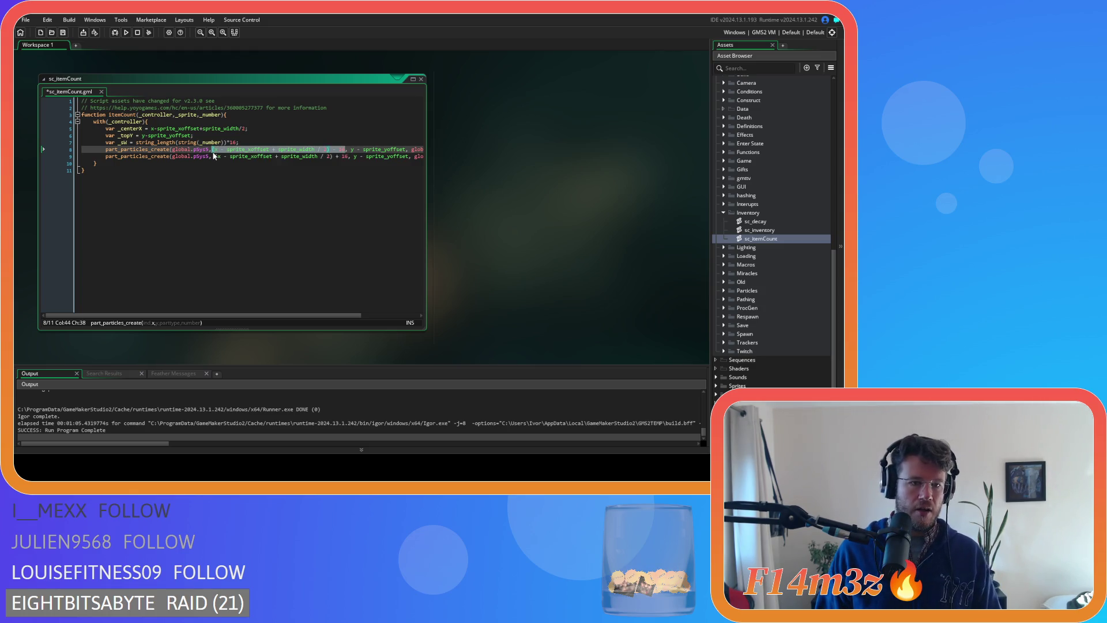
pyautogui.write('_cent')
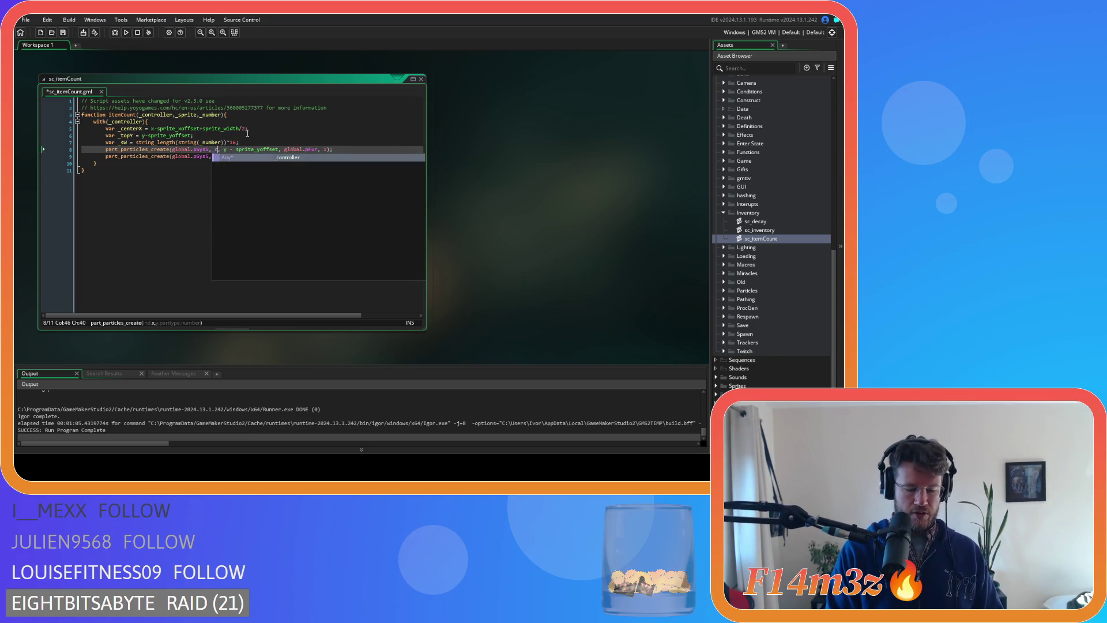
pyautogui.press('Return')
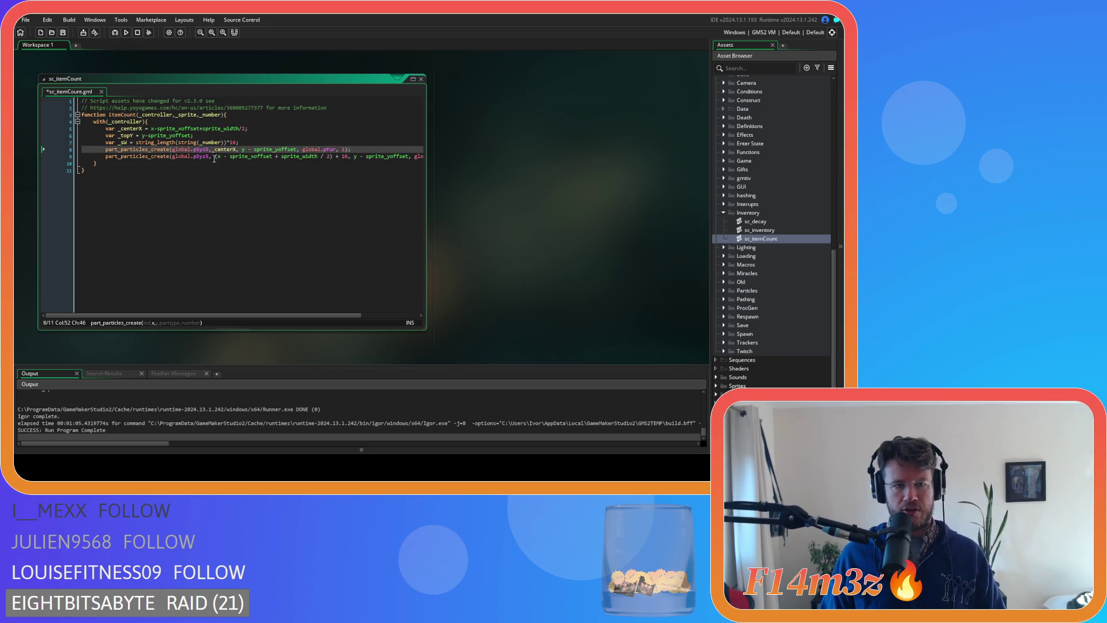
pyautogui.moveTo(213, 156); pyautogui.dragTo(258, 157)
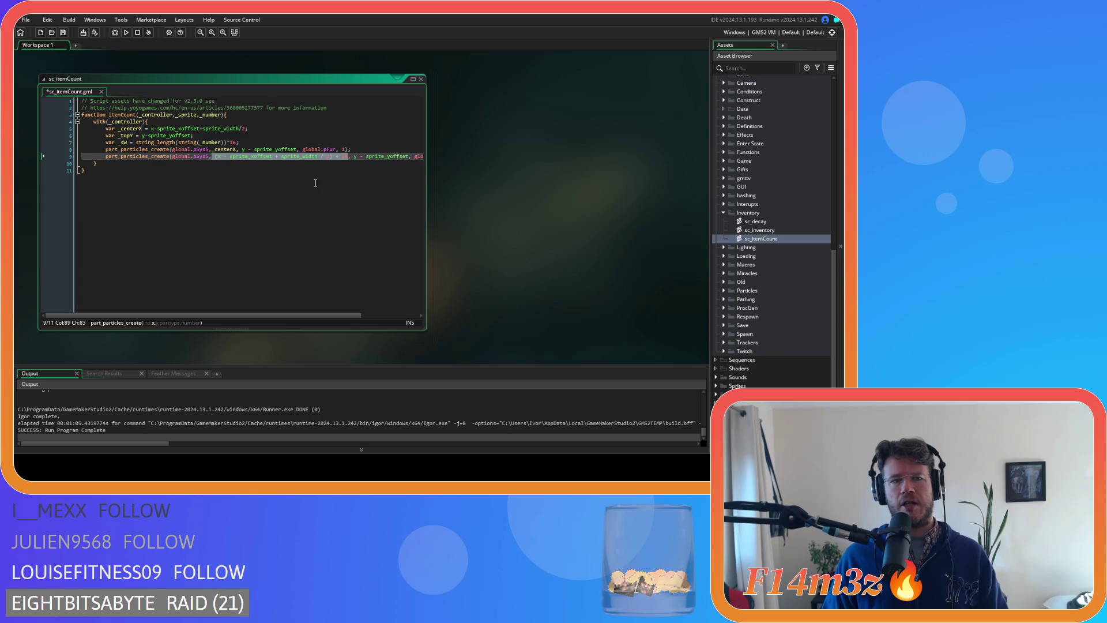
# - Use _centerX for line 9's x and _topY for the y positions on lines 8 and 9
pyautogui.write('_cent')
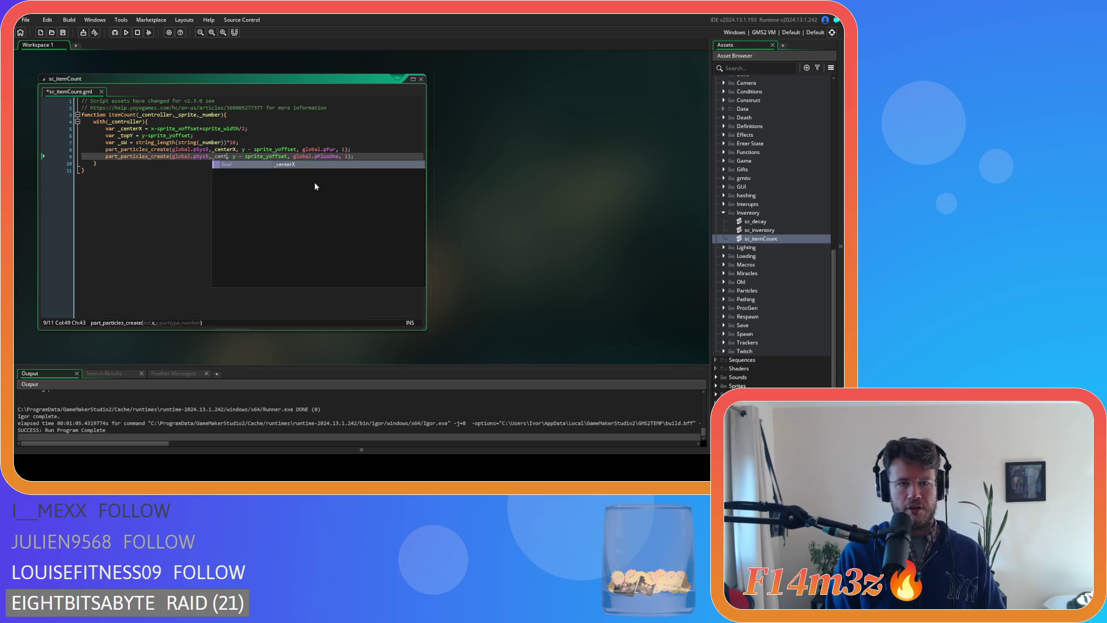
pyautogui.press('Return')
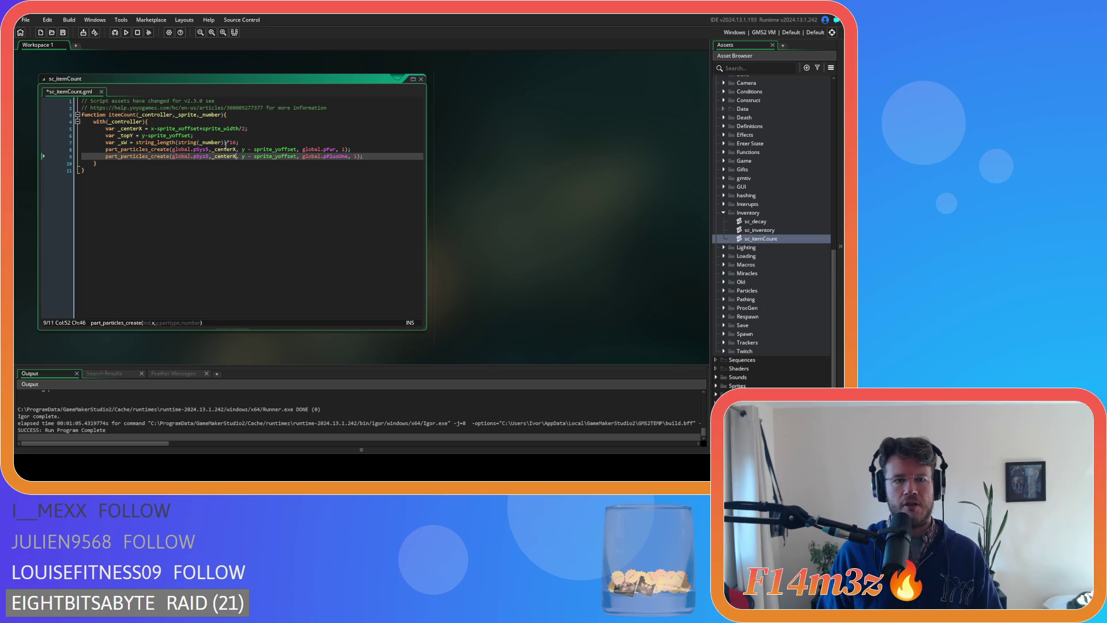
pyautogui.moveTo(241, 148); pyautogui.dragTo(295, 150)
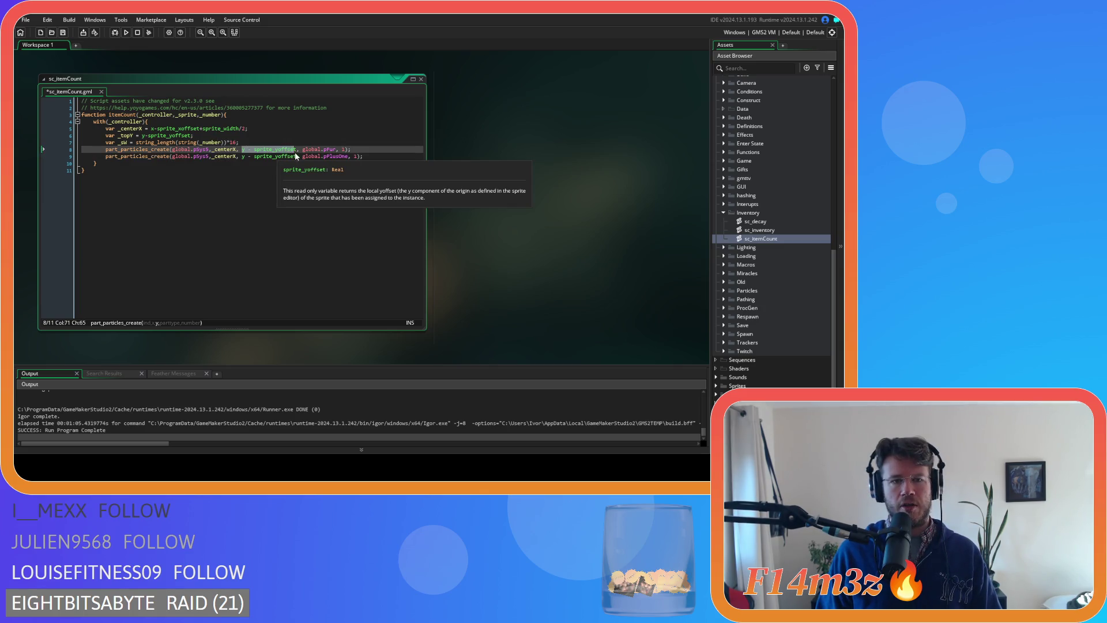
pyautogui.write('_top')
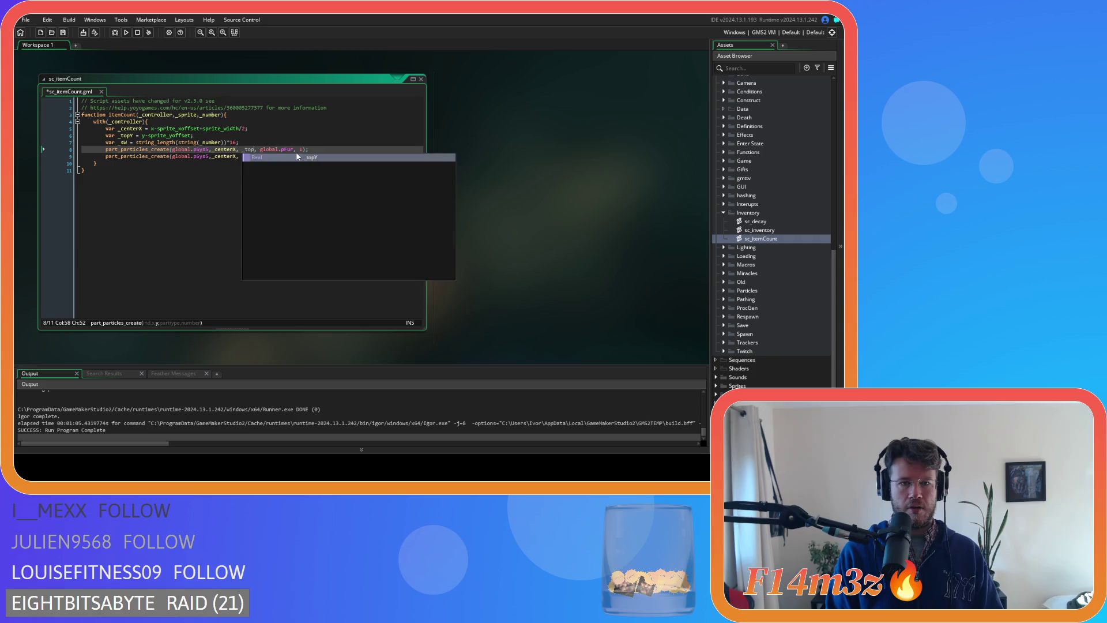
pyautogui.press('Return')
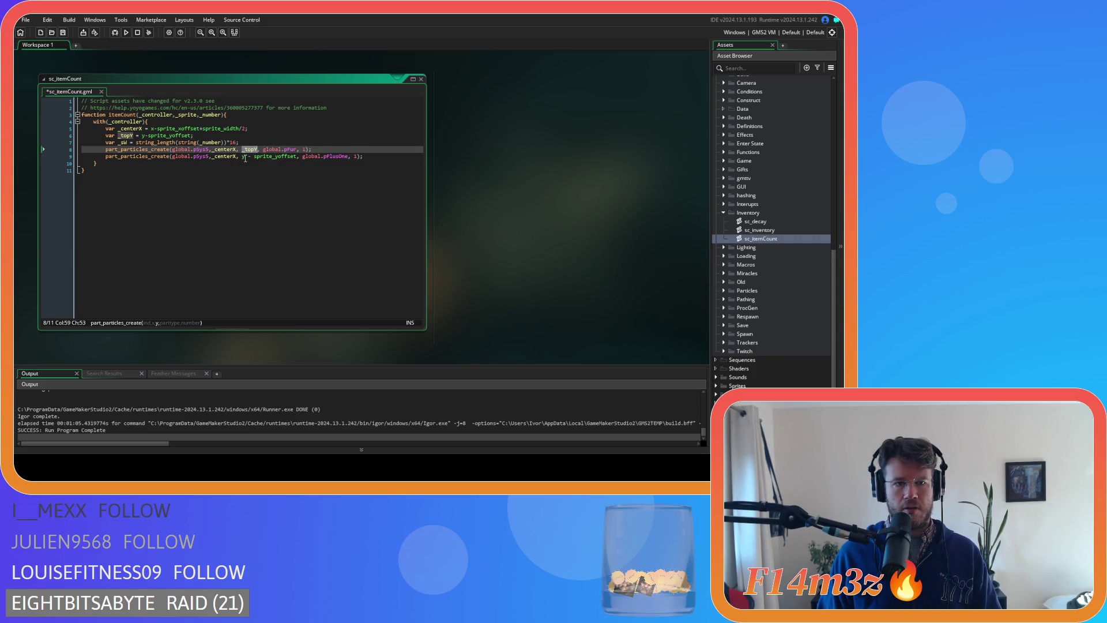
pyautogui.doubleClick(244, 157)
pyautogui.write('_topY')
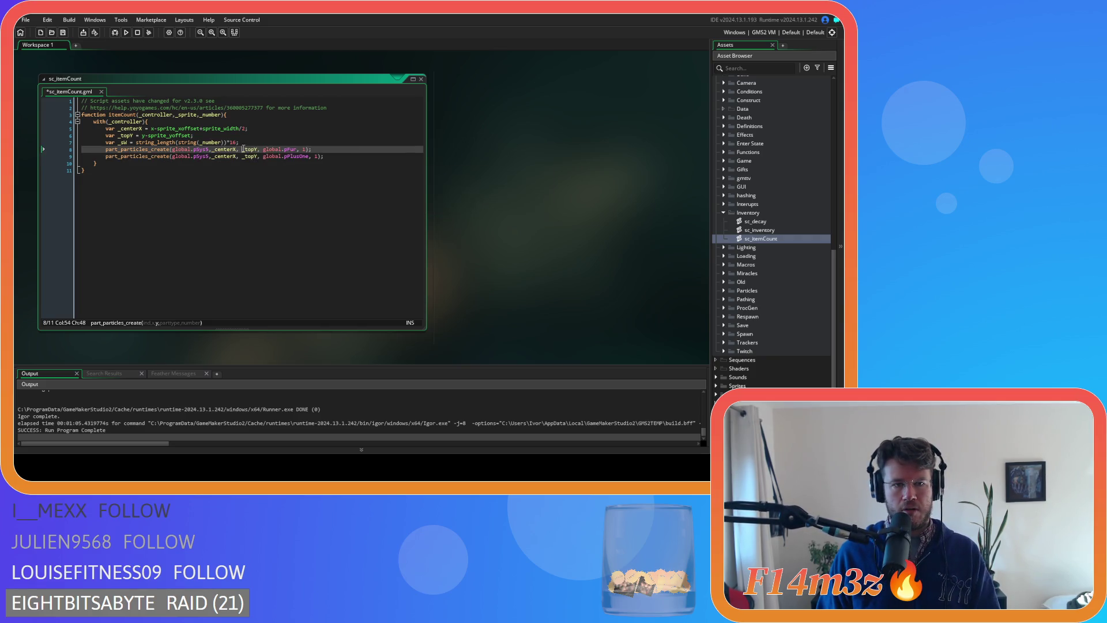
pyautogui.press('Return')
pyautogui.press('Right')
pyautogui.press('Delete')
pyautogui.hotkey('ctrl', 'Right')
pyautogui.press('Delete')
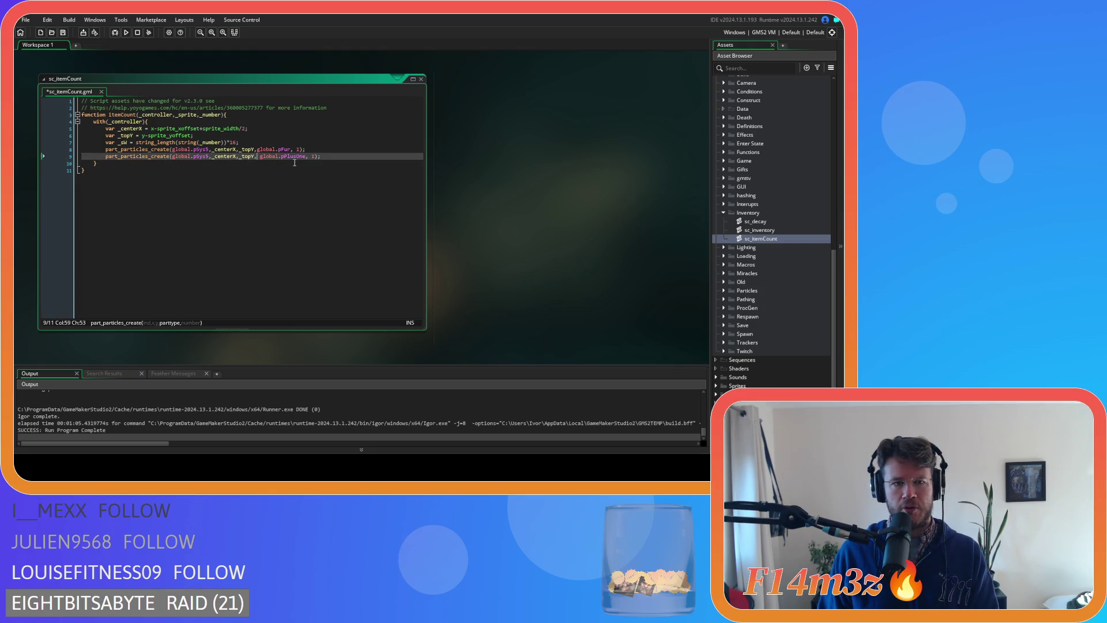
# - Tidy the spacing in the line 9 particle call and save the script
pyautogui.click(293, 150)
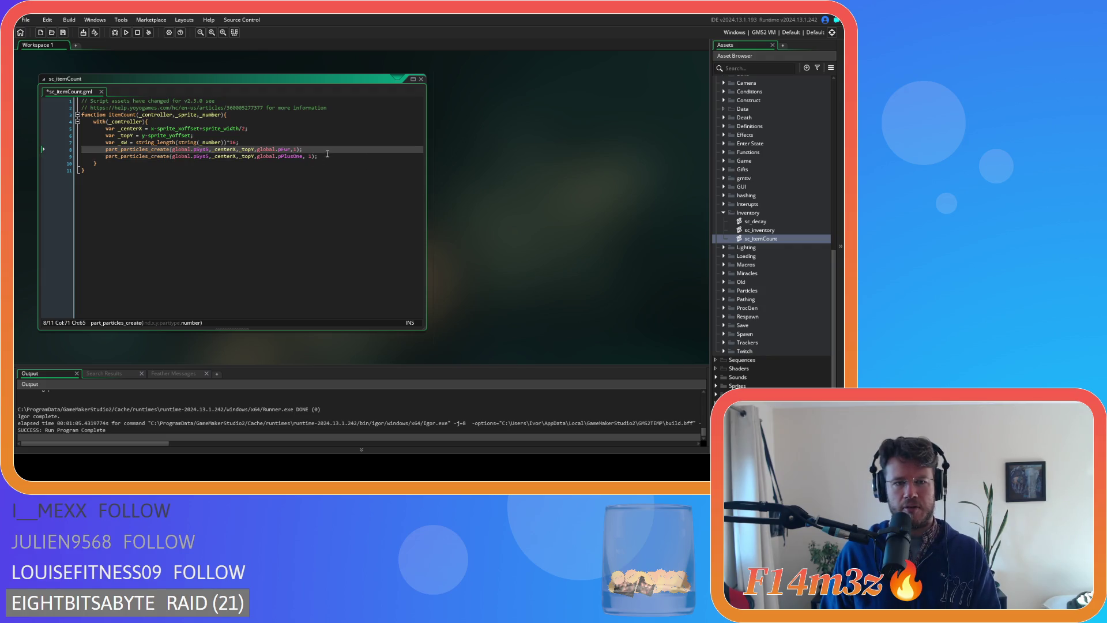
pyautogui.click(327, 154)
pyautogui.press('Left')
pyautogui.press('Left')
pyautogui.press('Left')
pyautogui.press('BackSpace')
pyautogui.press('End')
pyautogui.hotkey('ctrl', 's')
# - Drop the *16 multiplier from line 7 and rename _sW to _len
pyautogui.moveTo(239, 143); pyautogui.dragTo(207, 138)
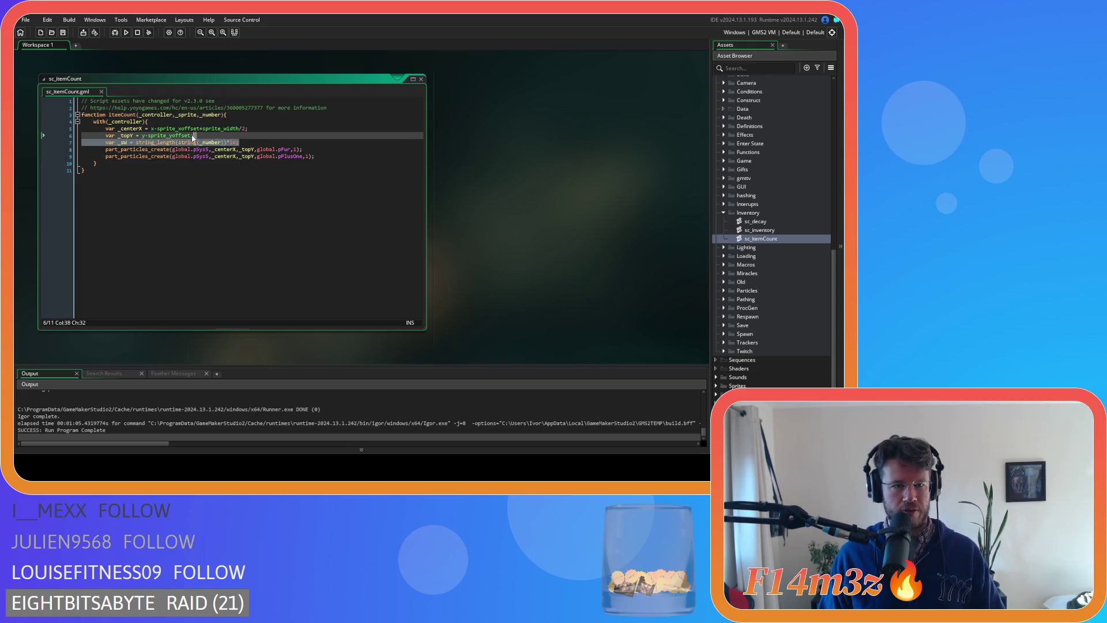
pyautogui.click(207, 138)
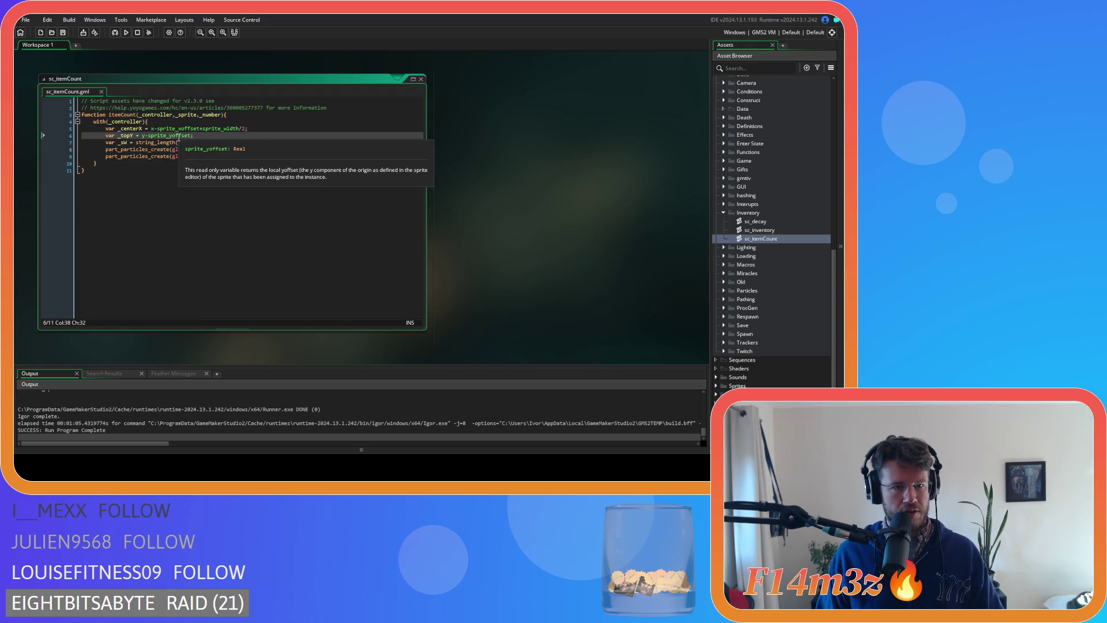
pyautogui.click(244, 141)
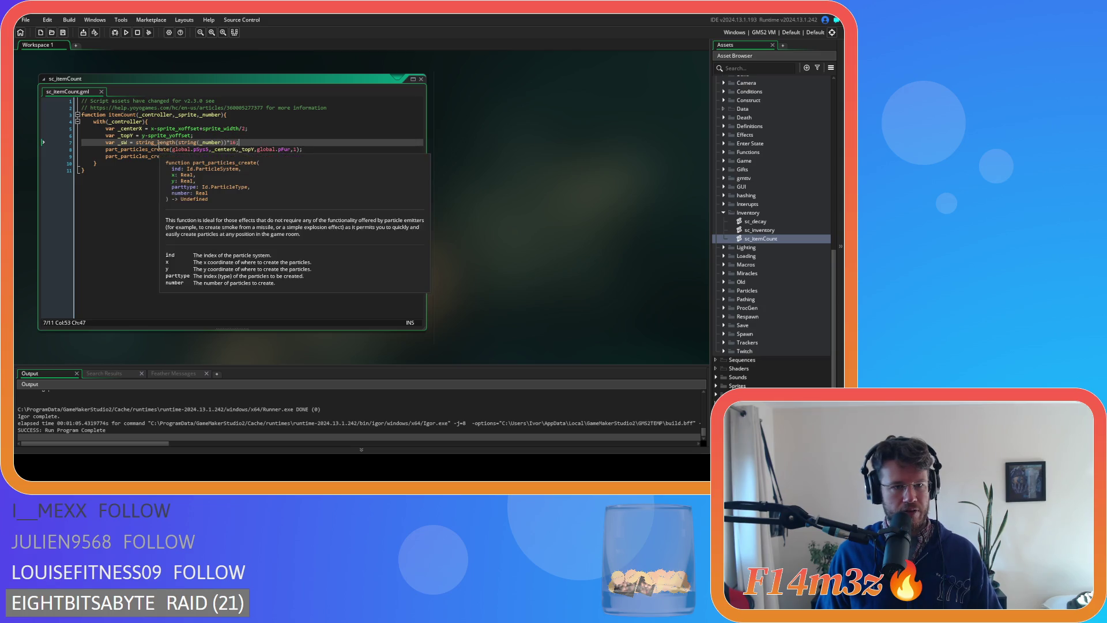
pyautogui.moveTo(236, 142); pyautogui.dragTo(229, 143)
pyautogui.press('BackSpace')
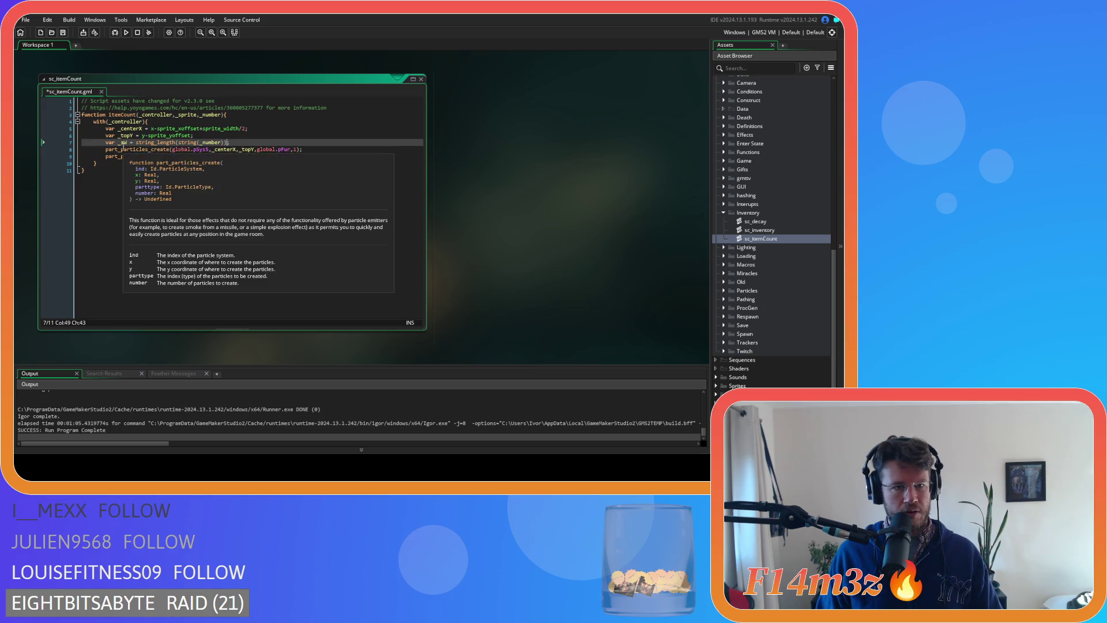
pyautogui.click(123, 142)
pyautogui.click(121, 143)
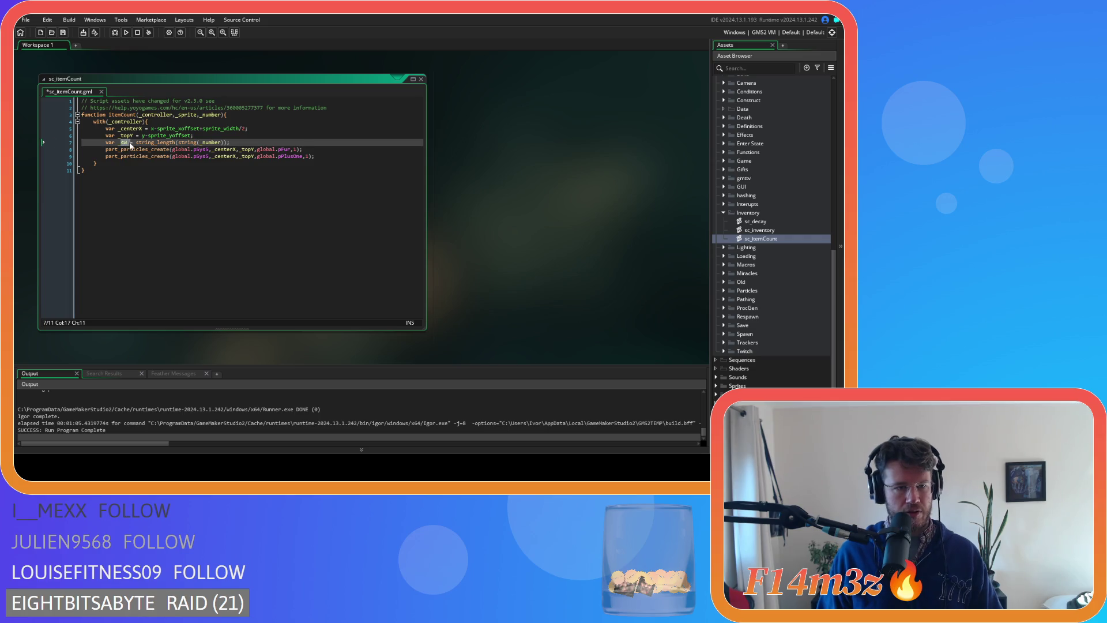
pyautogui.write('len')
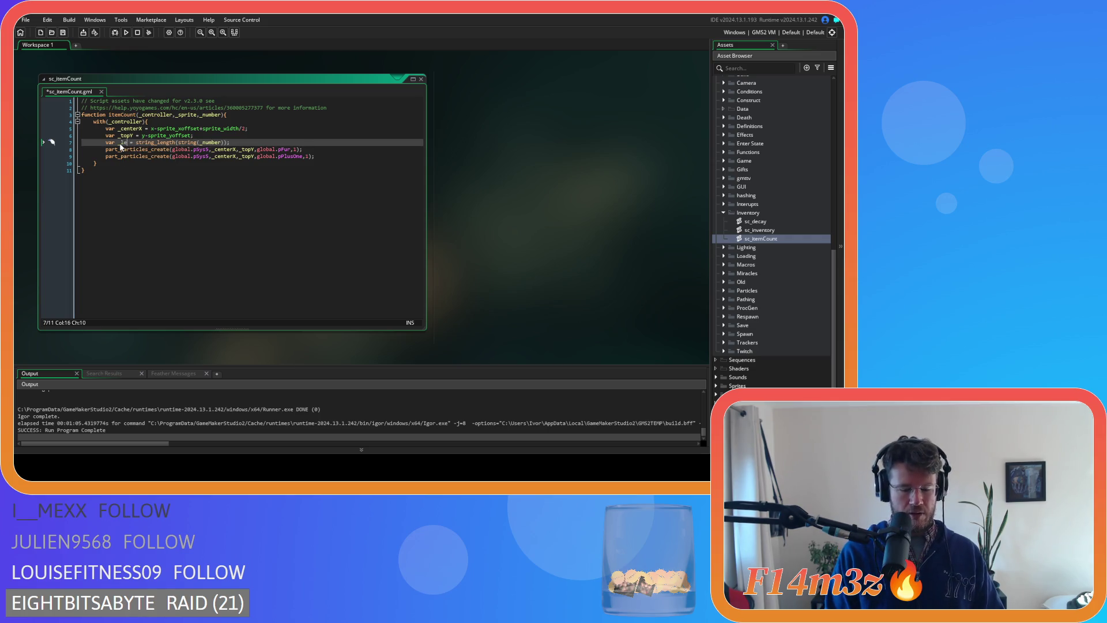
pyautogui.click(253, 143)
pyautogui.press('Return')
pyautogui.hotkey('ctrl', 'z')
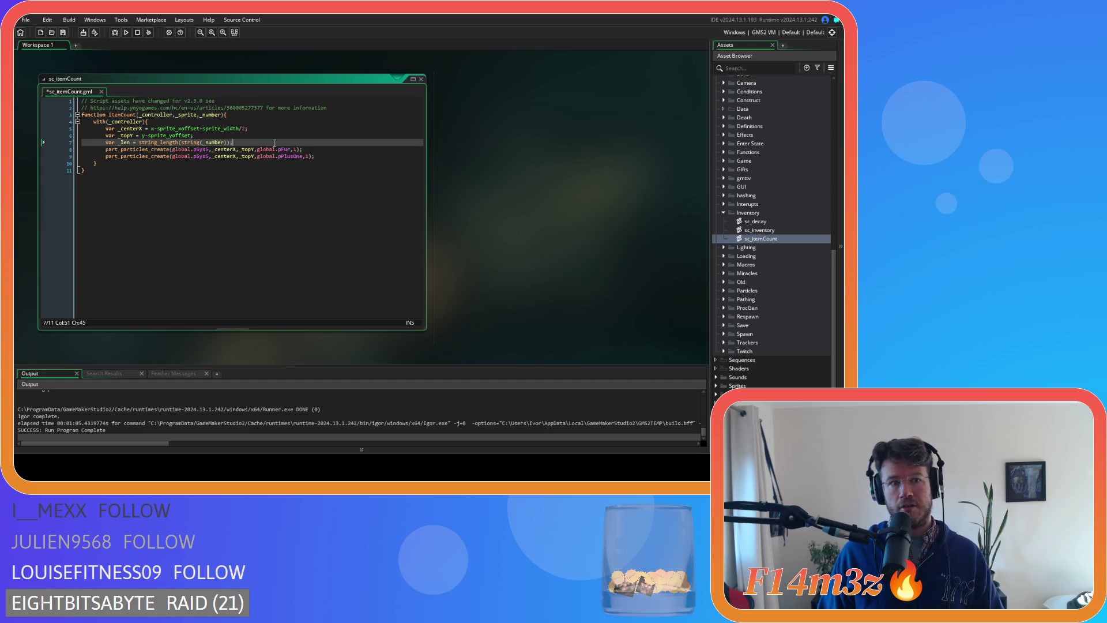
# - Duplicate the _len line as _sW = string_length(string(_number))*16 and save
pyautogui.hotkey('ctrl', 'z')
pyautogui.hotkey('ctrl', 'z')
pyautogui.hotkey('ctrl', 'z')
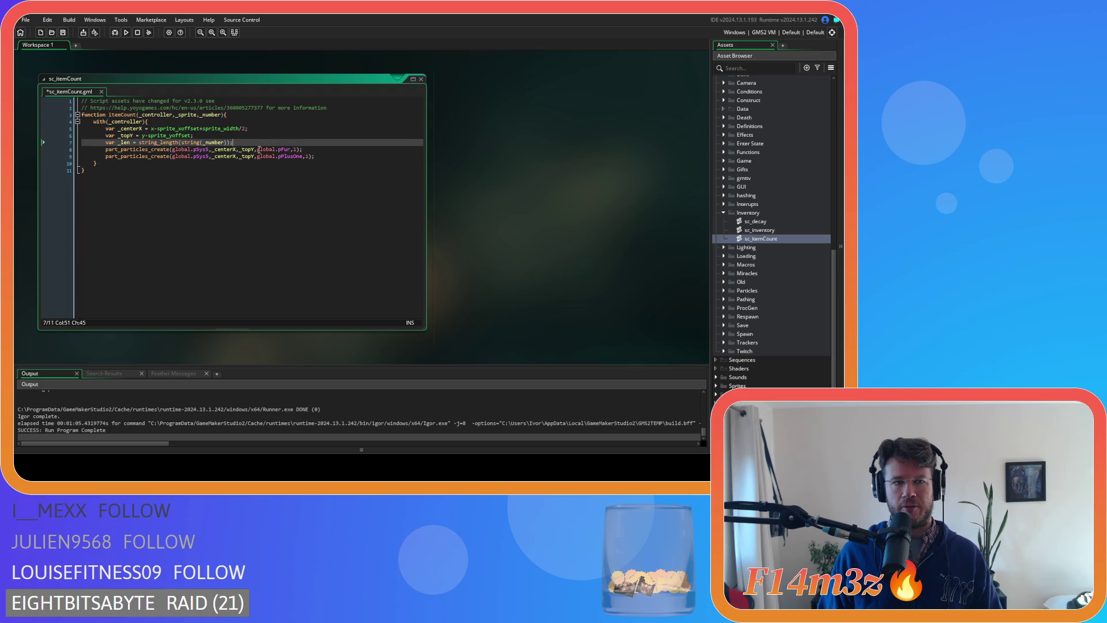
pyautogui.moveTo(134, 154)
pyautogui.hotkey('ctrl', 'y')
pyautogui.hotkey('ctrl', 'y')
pyautogui.hotkey('ctrl', 'y')
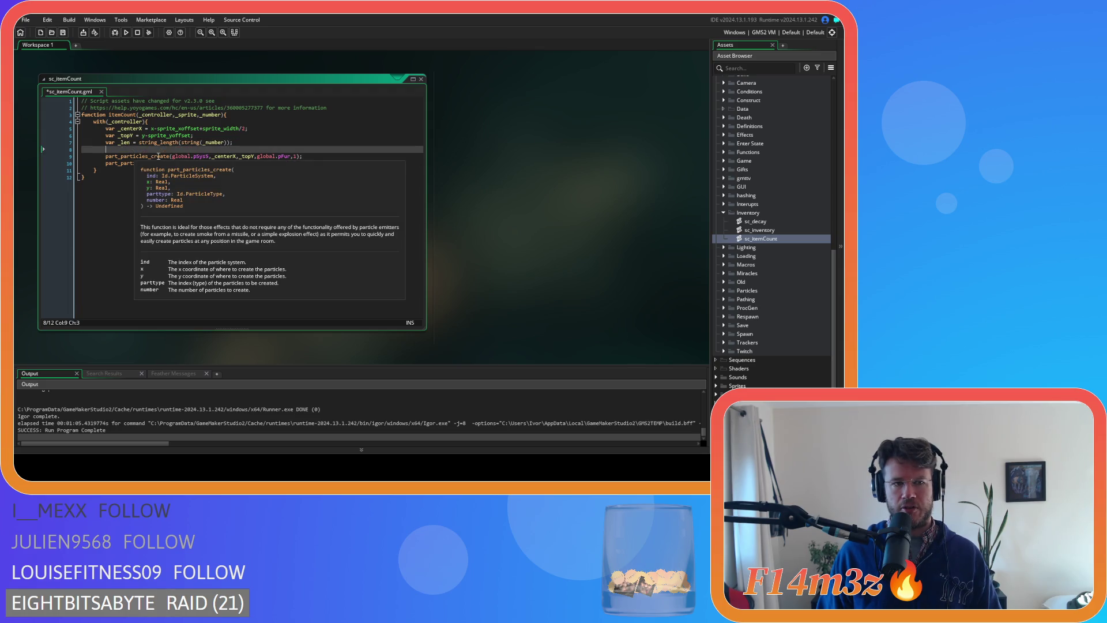
pyautogui.hotkey('ctrl', 'd')
pyautogui.doubleClick(127, 149)
pyautogui.write('_sW')
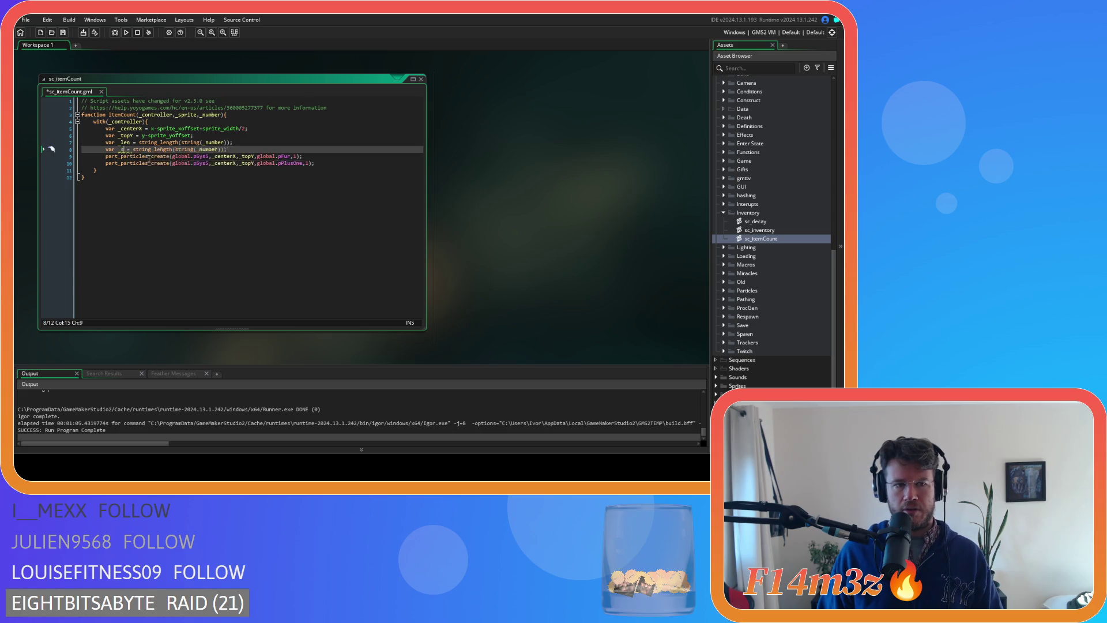
pyautogui.click(229, 149)
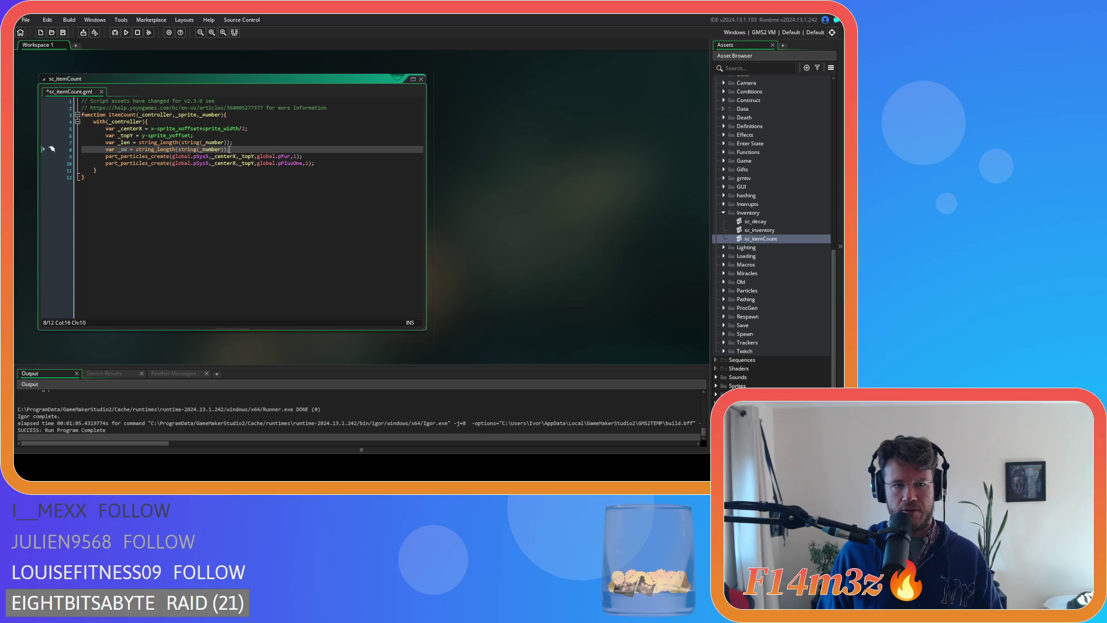
pyautogui.write('*16')
pyautogui.press('End')
pyautogui.hotkey('ctrl', 's')
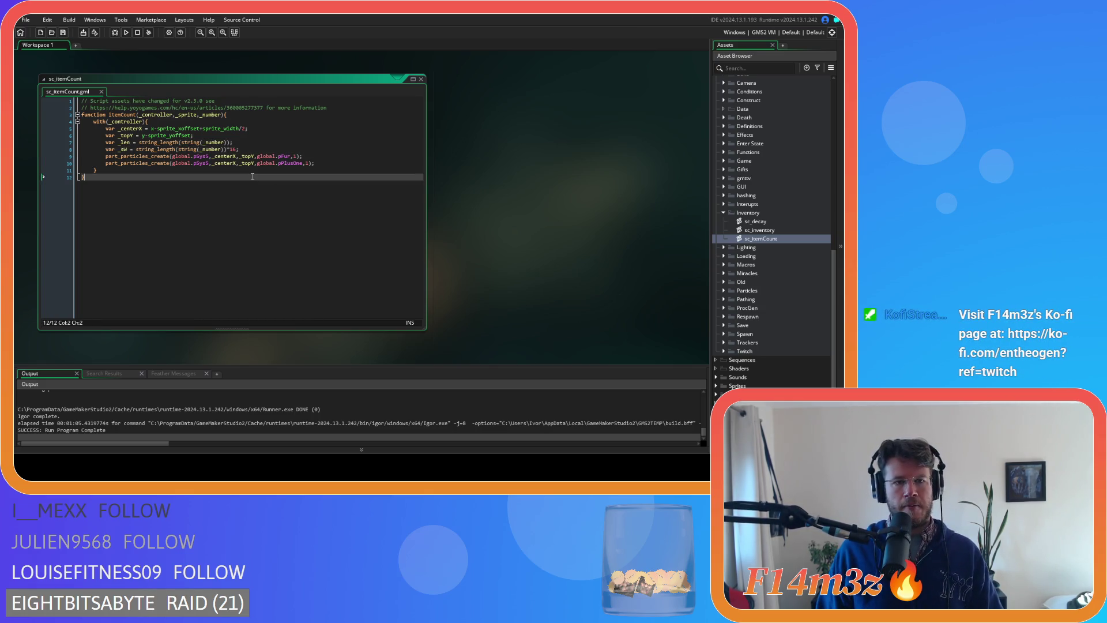
pyautogui.click(336, 166)
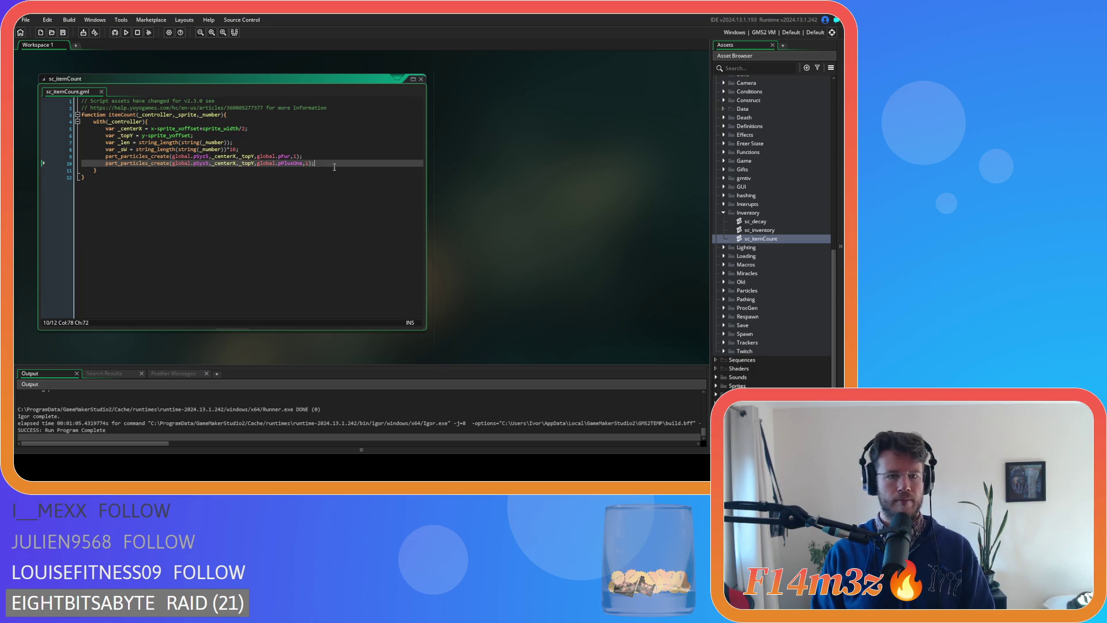
# - Add a for loop header running i from 0 to _len below the _sW line
pyautogui.click(273, 150)
pyautogui.press('BackSpace')
pyautogui.press('Return')
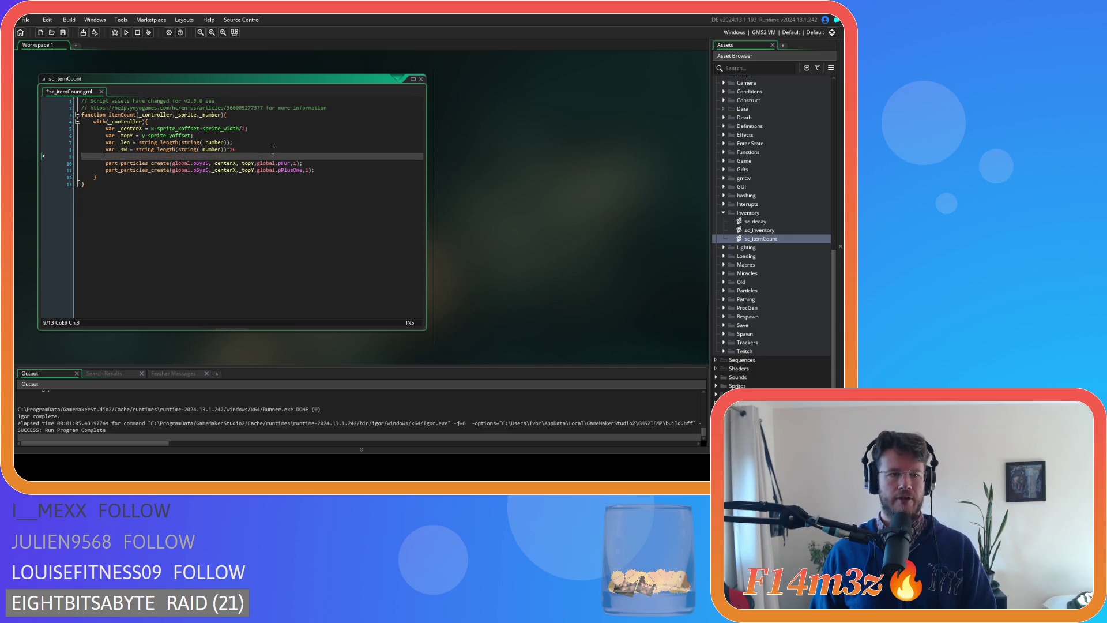
pyautogui.write('for (')
pyautogui.write('var i ')
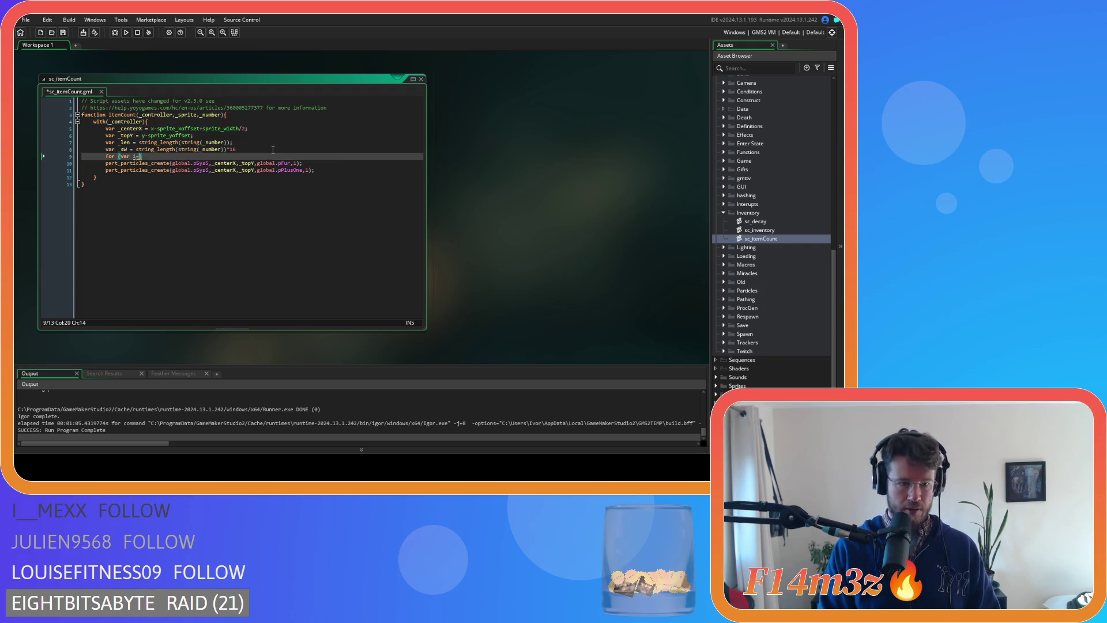
pyautogui.write('0')
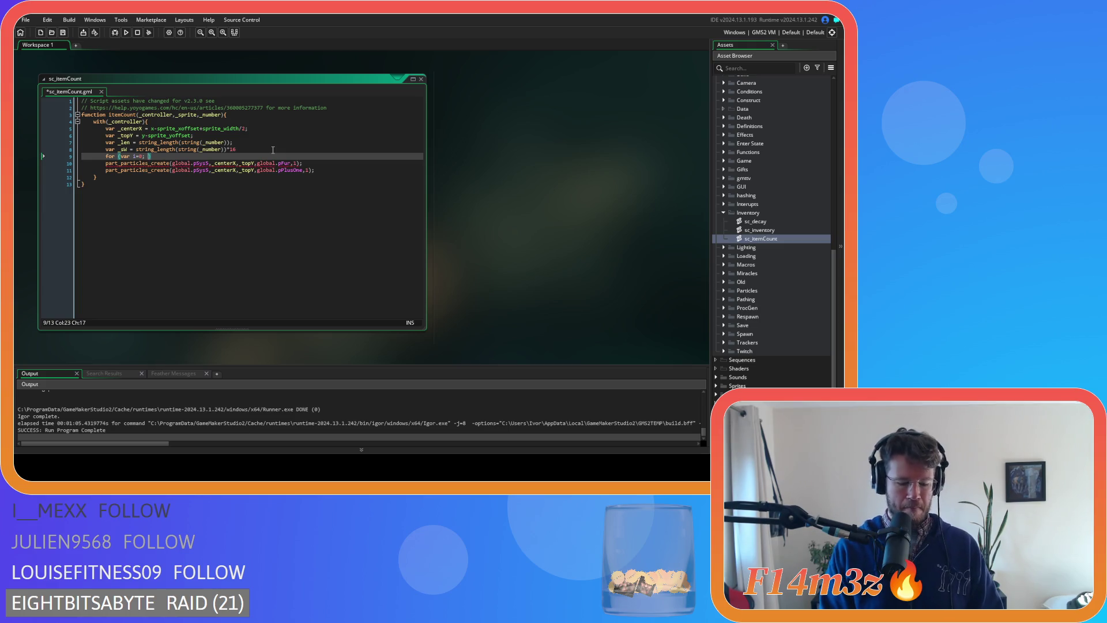
pyautogui.write(' i<')
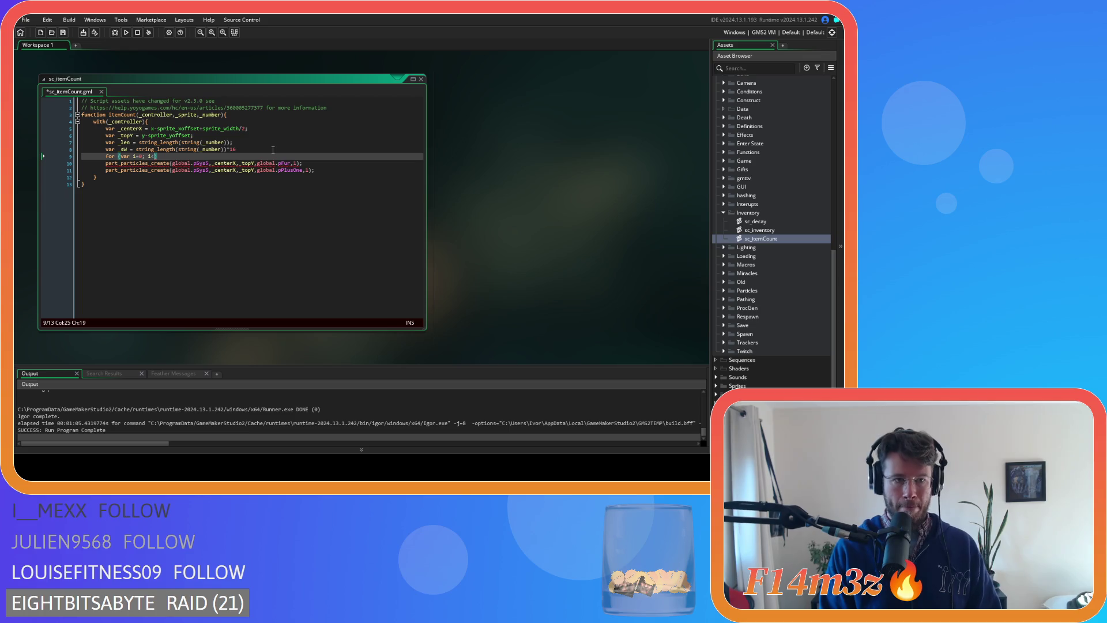
pyautogui.write('_len')
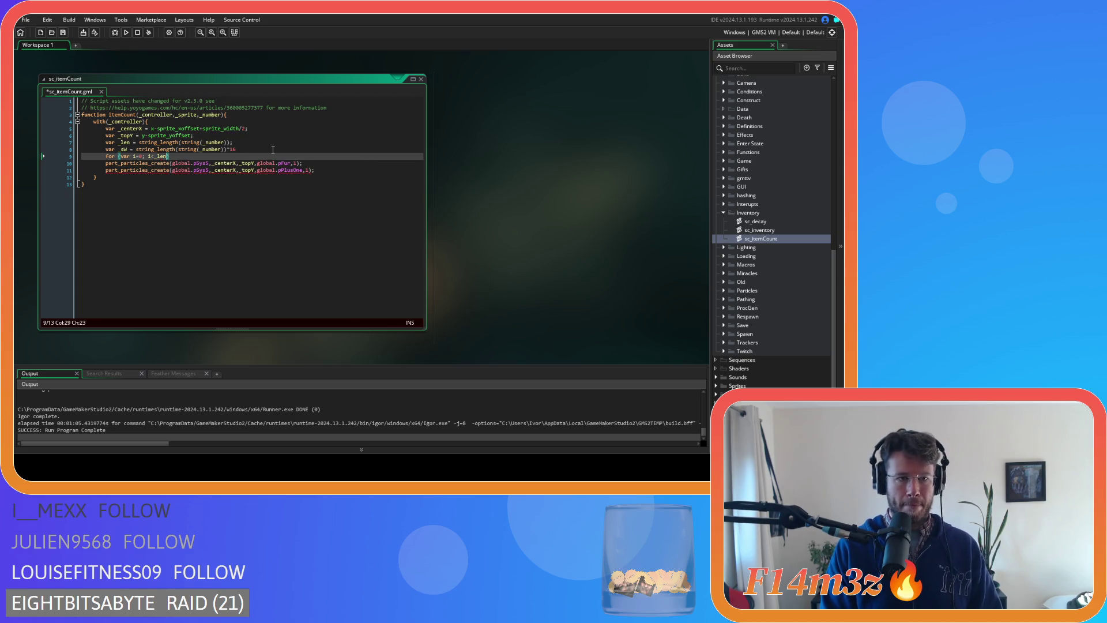
pyautogui.write('; ')
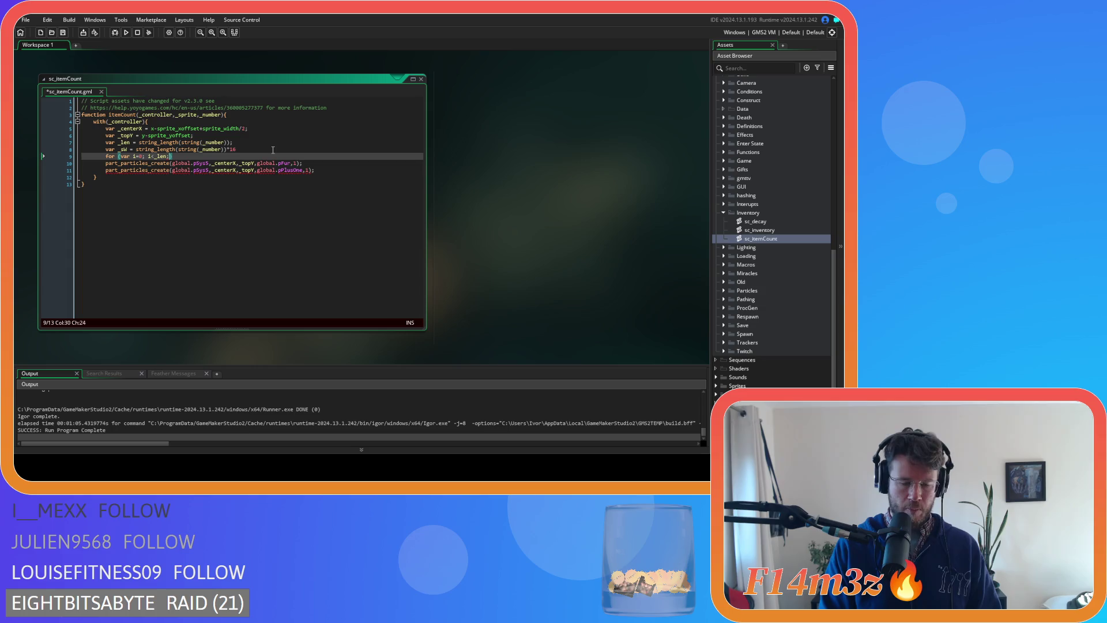
pyautogui.write('i++')
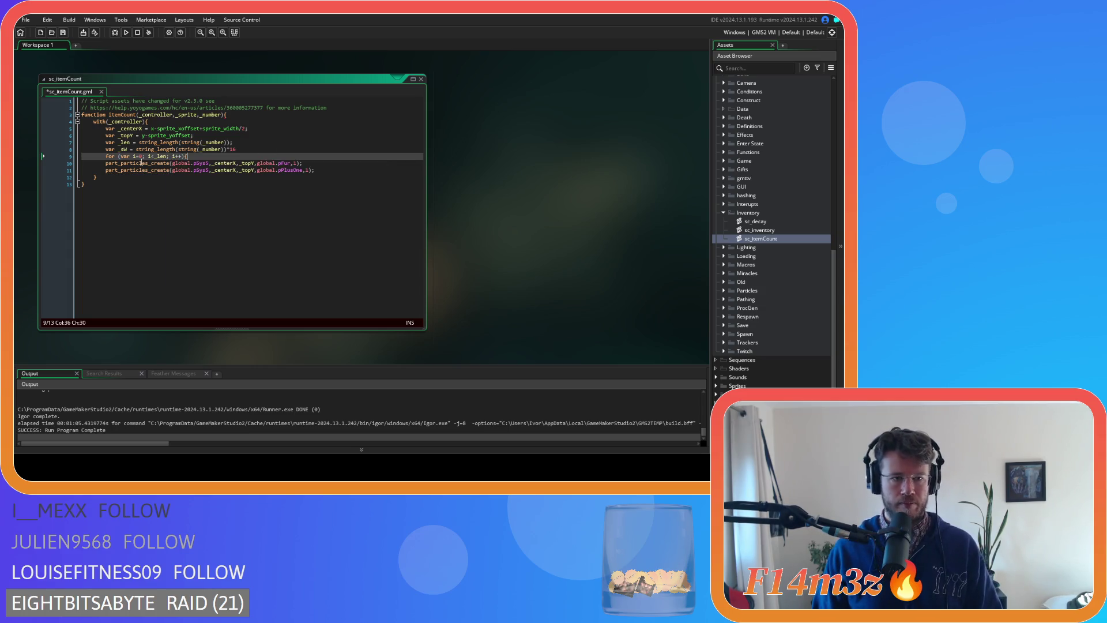
# - Indent both part_particles_create calls into the loop and add a closing line after them
pyautogui.click(105, 163)
pyautogui.press('Tab')
pyautogui.click(104, 169)
pyautogui.press('Tab')
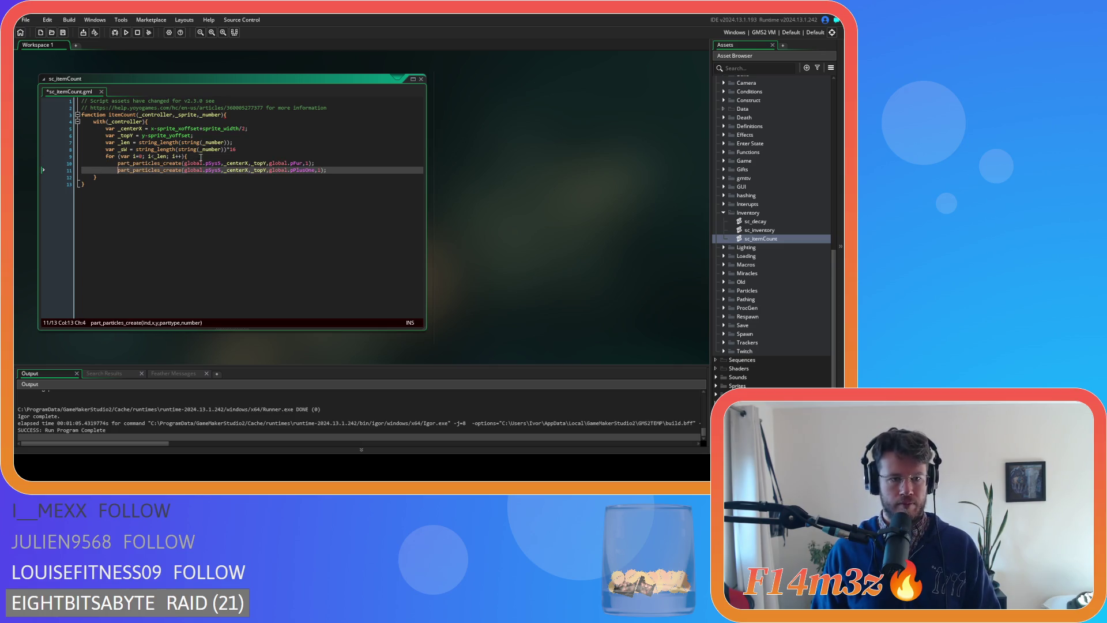
pyautogui.click(330, 170)
pyautogui.press('Return')
pyautogui.click(260, 156)
pyautogui.write('}')
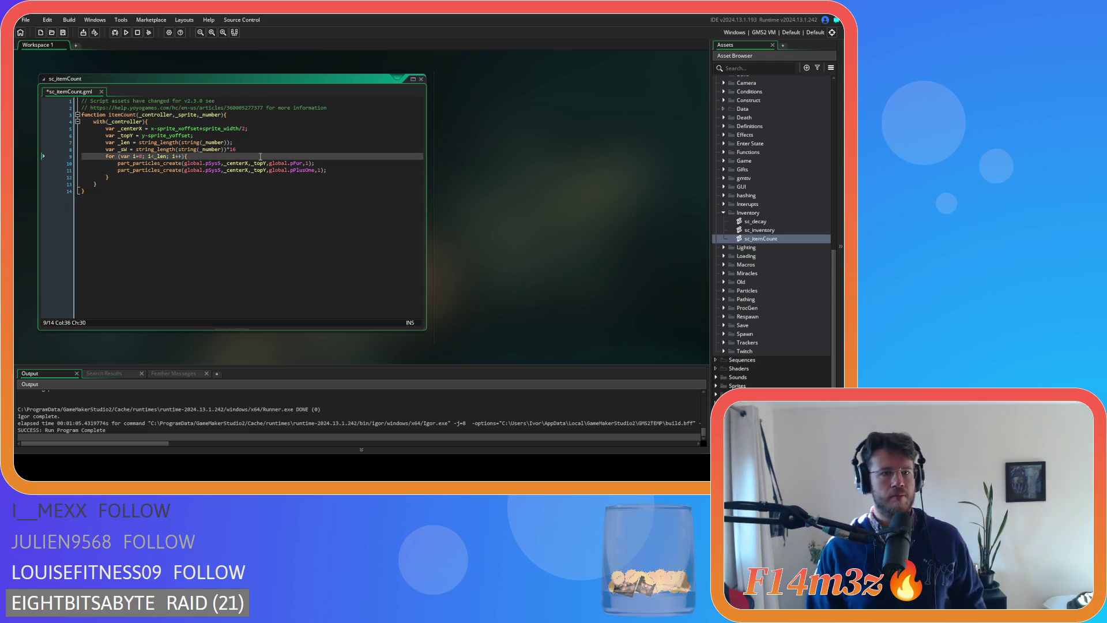
# - Restore the semicolon at the end of the _sW line and open a blank line below it
pyautogui.click(251, 149)
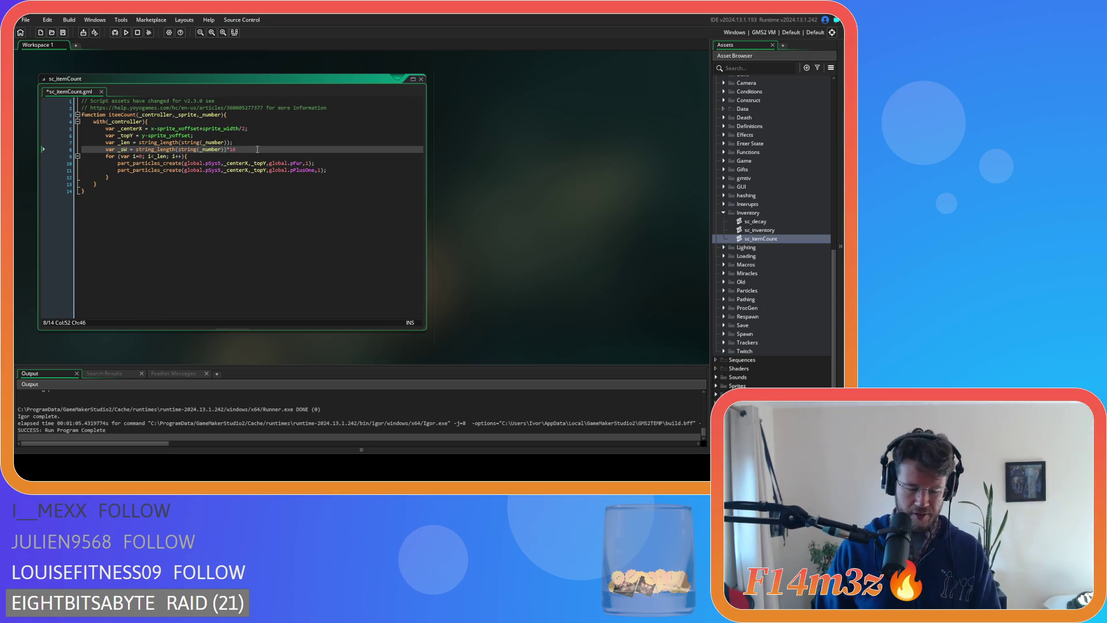
pyautogui.write(';')
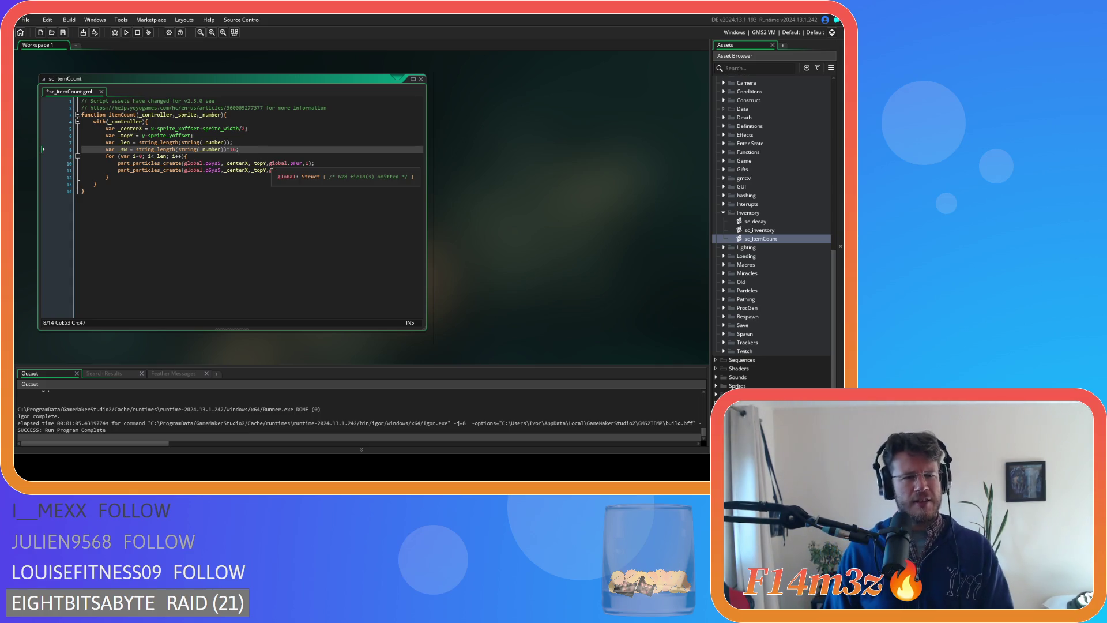
pyautogui.press('Down')
pyautogui.press('Down')
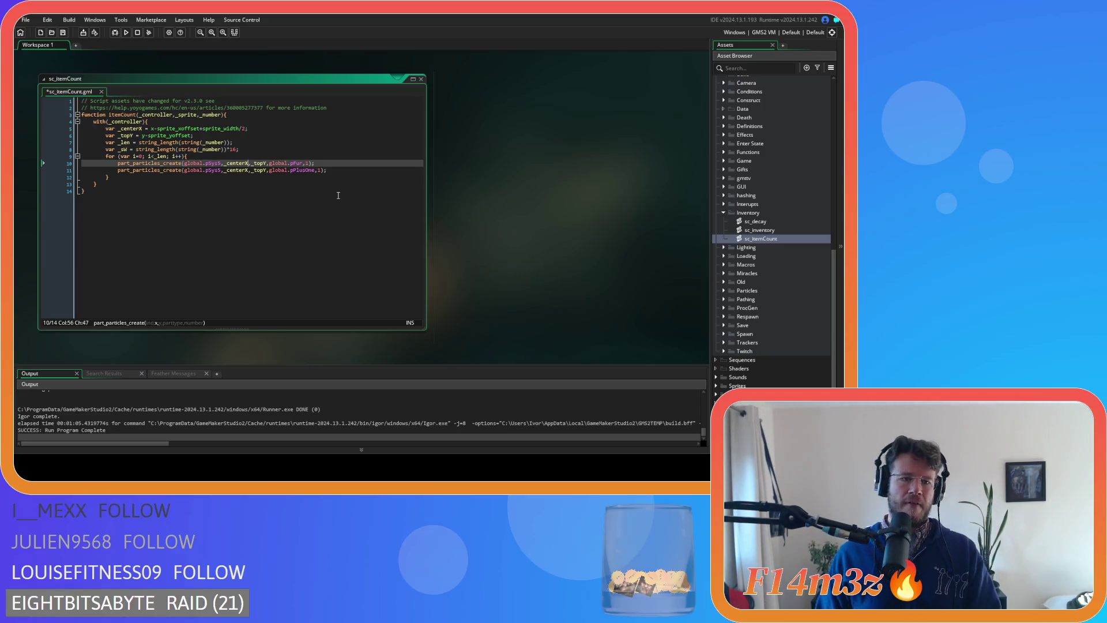
pyautogui.doubleClick(124, 150)
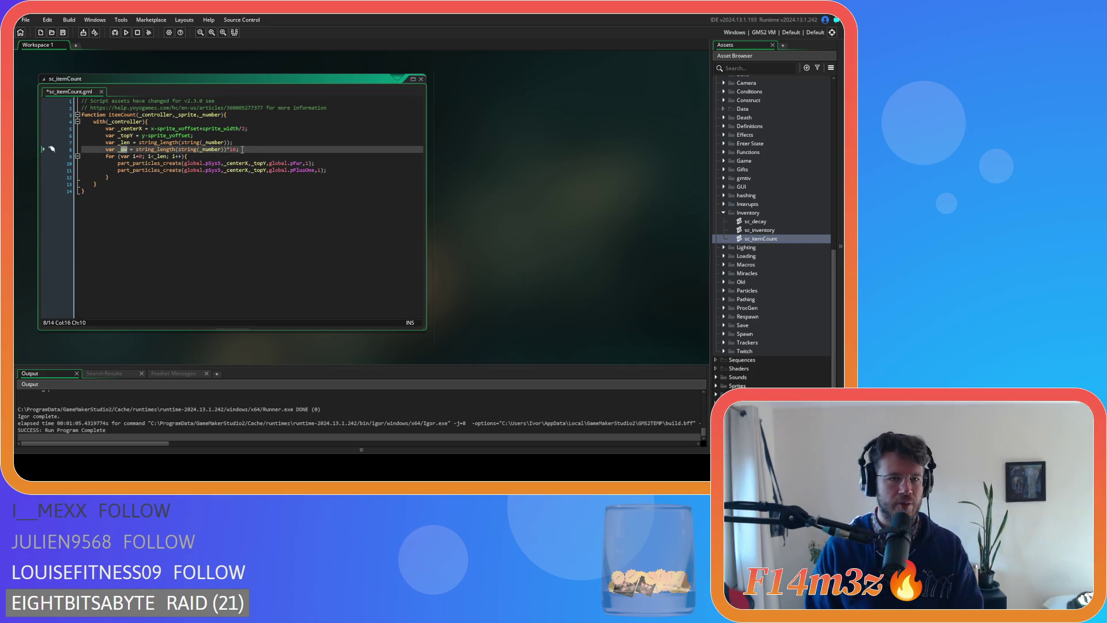
pyautogui.click(267, 163)
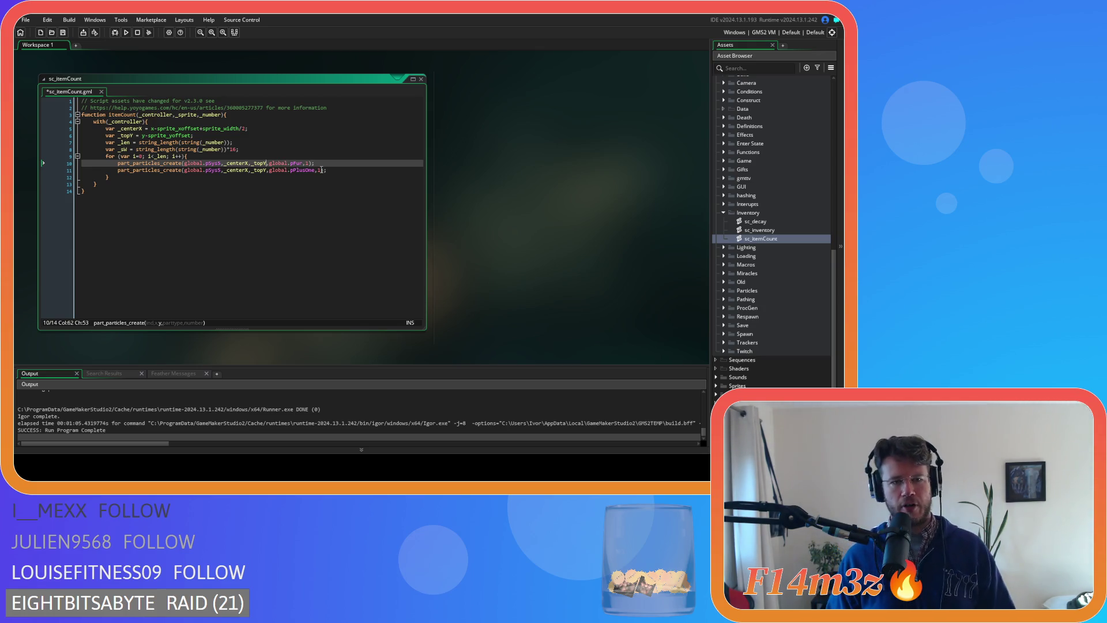
pyautogui.click(292, 153)
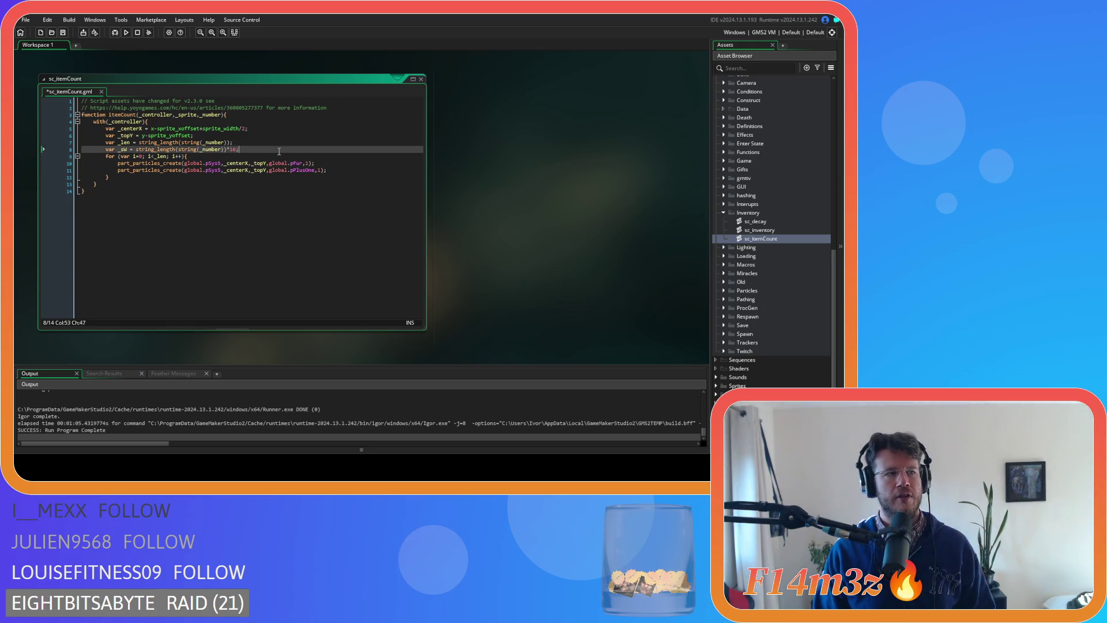
pyautogui.press('Return')
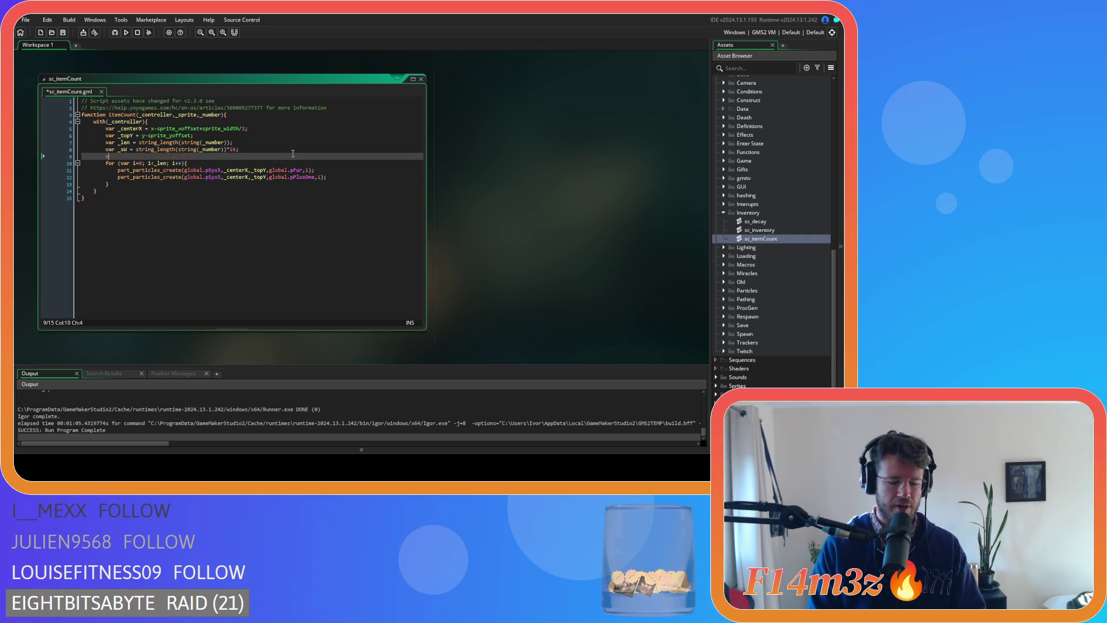
# - Type 'var _offset = 0;' on the new line directly above the for loop
pyautogui.write('var _offset = ')
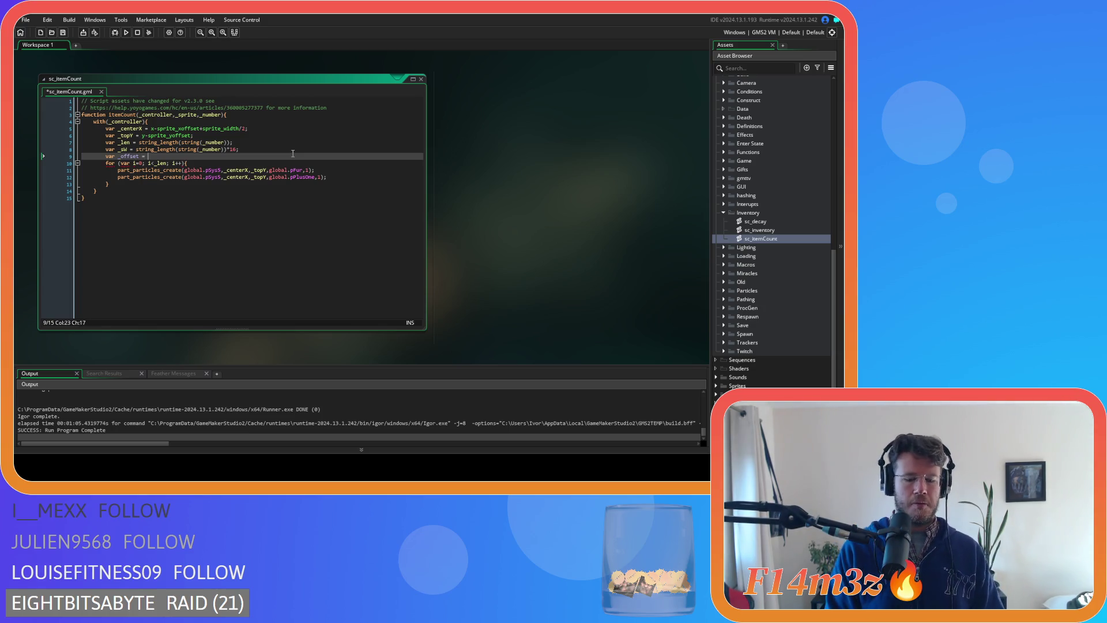
pyautogui.write('0;')
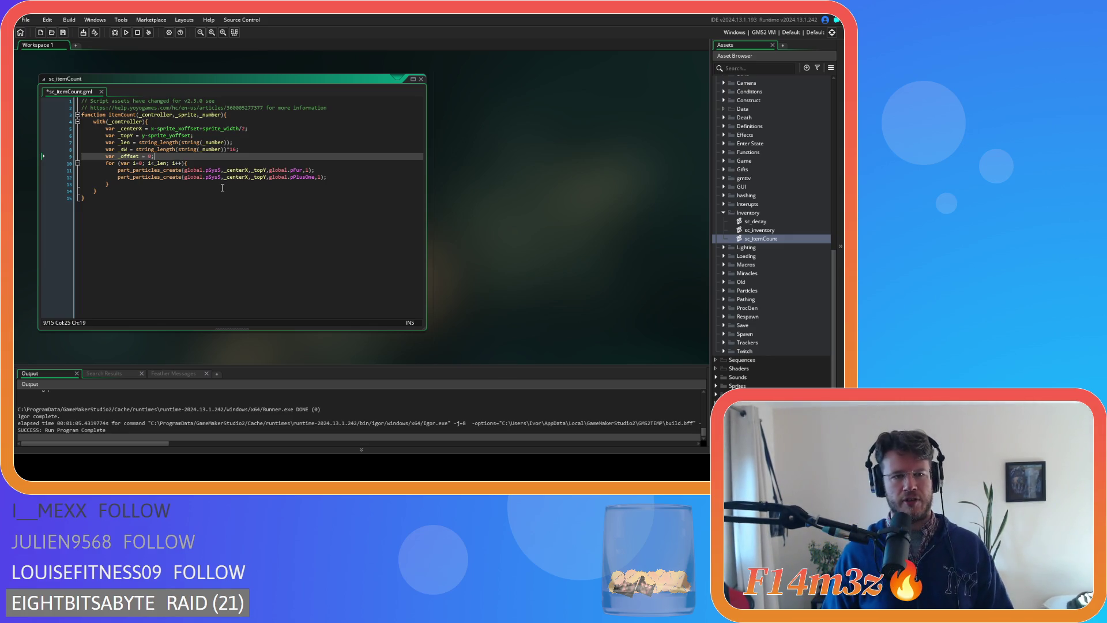
pyautogui.click(311, 188)
pyautogui.click(330, 177)
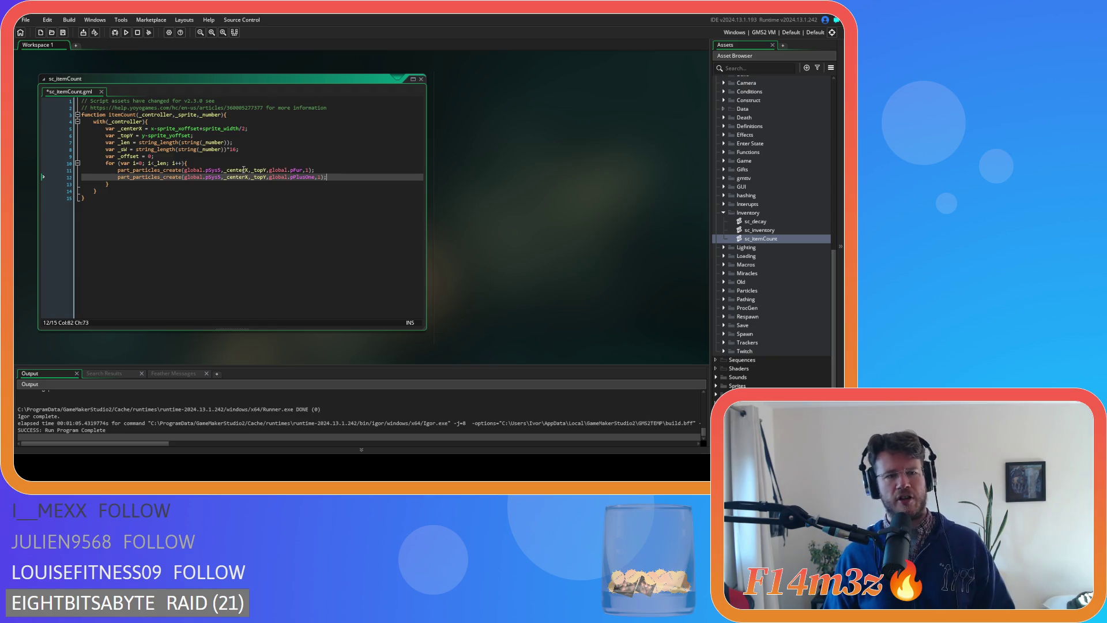
pyautogui.click(246, 170)
pyautogui.click(232, 156)
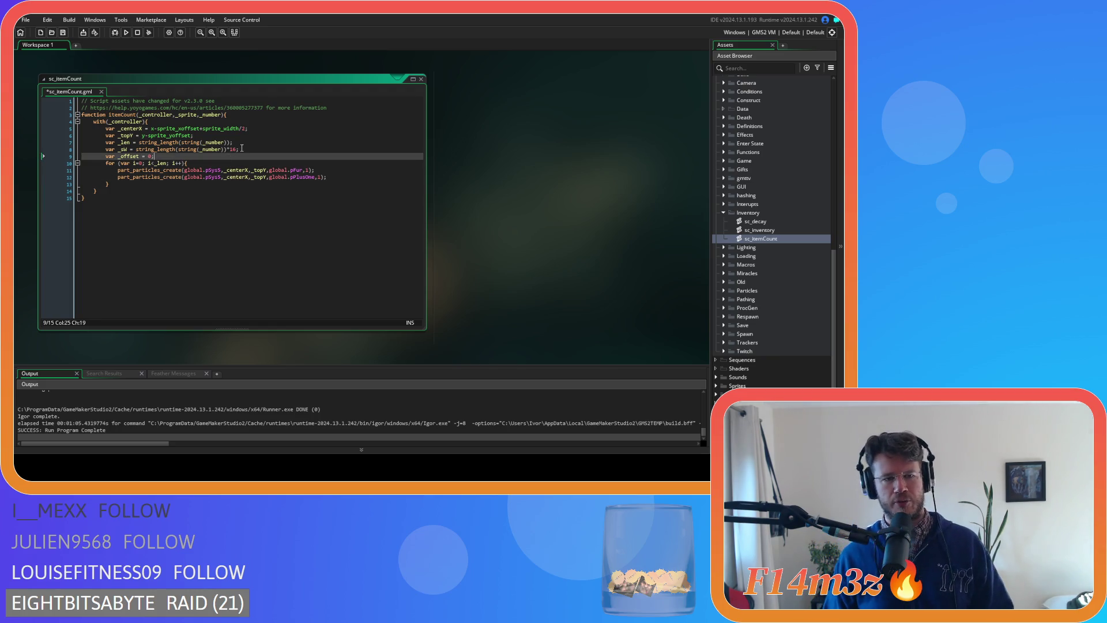
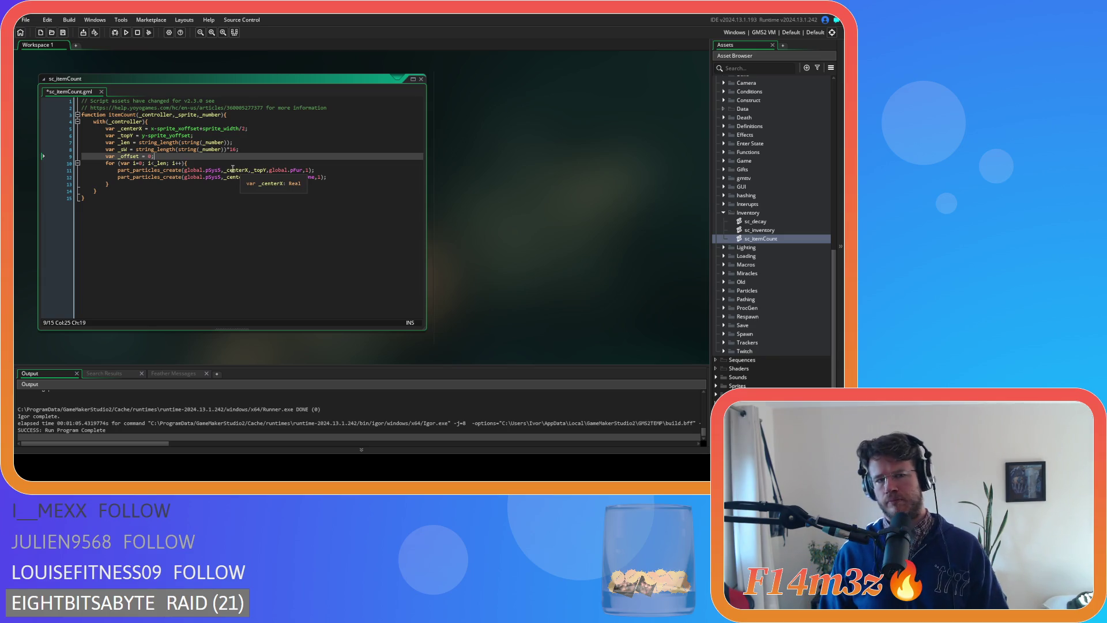
pyautogui.click(221, 165)
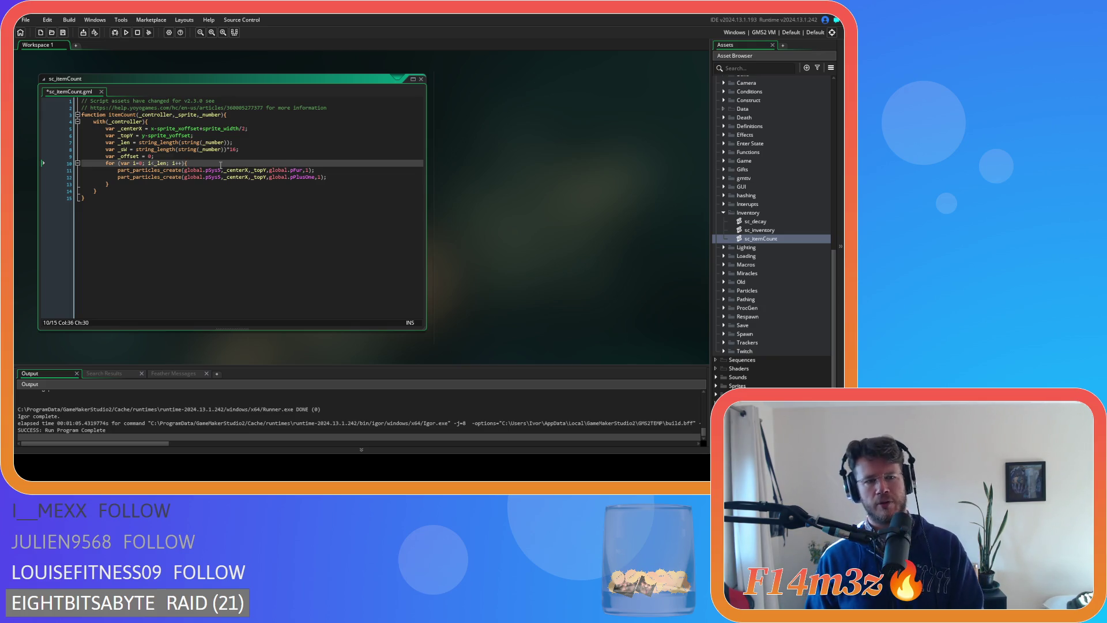
pyautogui.press('Return')
pyautogui.write('ar _char =')
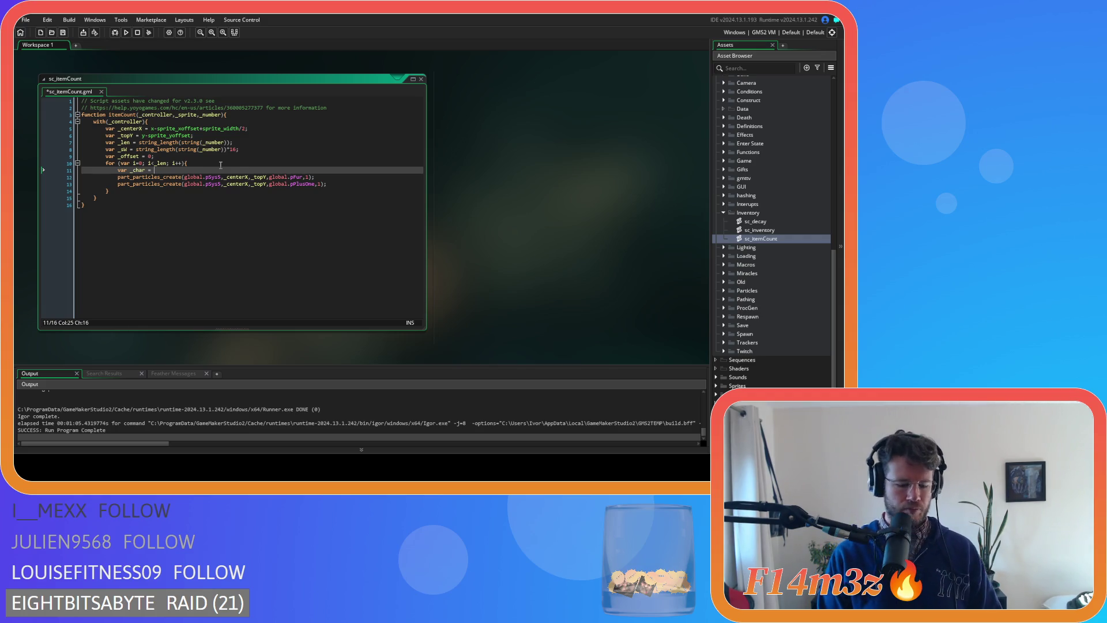
pyautogui.write('string_')
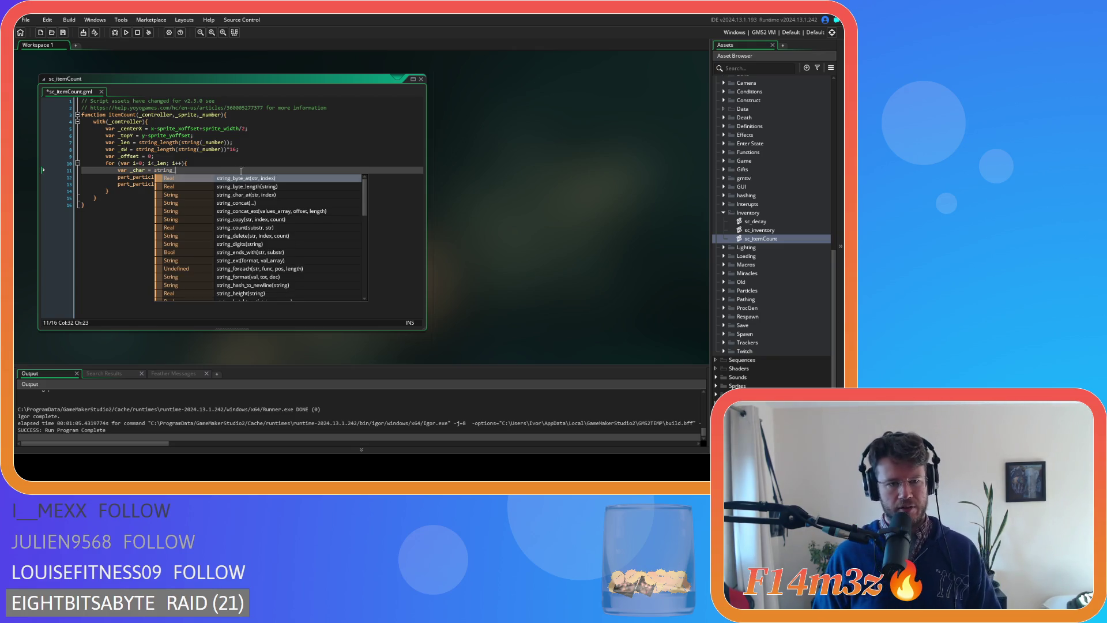
pyautogui.click(254, 195)
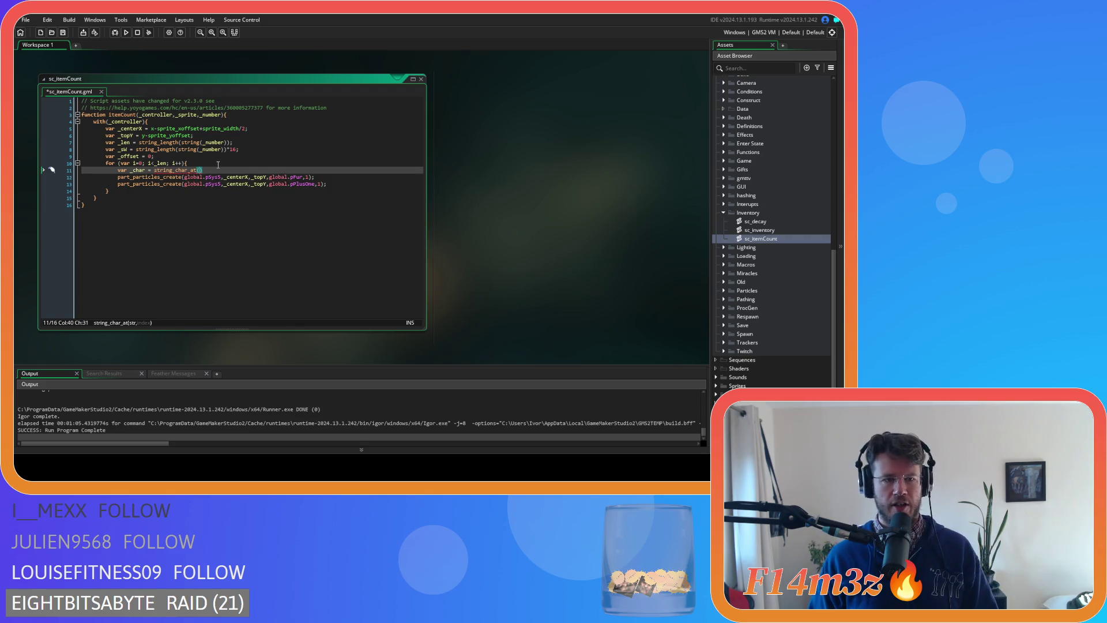
pyautogui.doubleClick(140, 163)
pyautogui.write('1')
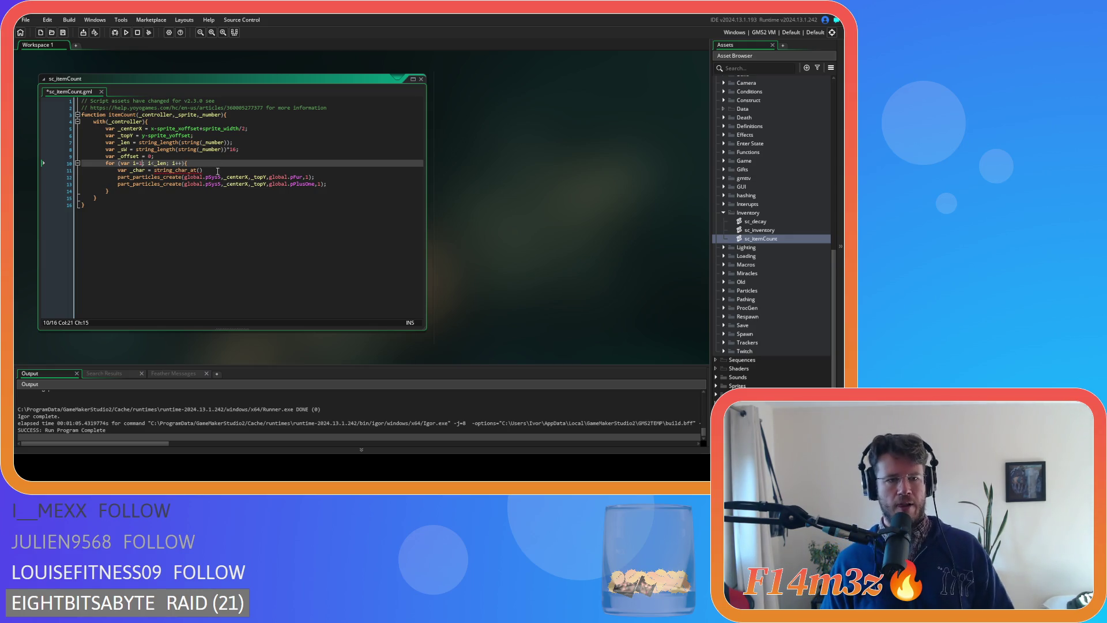
pyautogui.click(225, 170)
pyautogui.write('(')
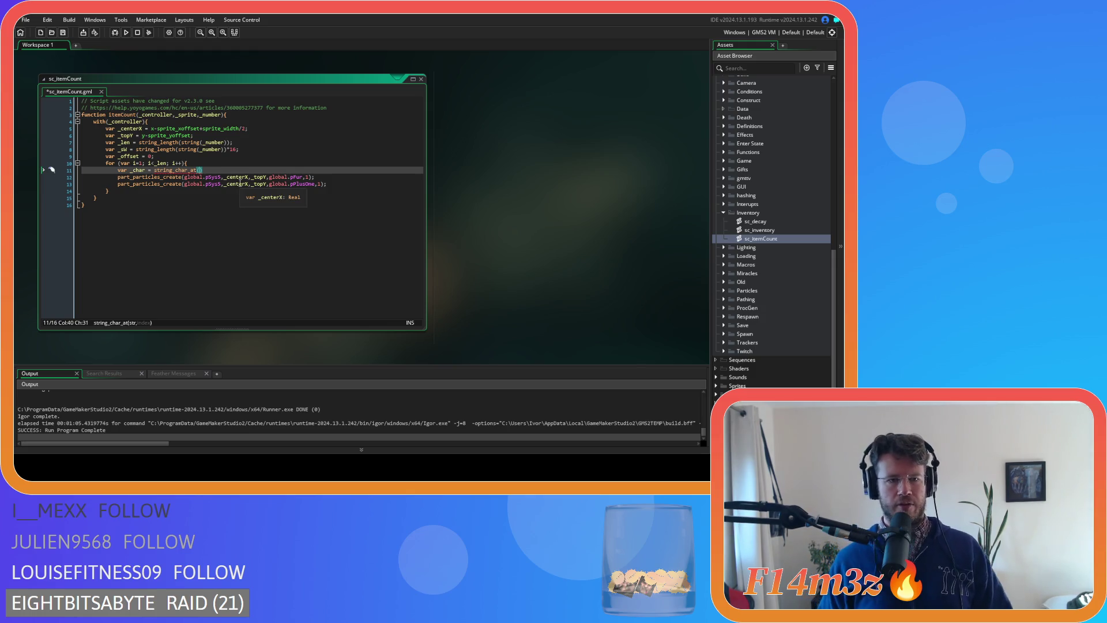
pyautogui.write('_number,i)')
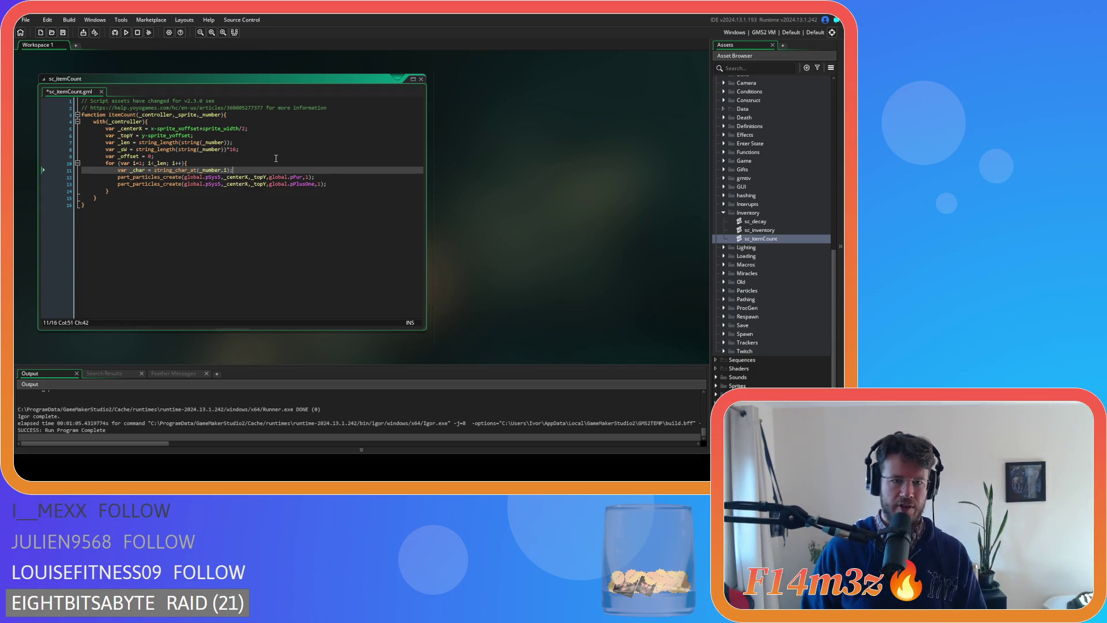
pyautogui.write(';')
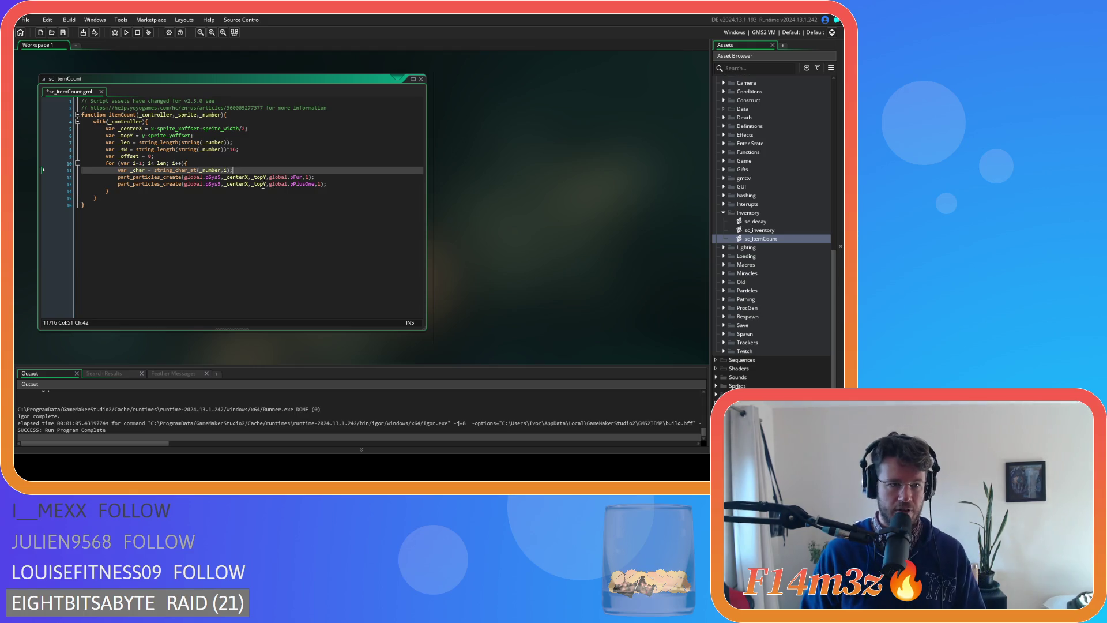
pyautogui.press('Return')
pyautogui.write('if (')
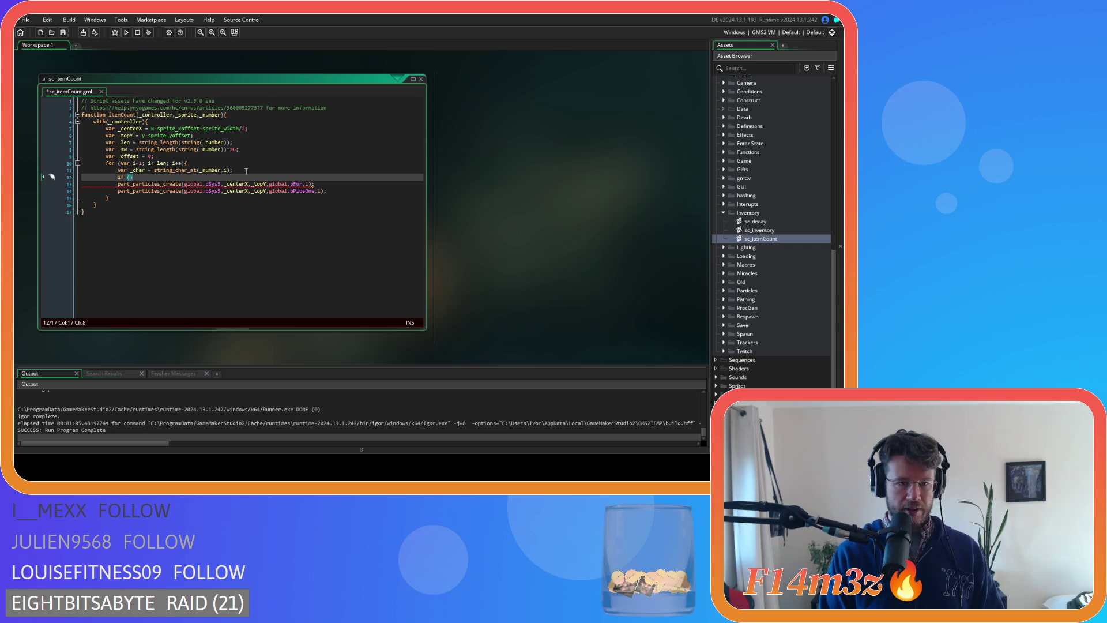
pyautogui.write('_char')
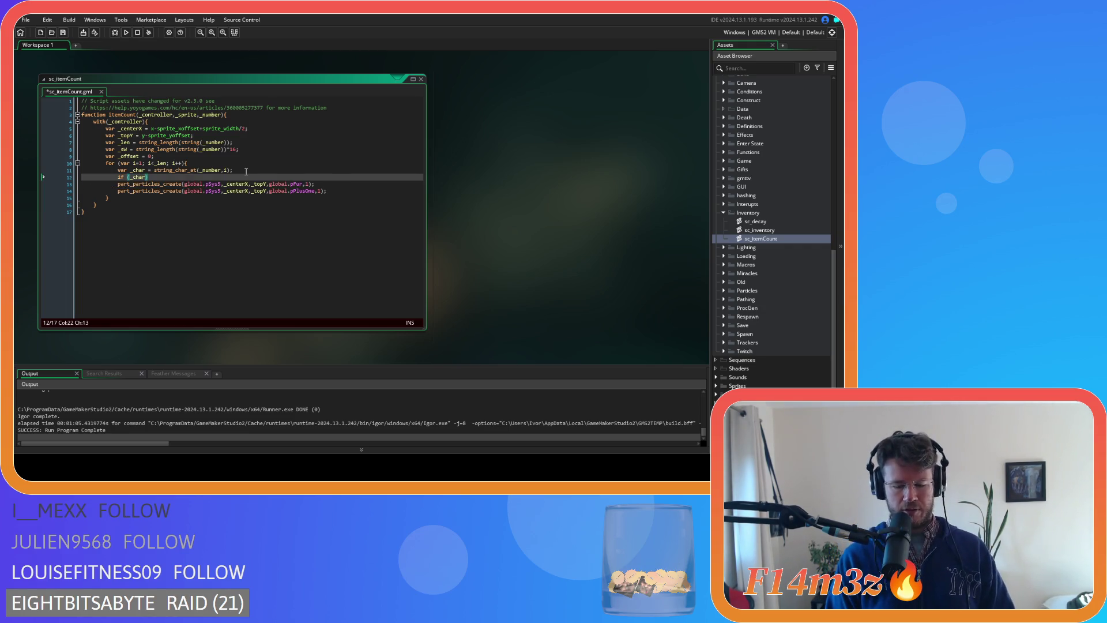
pyautogui.write('==')
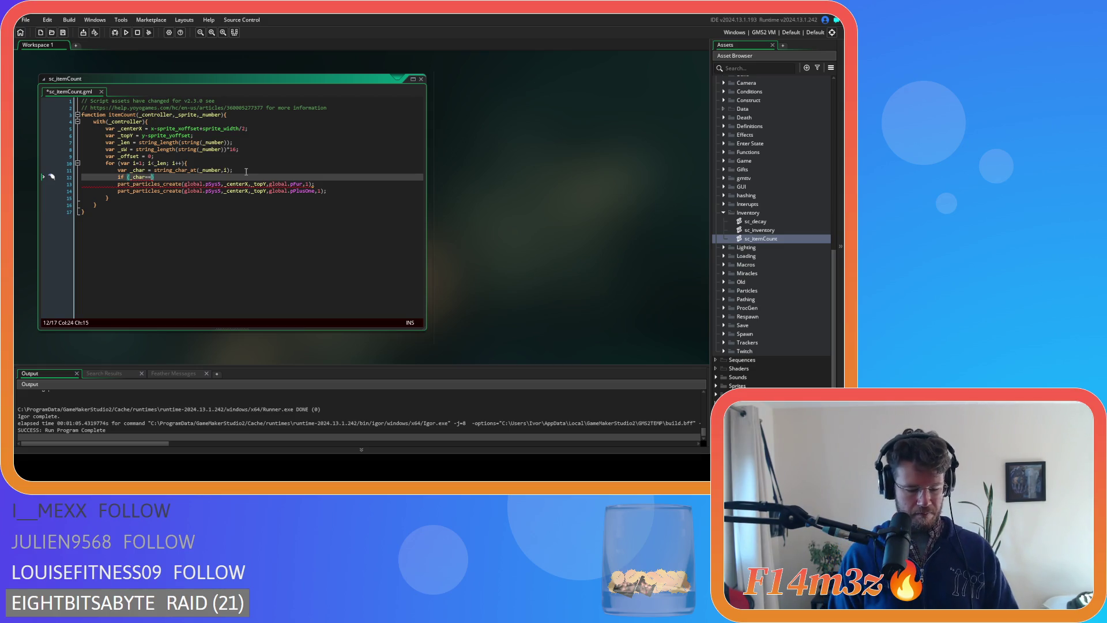
pyautogui.write('"0")')
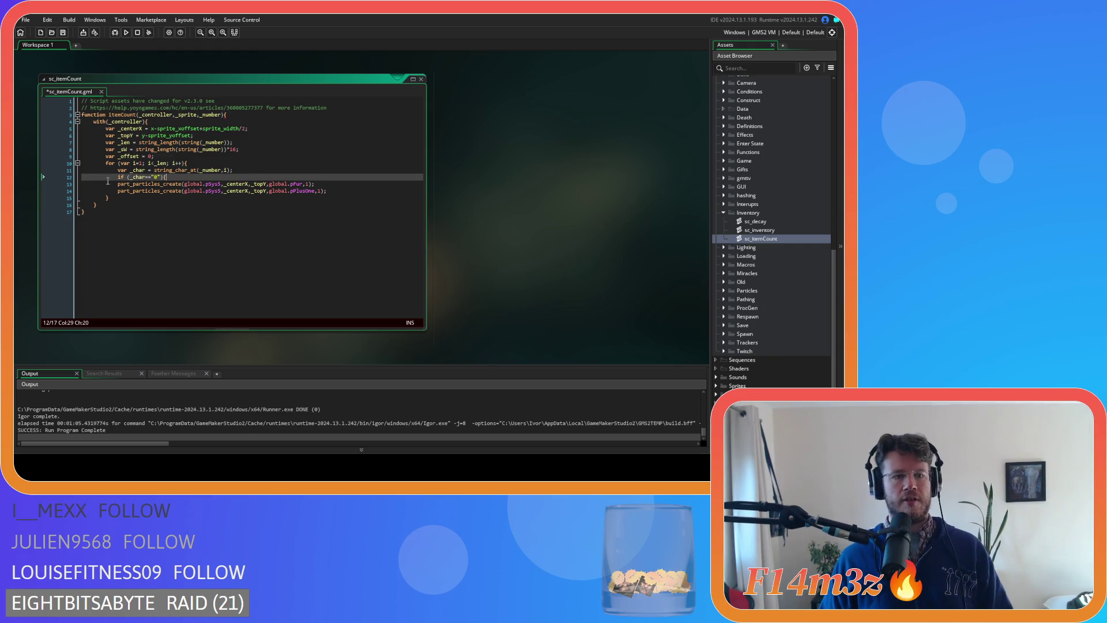
pyautogui.click(108, 181)
pyautogui.press('Tab')
pyautogui.press('Down')
pyautogui.press('Home')
pyautogui.press('Tab')
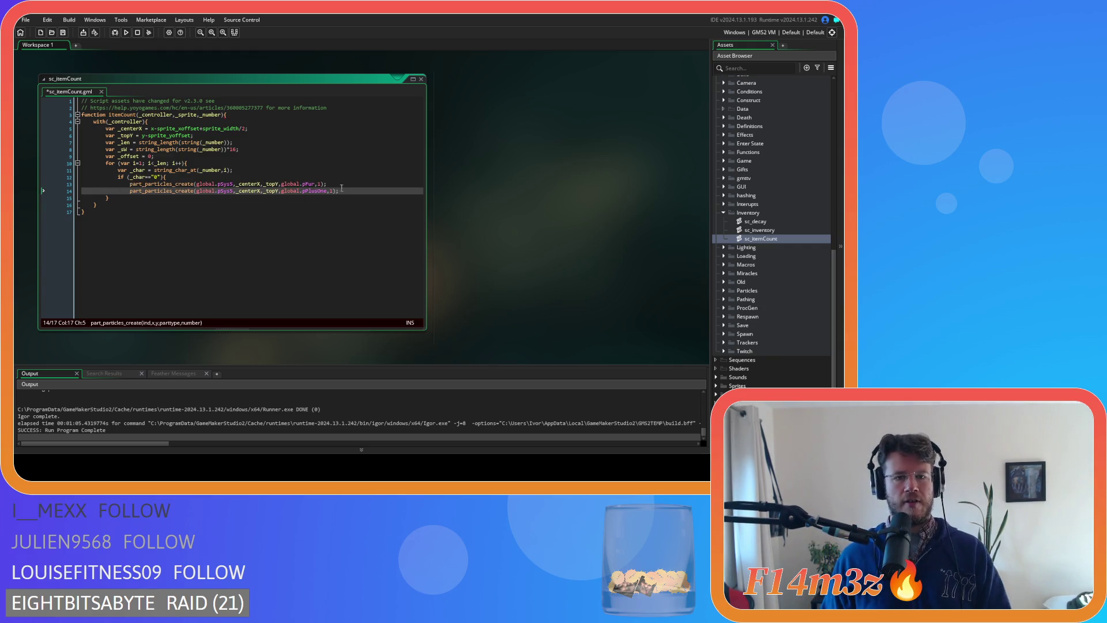
pyautogui.press('End')
pyautogui.press('Return')
pyautogui.write('}else if')
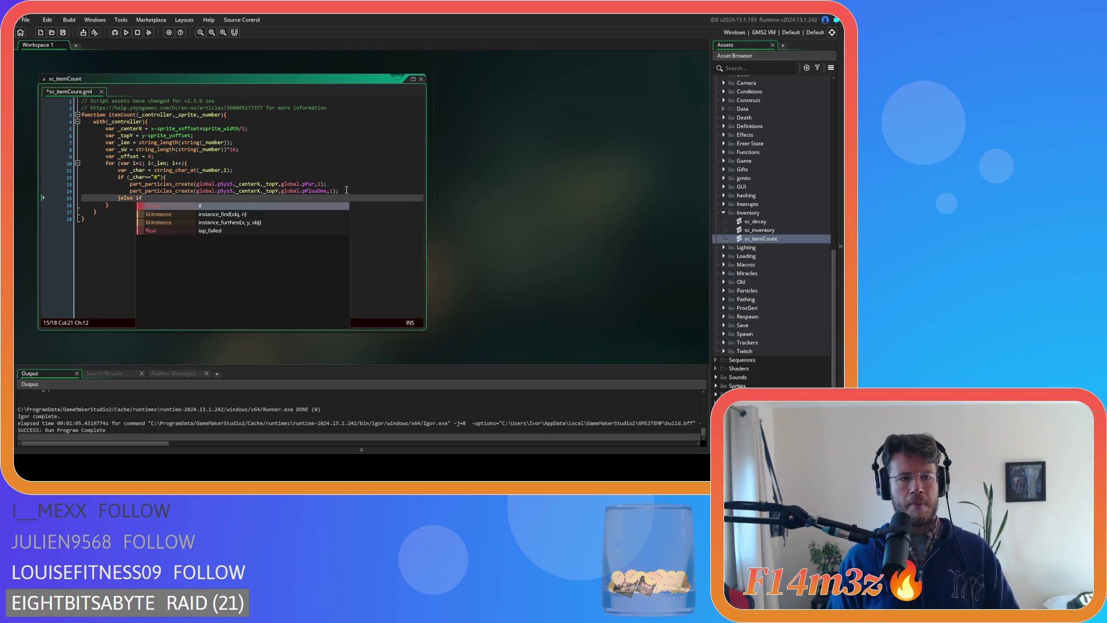
pyautogui.doubleClick(126, 176)
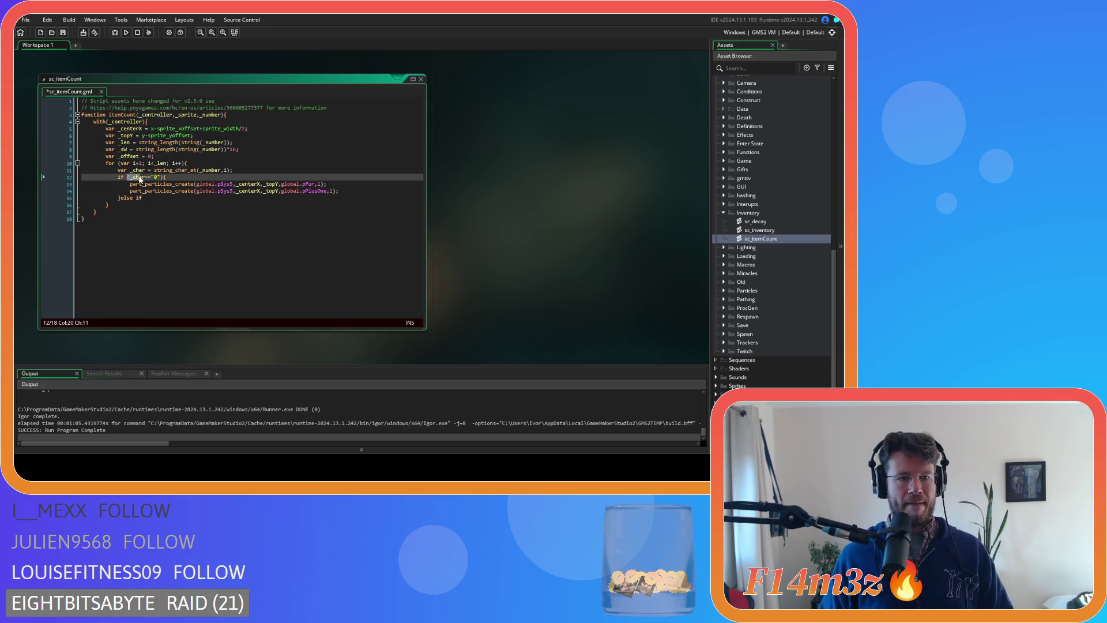
pyautogui.moveTo(125, 174); pyautogui.dragTo(153, 178)
pyautogui.hotkey('ctrl', 'c')
pyautogui.click(141, 197)
pyautogui.hotkey('ctrl', 'v')
pyautogui.click(174, 202)
pyautogui.click(191, 199)
pyautogui.press('Return')
pyautogui.press('Return')
pyautogui.moveTo(339, 191); pyautogui.dragTo(130, 184)
pyautogui.hotkey('ctrl', 'c')
pyautogui.click(133, 205)
pyautogui.hotkey('ctrl', 'v')
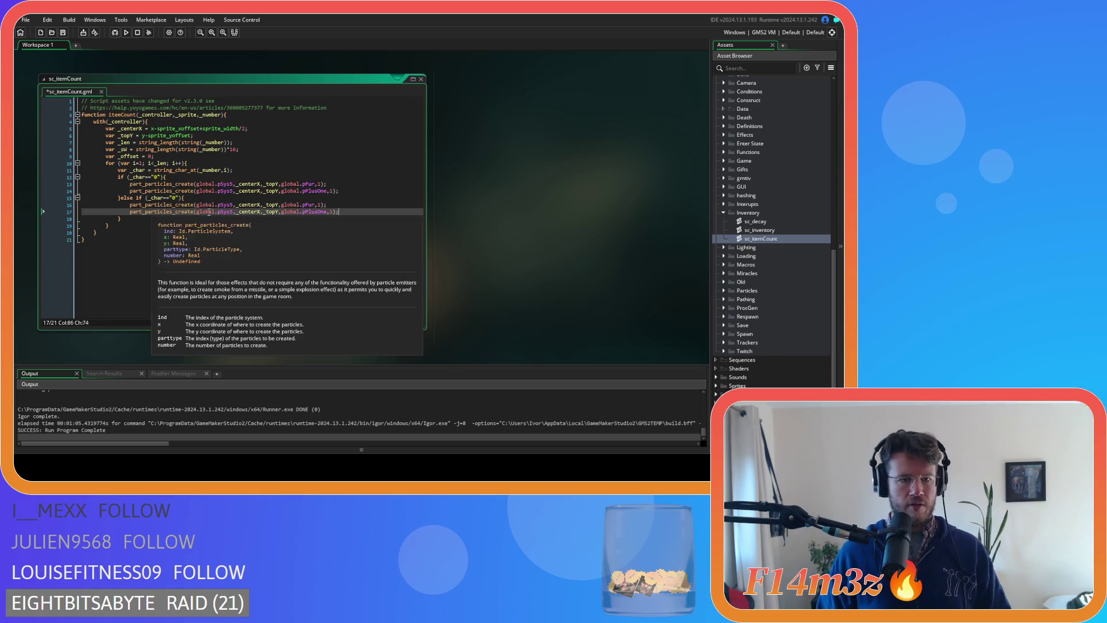
pyautogui.moveTo(339, 212); pyautogui.dragTo(120, 199)
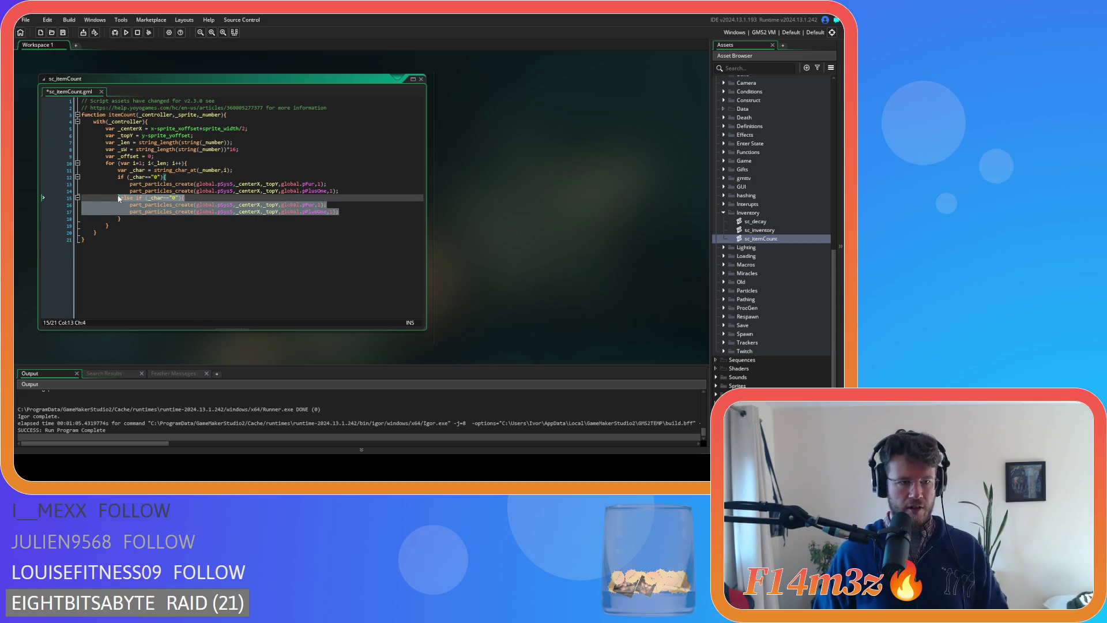
pyautogui.hotkey('ctrl', 'd')
pyautogui.hotkey('ctrl', 'd')
pyautogui.hotkey('ctrl', 'd')
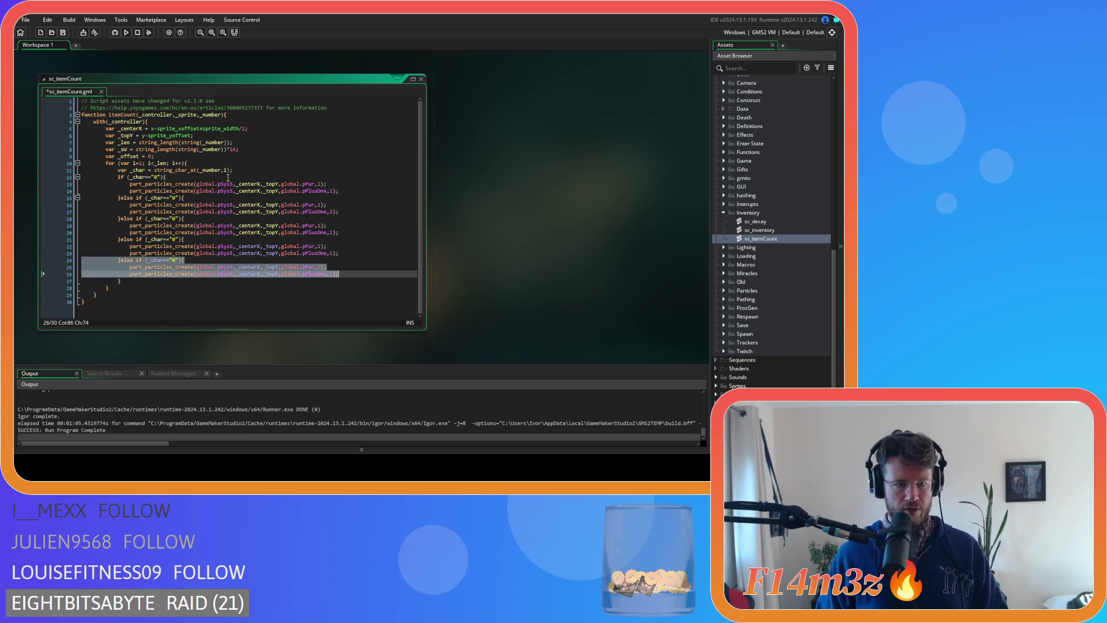
pyautogui.hotkey('ctrl', 'd')
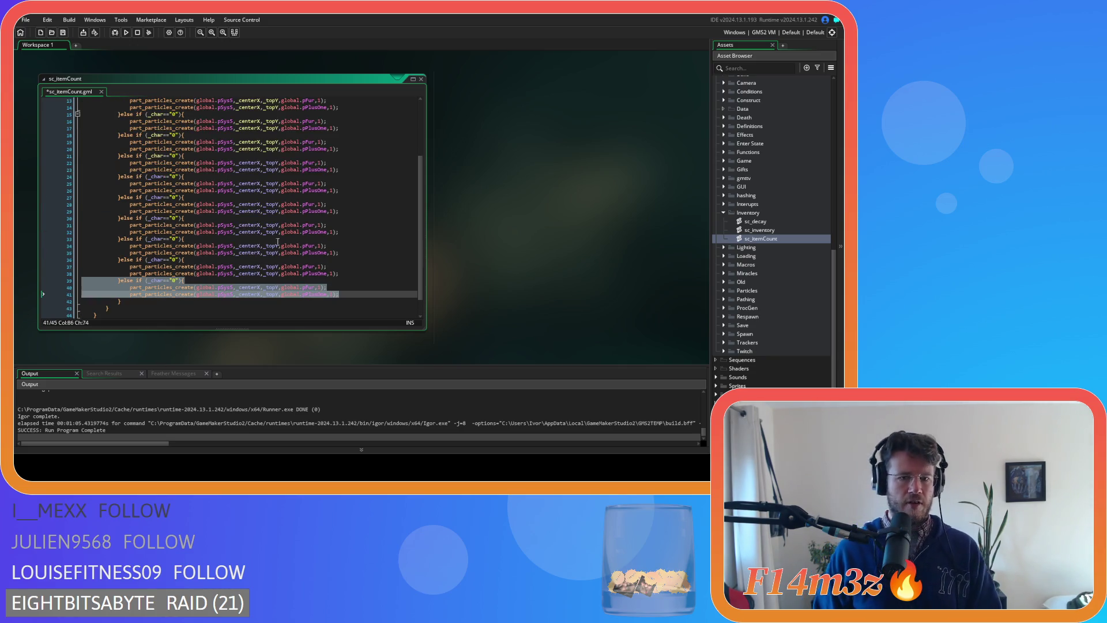
pyautogui.scroll(4, 271, 230)
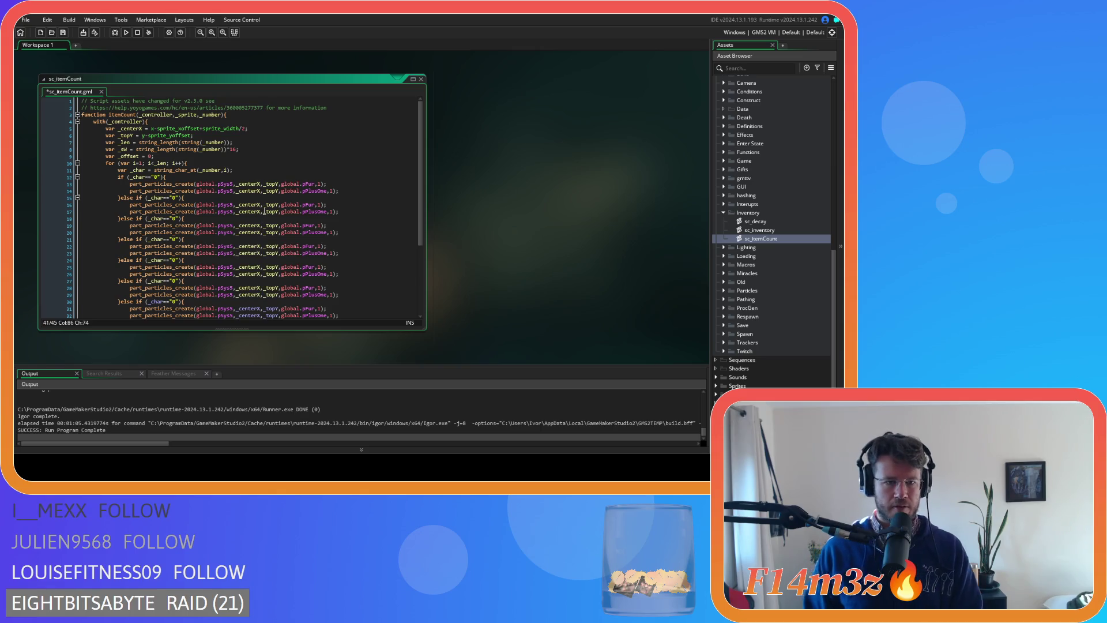
pyautogui.scroll(-5, 264, 211)
pyautogui.scroll(5, 224, 263)
pyautogui.click(172, 198)
pyautogui.write('1')
pyautogui.click(173, 219)
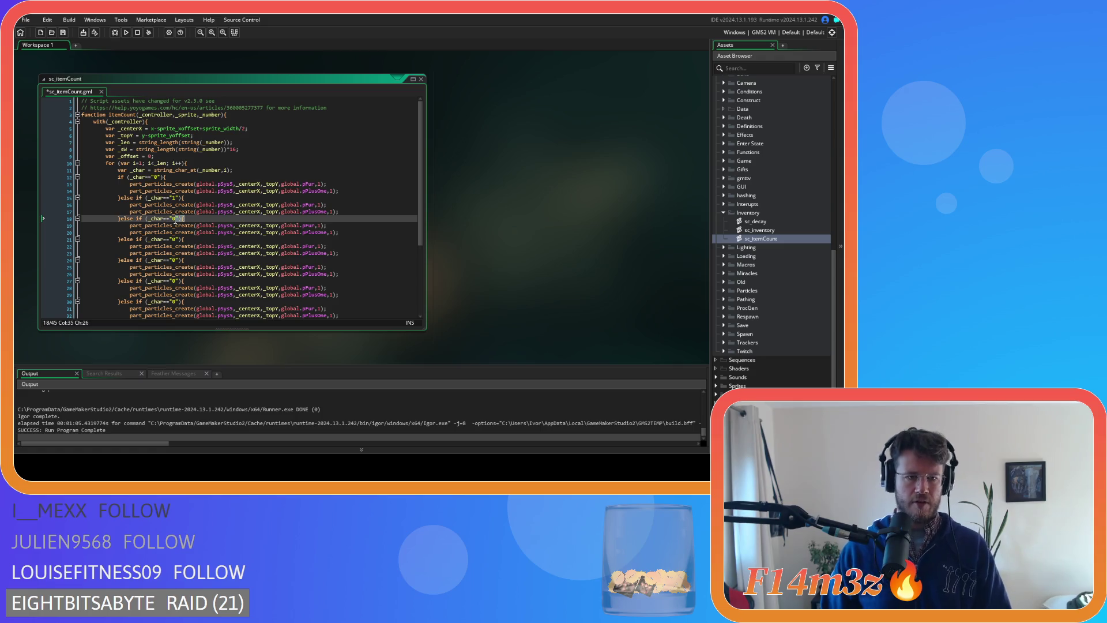
pyautogui.write('2')
pyautogui.scroll(-2, 189, 208)
pyautogui.click(175, 184)
pyautogui.press('BackSpace')
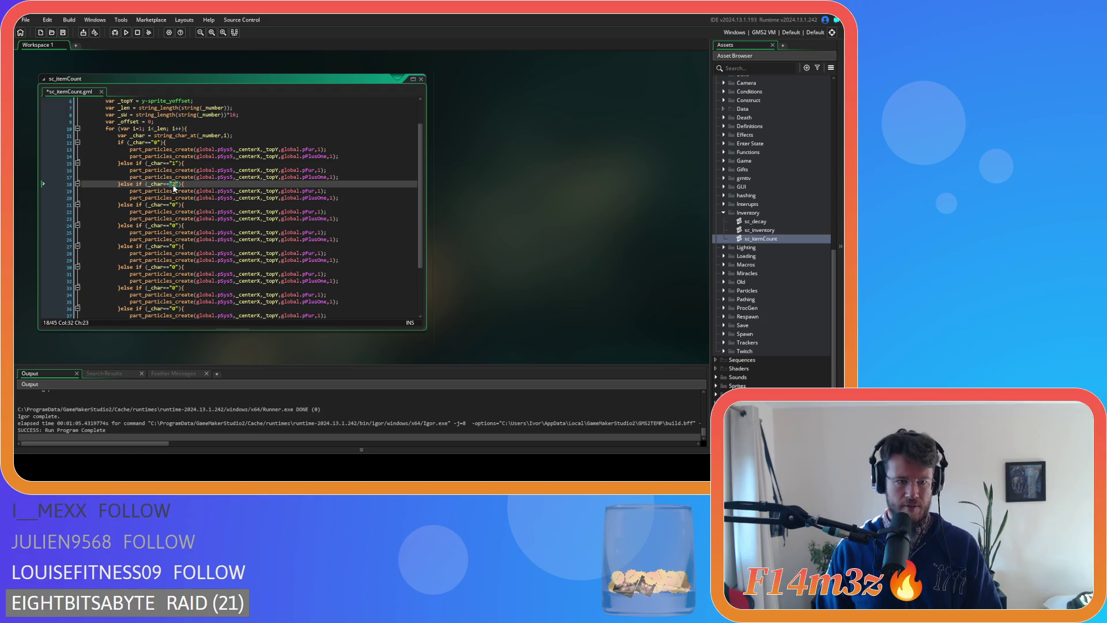
pyautogui.doubleClick(173, 204)
pyautogui.write('3')
pyautogui.doubleClick(173, 225)
pyautogui.write('4')
pyautogui.scroll(-2, 175, 219)
pyautogui.doubleClick(176, 212)
pyautogui.write('5')
pyautogui.click(173, 232)
pyautogui.write('6')
pyautogui.doubleClick(174, 254)
pyautogui.write('7')
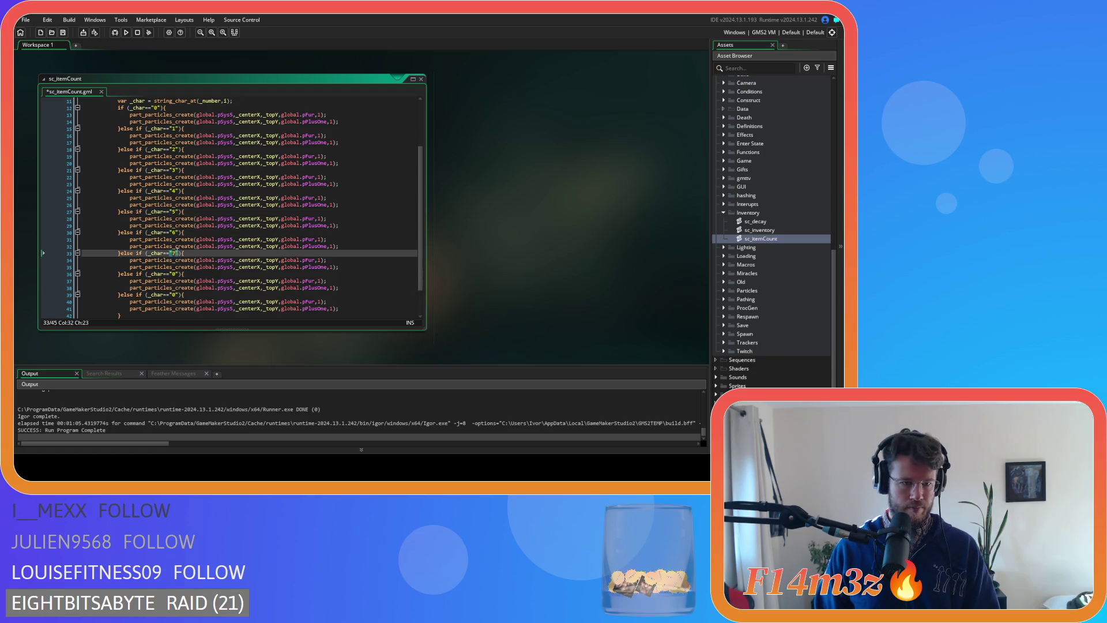
pyautogui.scroll(-2, 176, 253)
pyautogui.doubleClick(174, 239)
pyautogui.write('8')
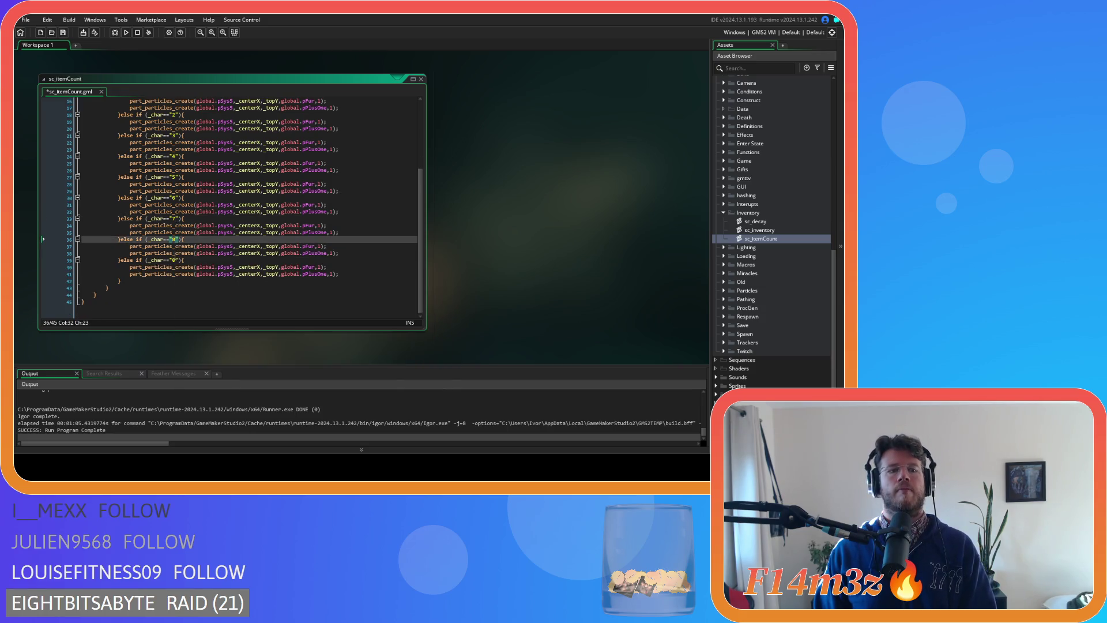
pyautogui.doubleClick(174, 260)
pyautogui.write('9')
pyautogui.click(212, 254)
pyautogui.hotkey('ctrl', 's')
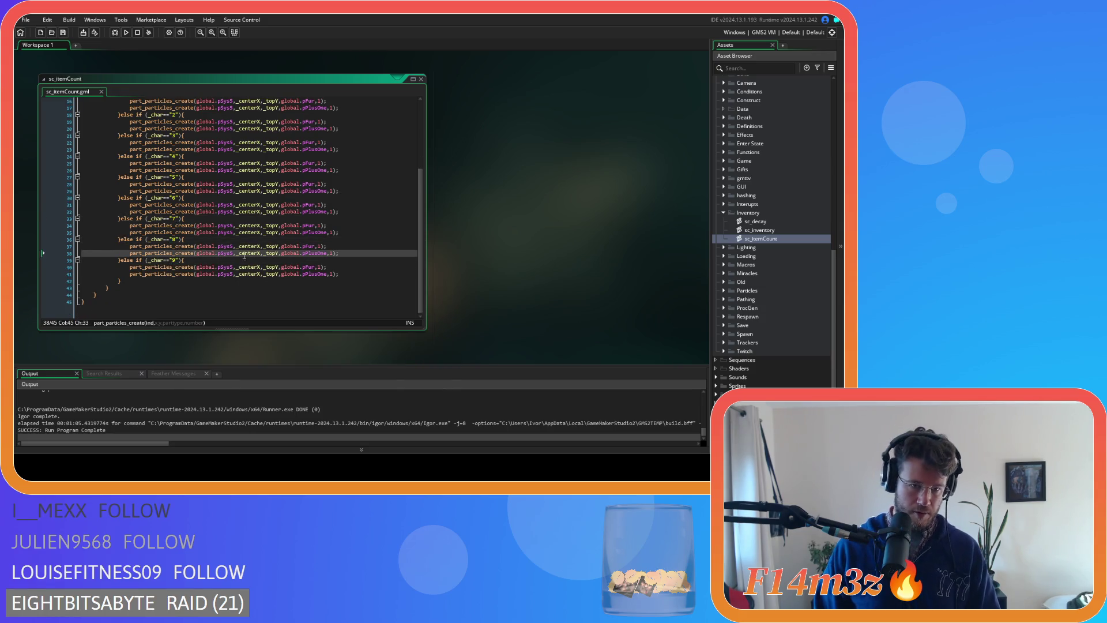
pyautogui.scroll(4, 242, 258)
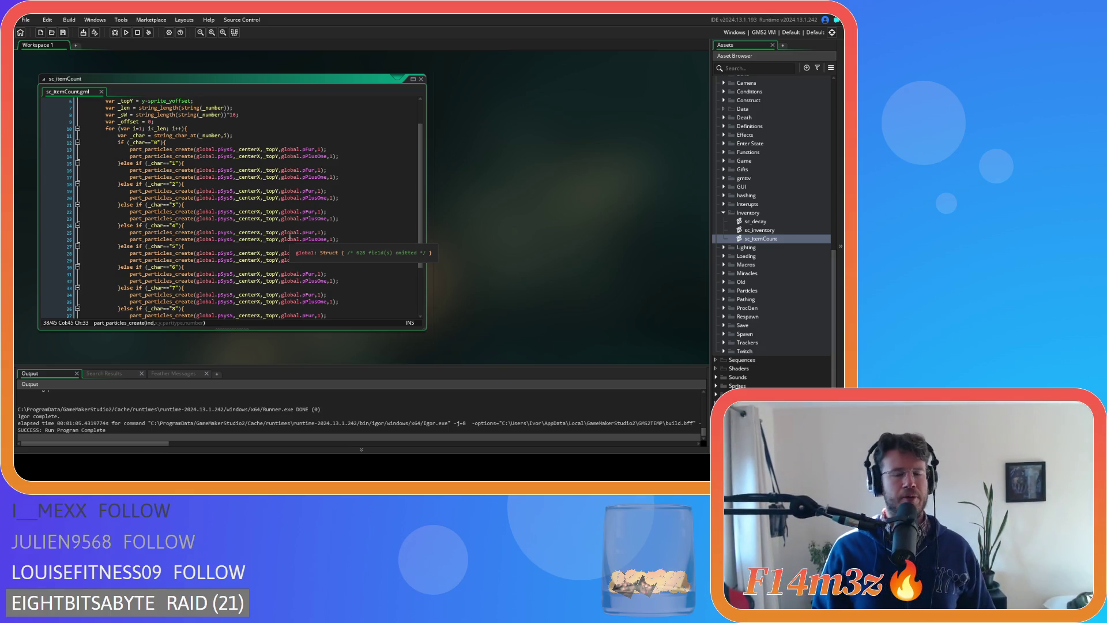
pyautogui.scroll(1, 296, 189)
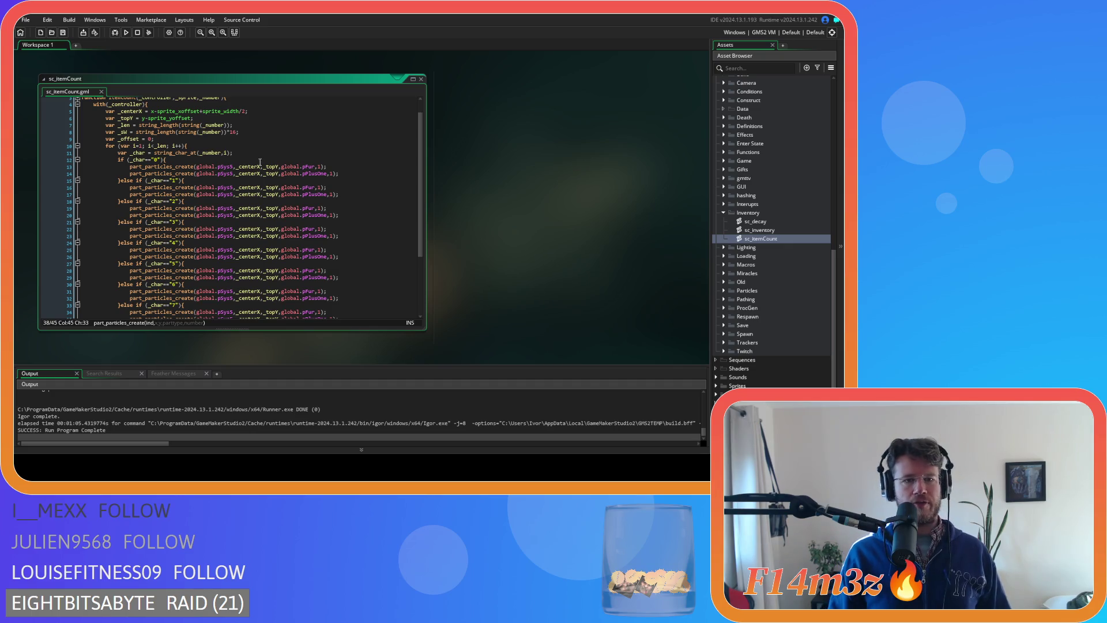
pyautogui.click(260, 167)
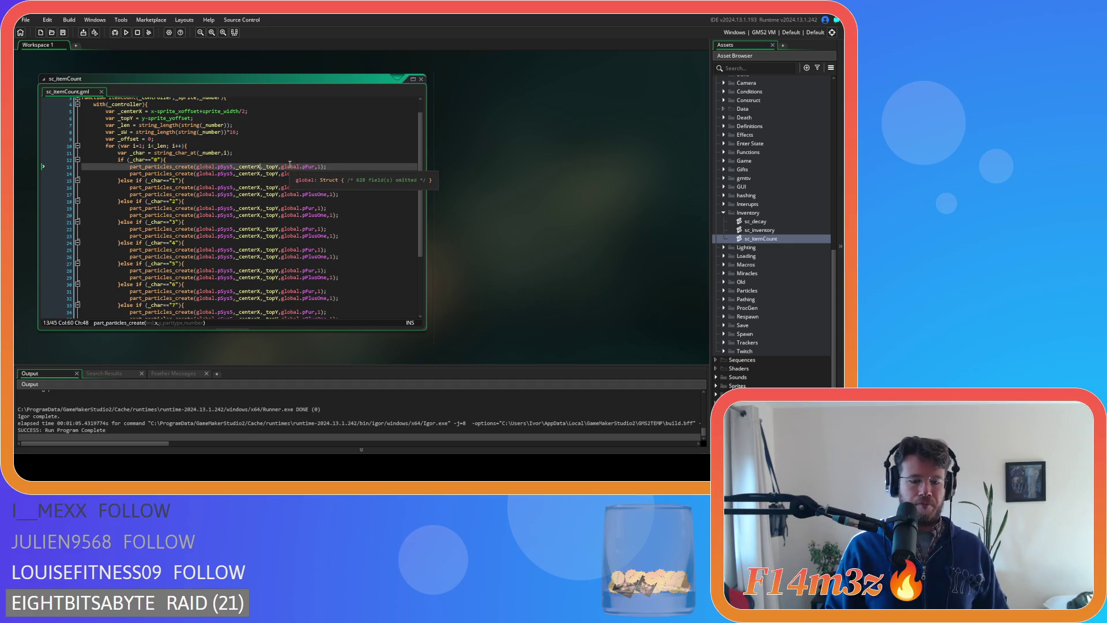
pyautogui.write('+')
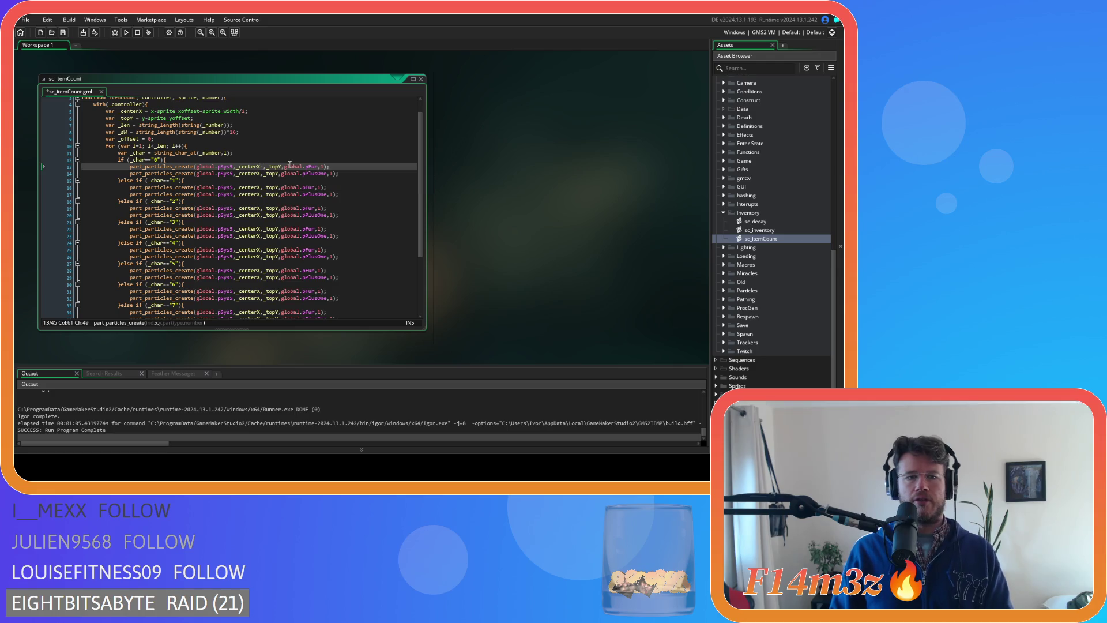
pyautogui.write('_sW/2')
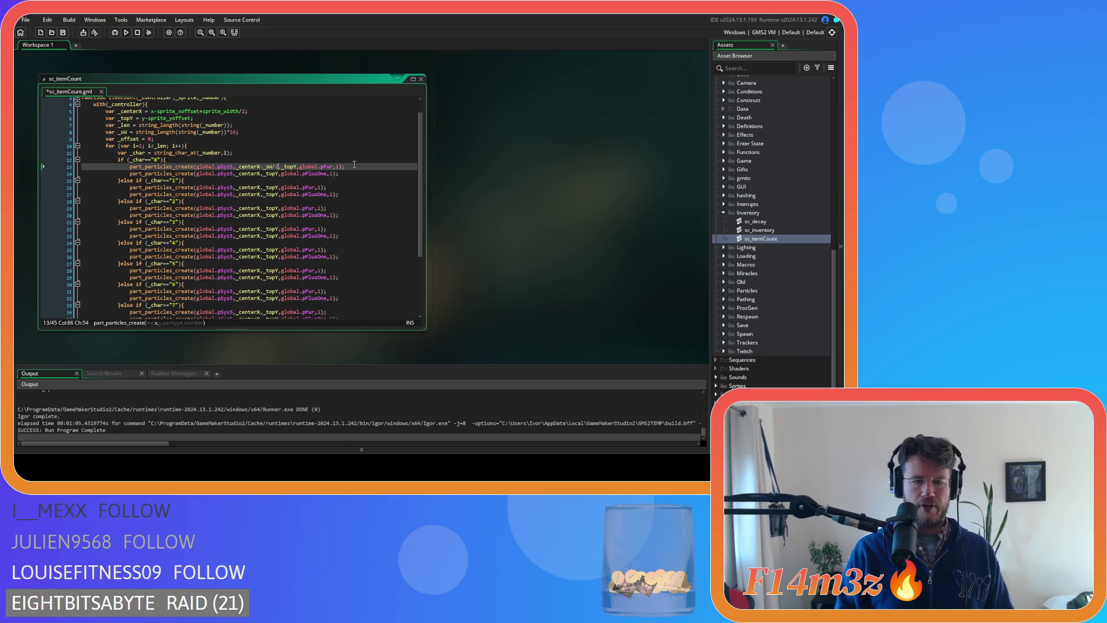
pyautogui.click(123, 132)
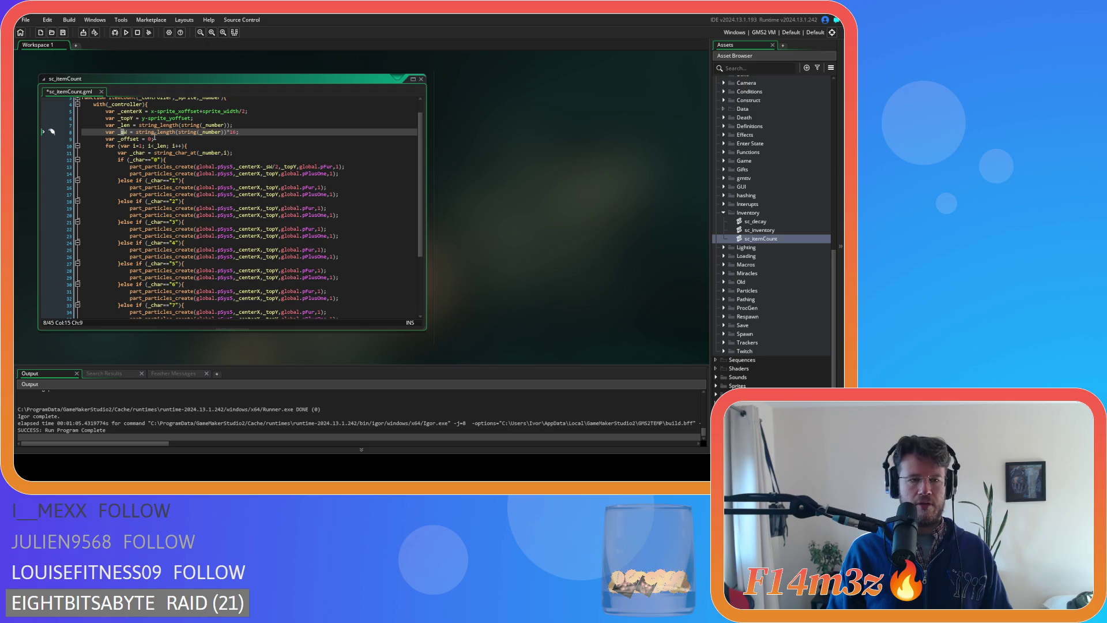
pyautogui.hotkey('ctrl', 'z')
pyautogui.hotkey('ctrl', 'z')
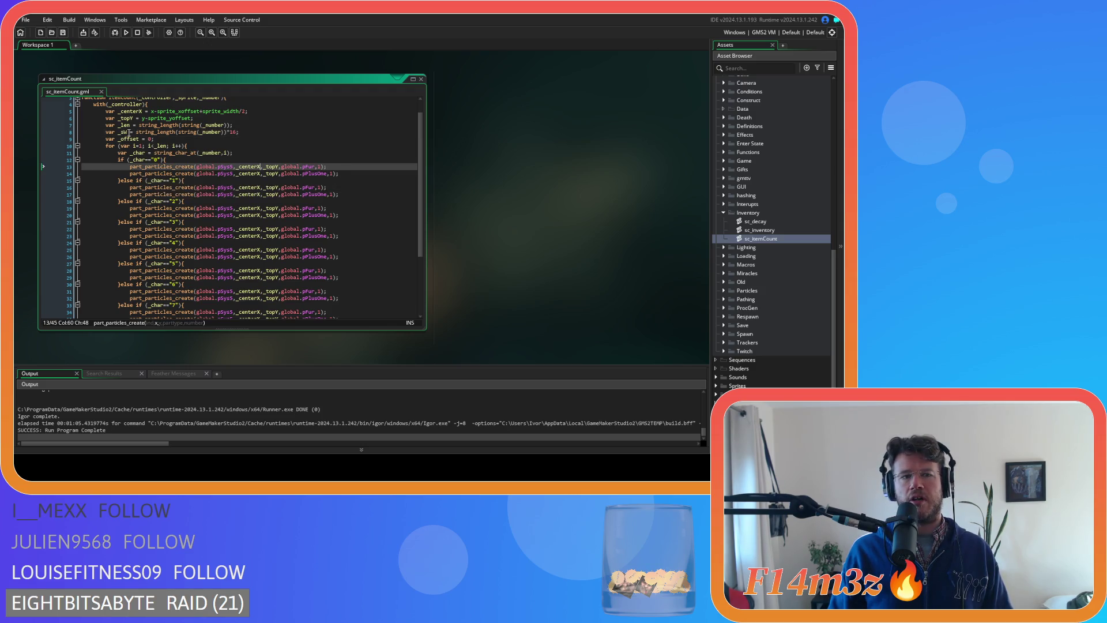
pyautogui.click(137, 132)
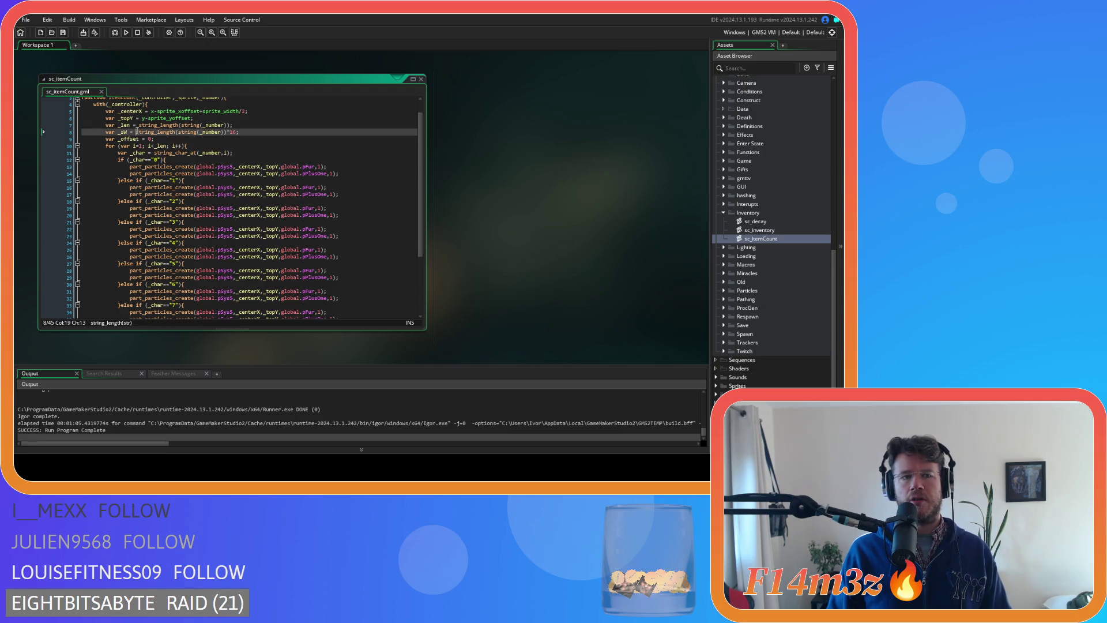
pyautogui.write('(')
pyautogui.press('End')
pyautogui.press('Left')
pyautogui.write(')/2')
pyautogui.click(123, 132)
pyautogui.press('Left')
pyautogui.write('h')
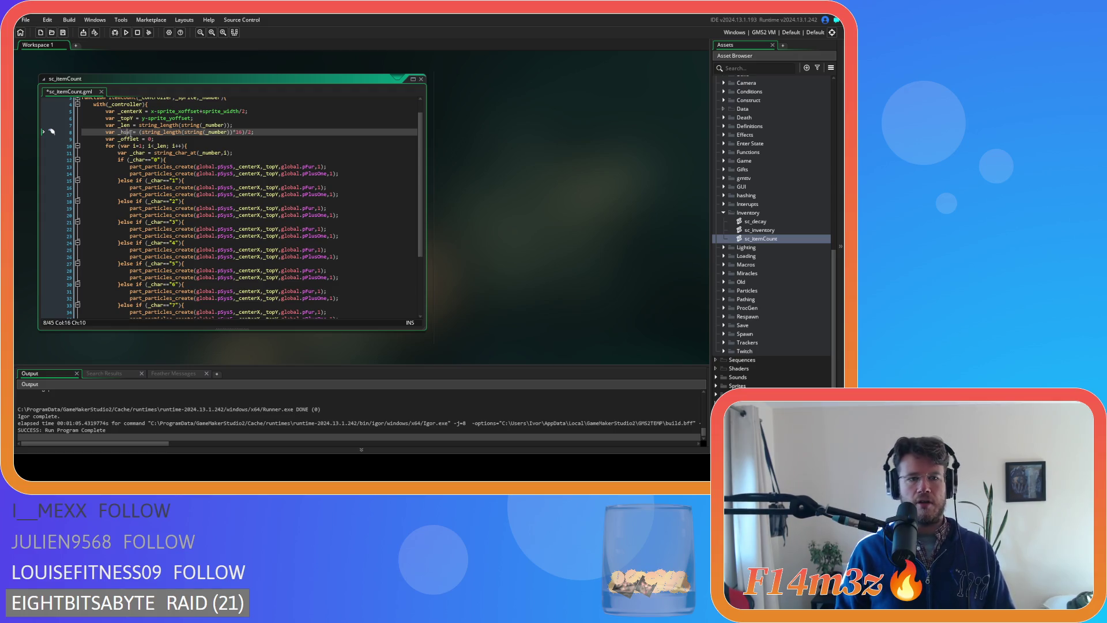
pyautogui.moveTo(187, 128)
pyautogui.press('BackSpace')
pyautogui.write('S')
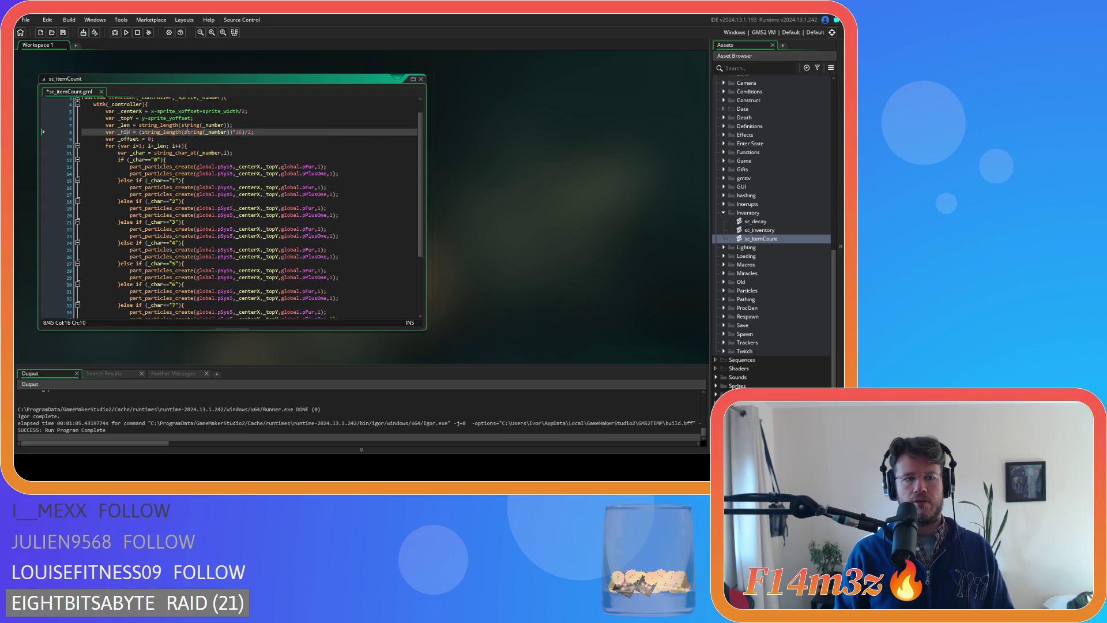
pyautogui.press('BackSpace')
pyautogui.write('s')
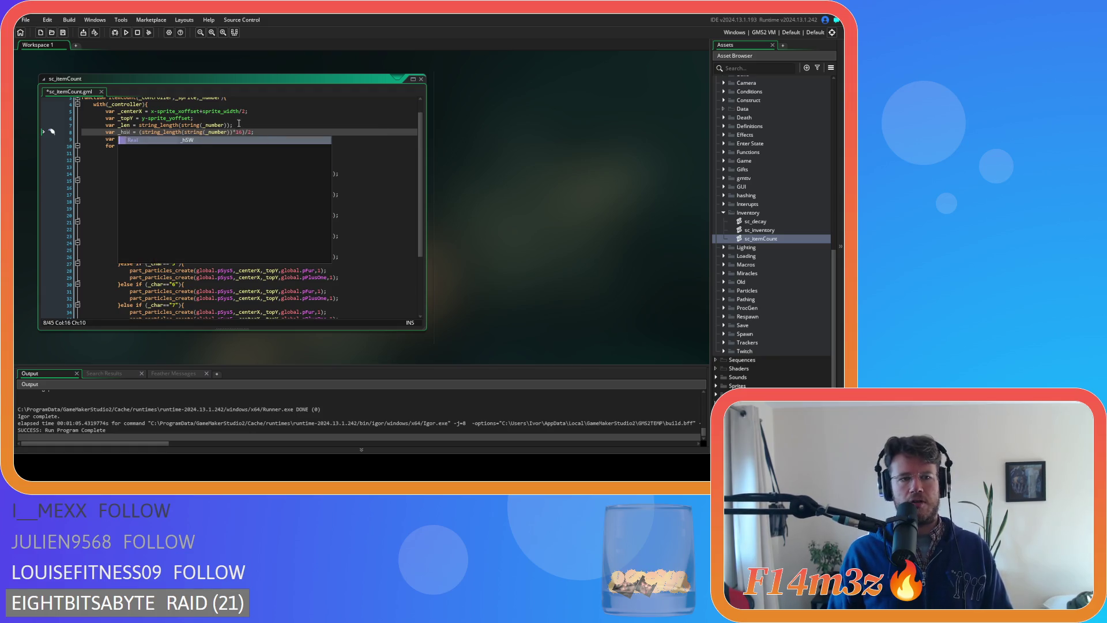
pyautogui.click(238, 124)
pyautogui.hotkey('ctrl', 's')
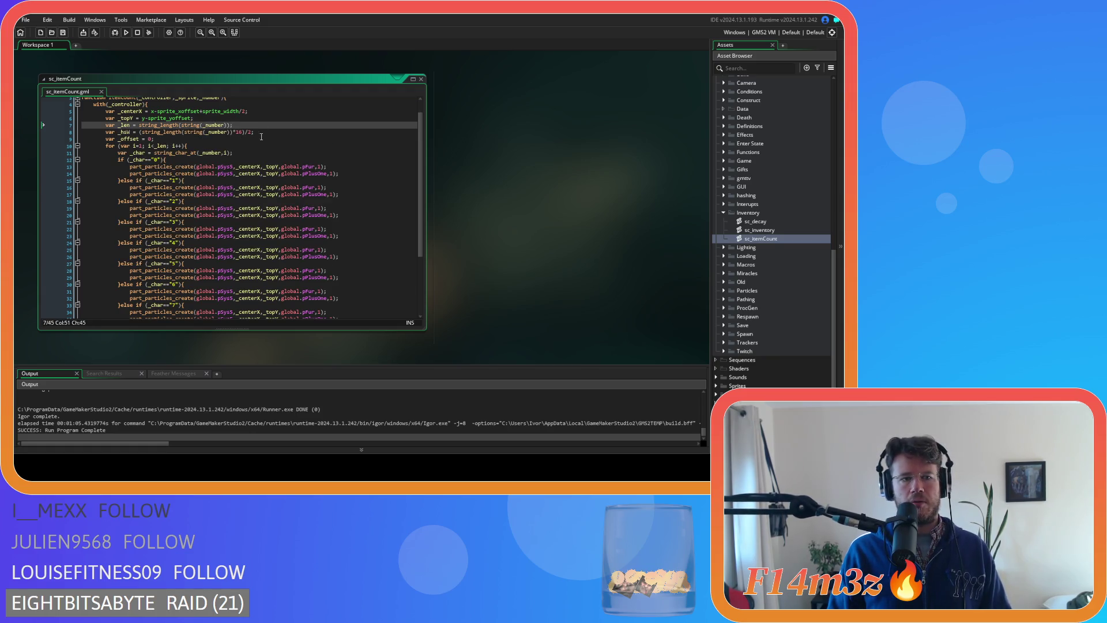
pyautogui.press('Down')
pyautogui.press('End')
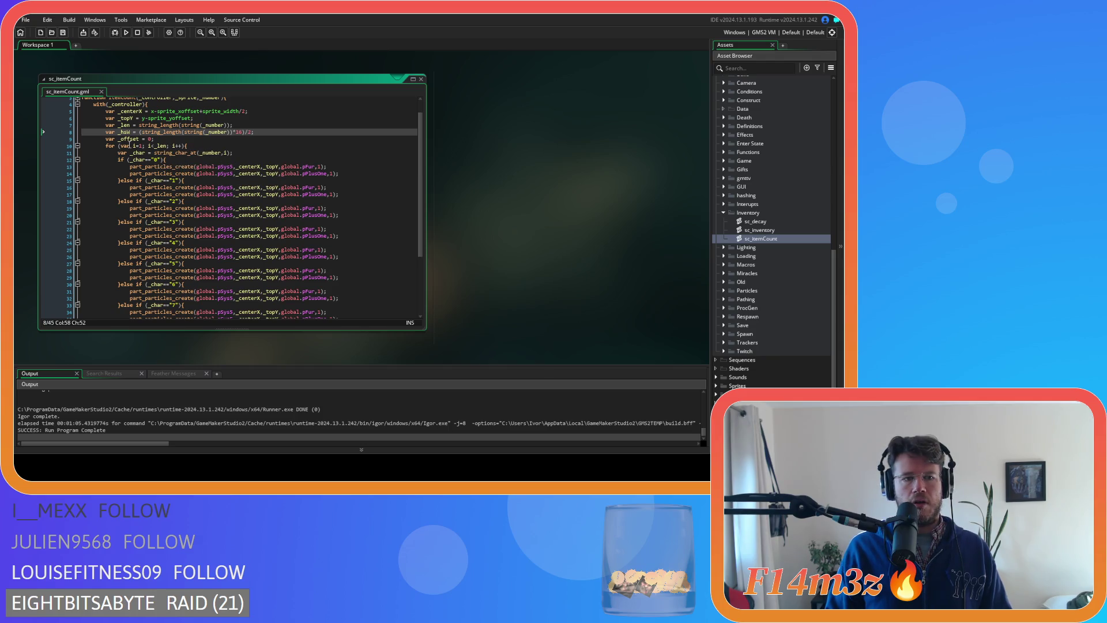
pyautogui.doubleClick(128, 131)
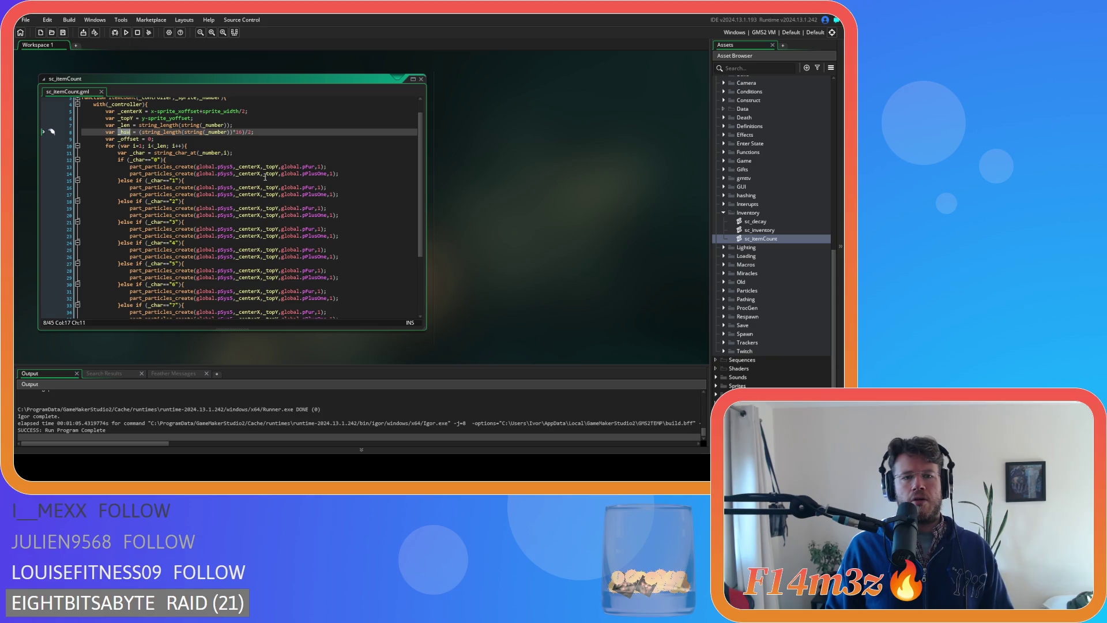
pyautogui.click(261, 167)
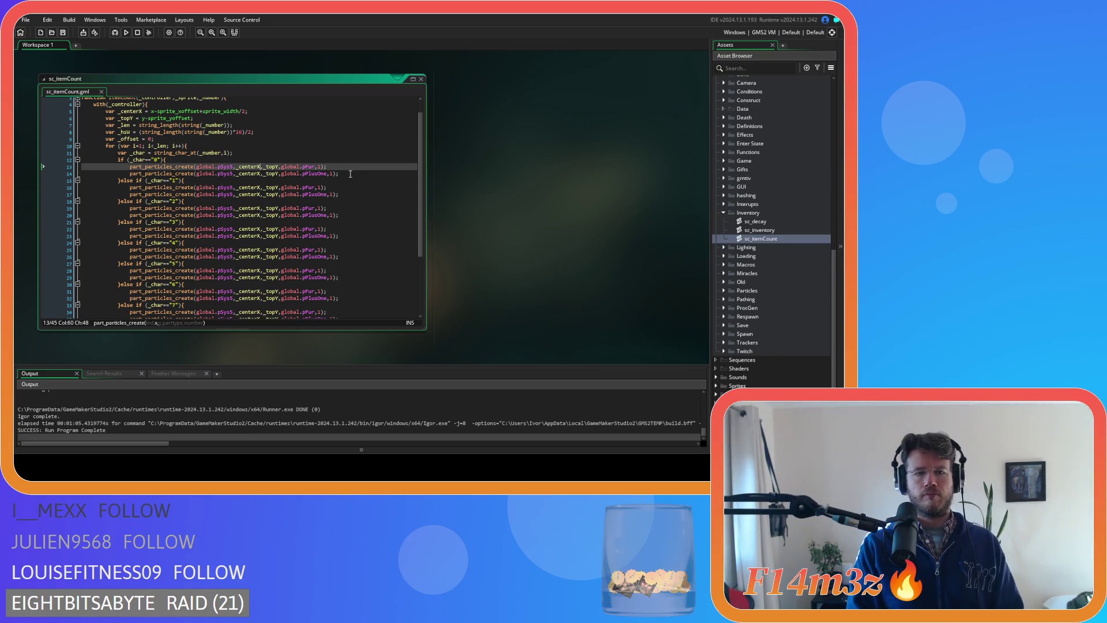
pyautogui.write('-_hsW')
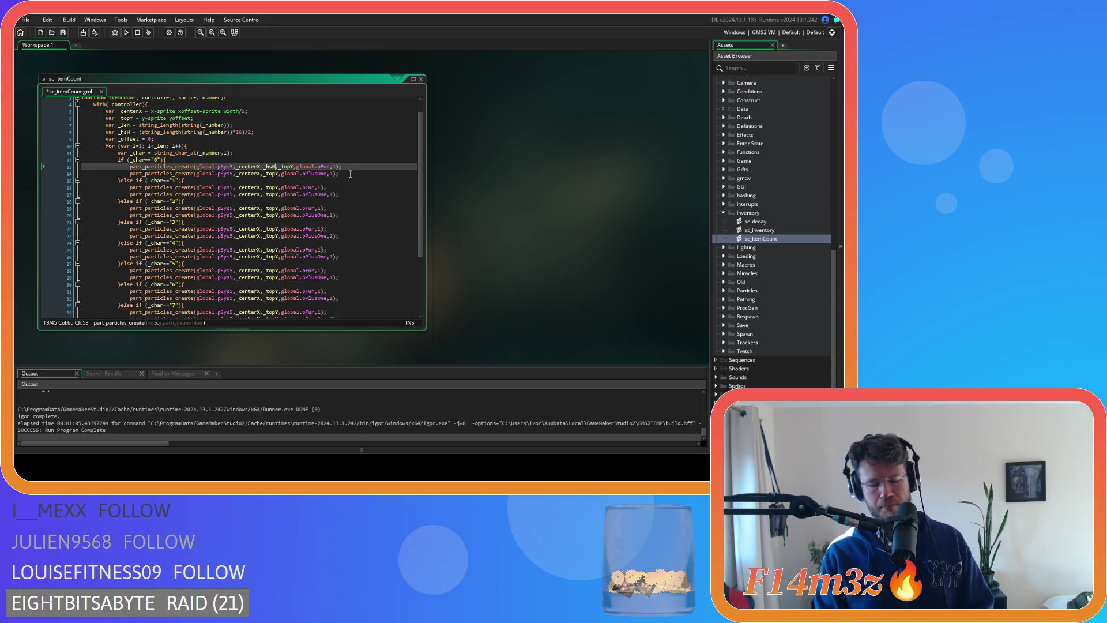
pyautogui.write('+')
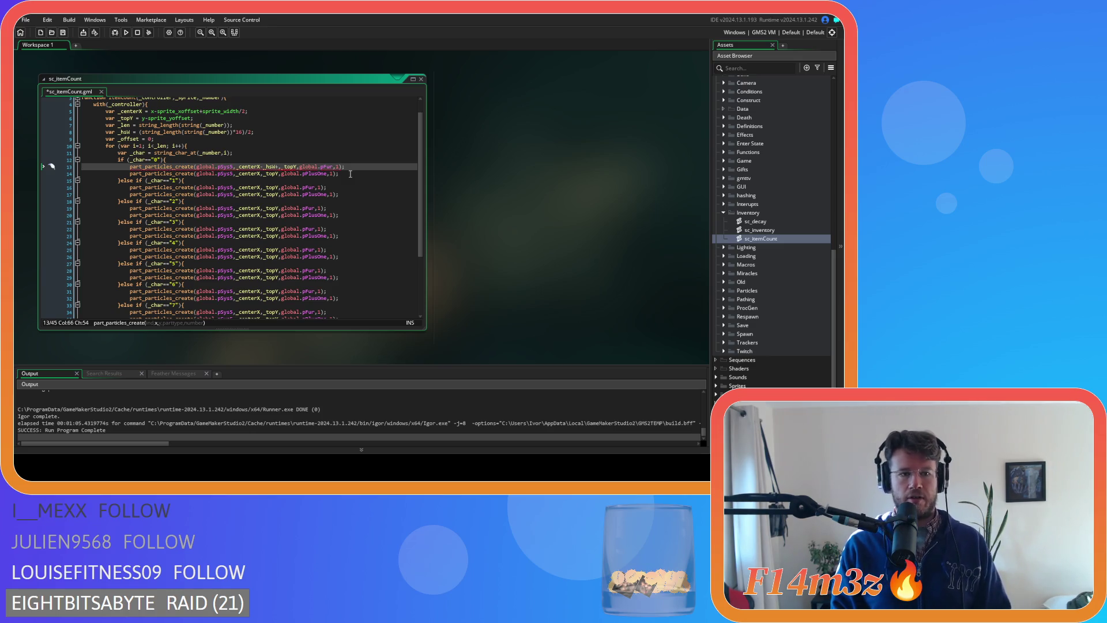
pyautogui.write('_of')
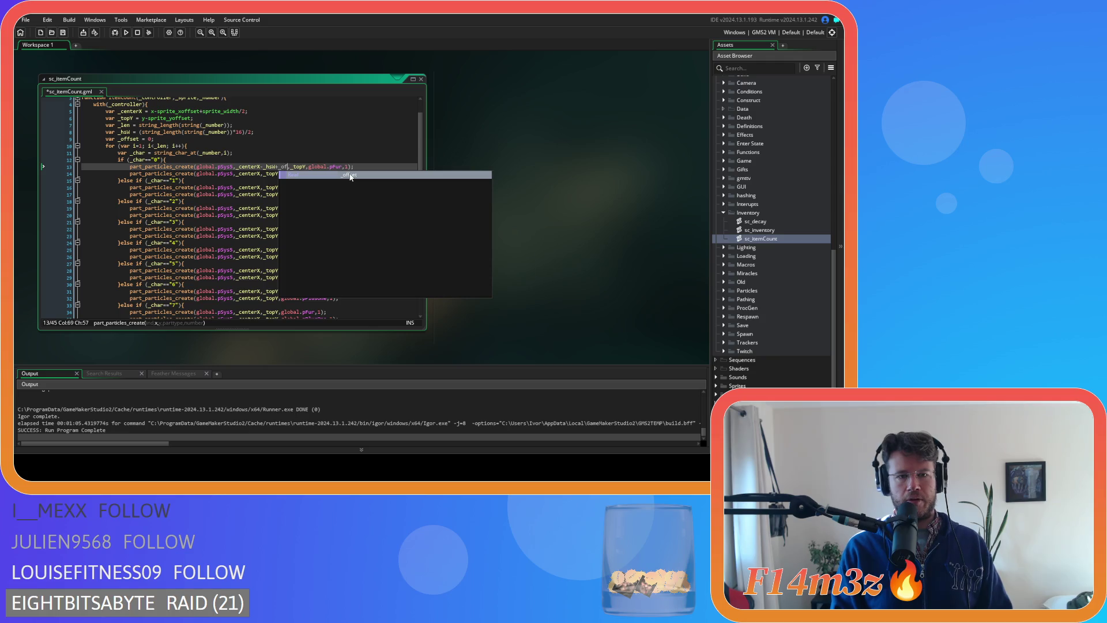
pyautogui.click(350, 176)
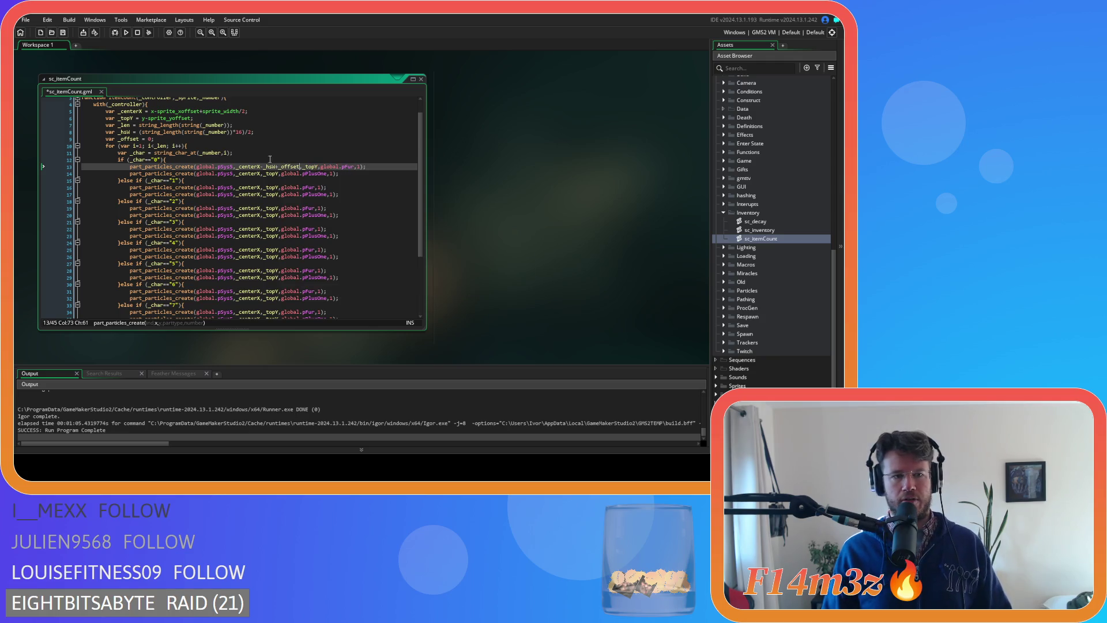
pyautogui.moveTo(198, 154)
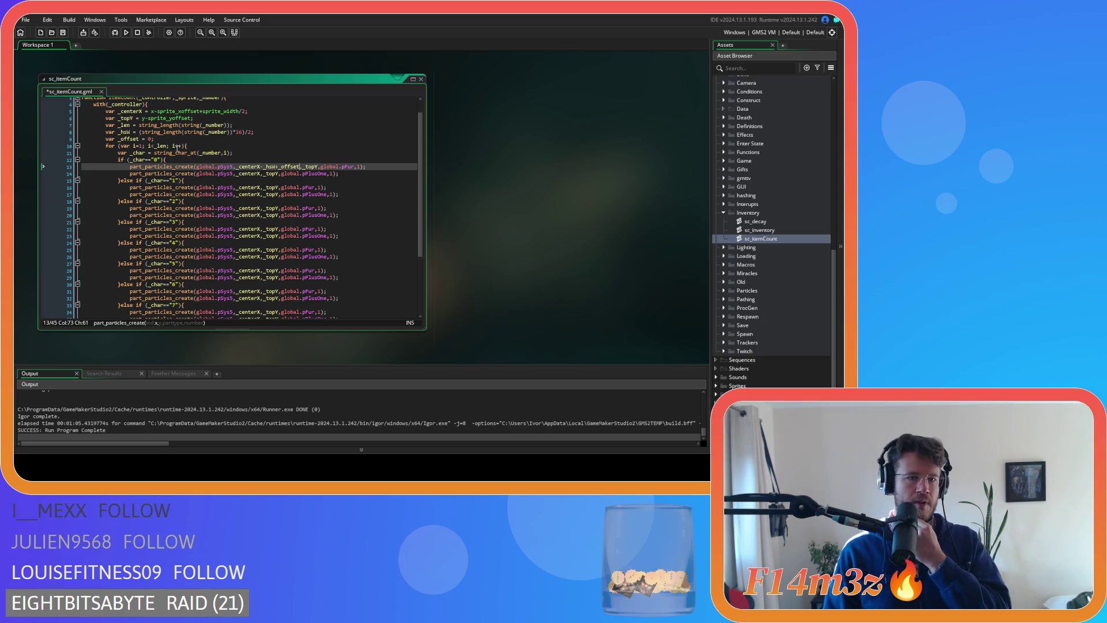
pyautogui.doubleClick(150, 139)
pyautogui.write('16')
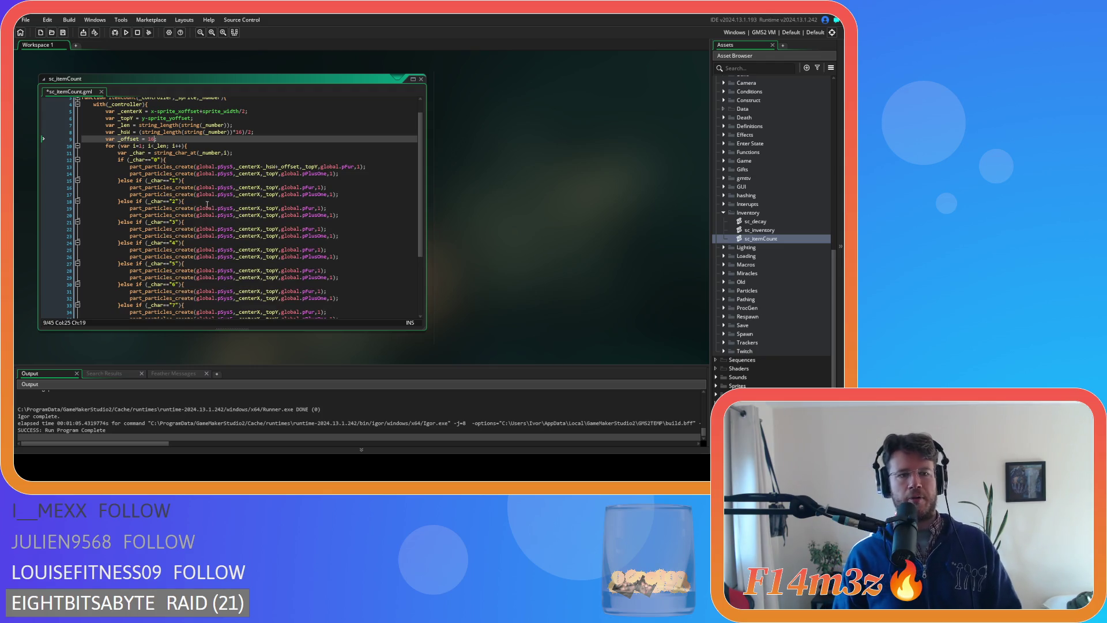
pyautogui.write(';')
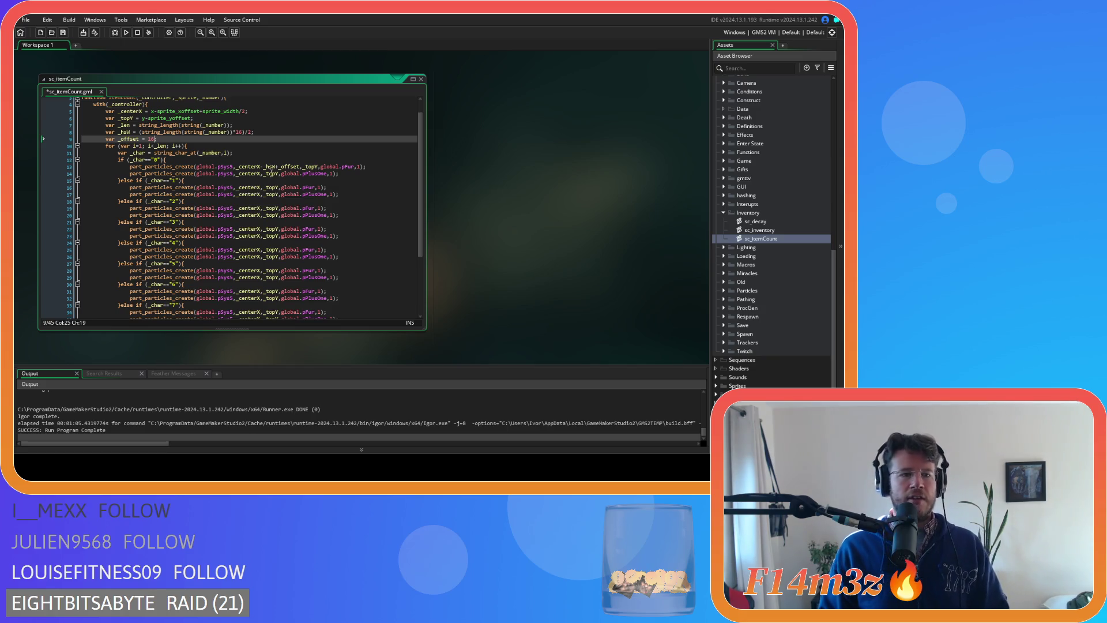
pyautogui.click(246, 112)
pyautogui.write(')')
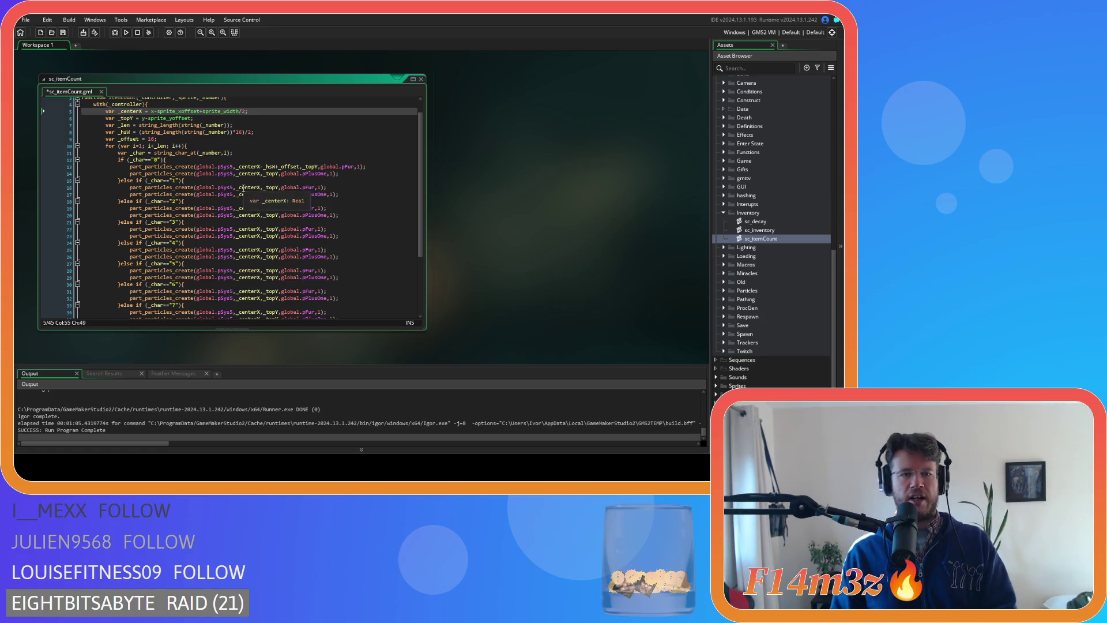
pyautogui.click(148, 111)
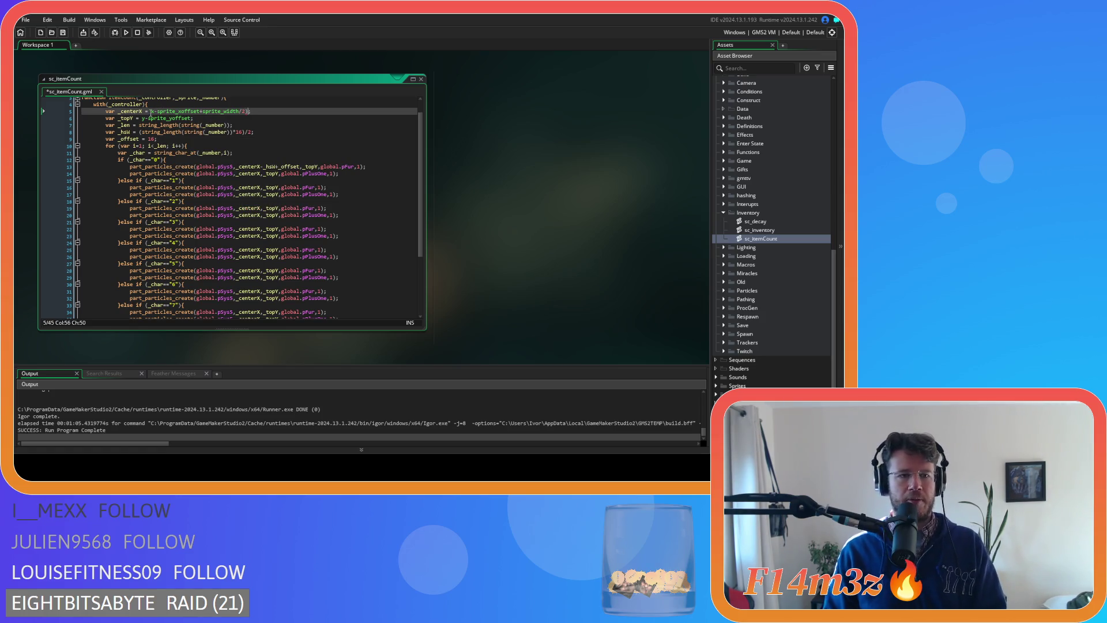
pyautogui.write('(')
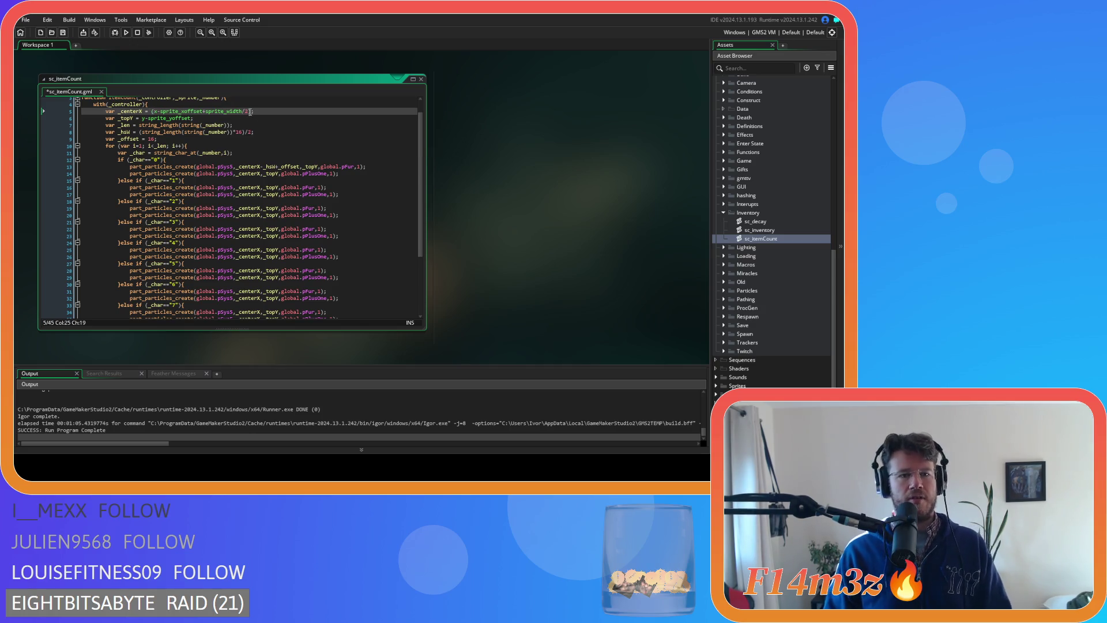
pyautogui.press('Right')
pyautogui.write('-16')
pyautogui.click(300, 137)
pyautogui.hotkey('ctrl', 's')
pyautogui.click(276, 166)
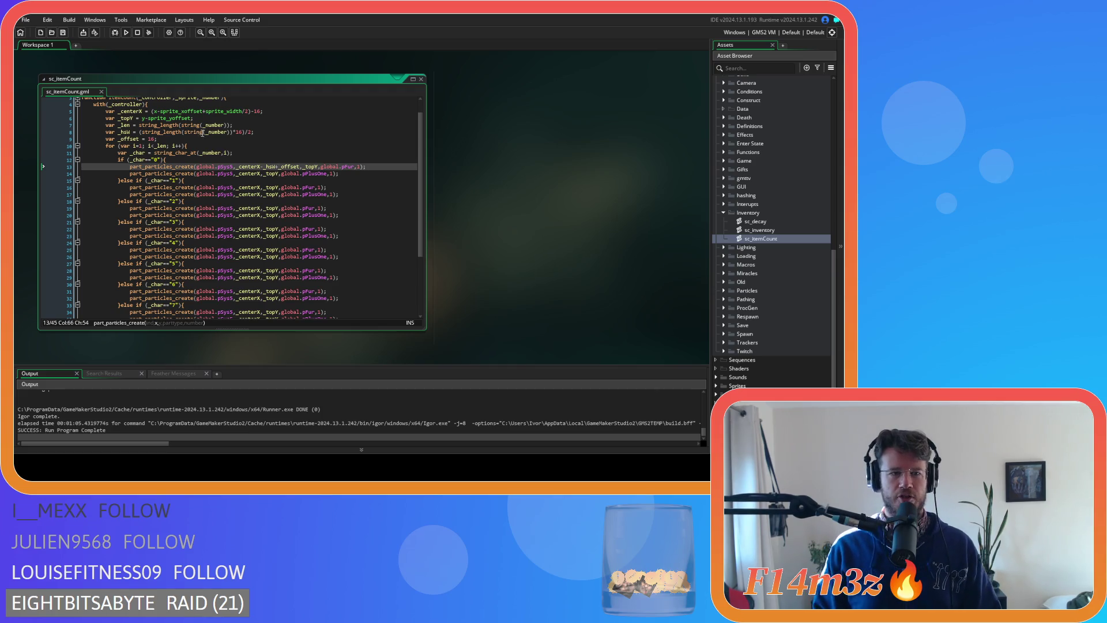
pyautogui.click(254, 166)
pyautogui.doubleClick(254, 167)
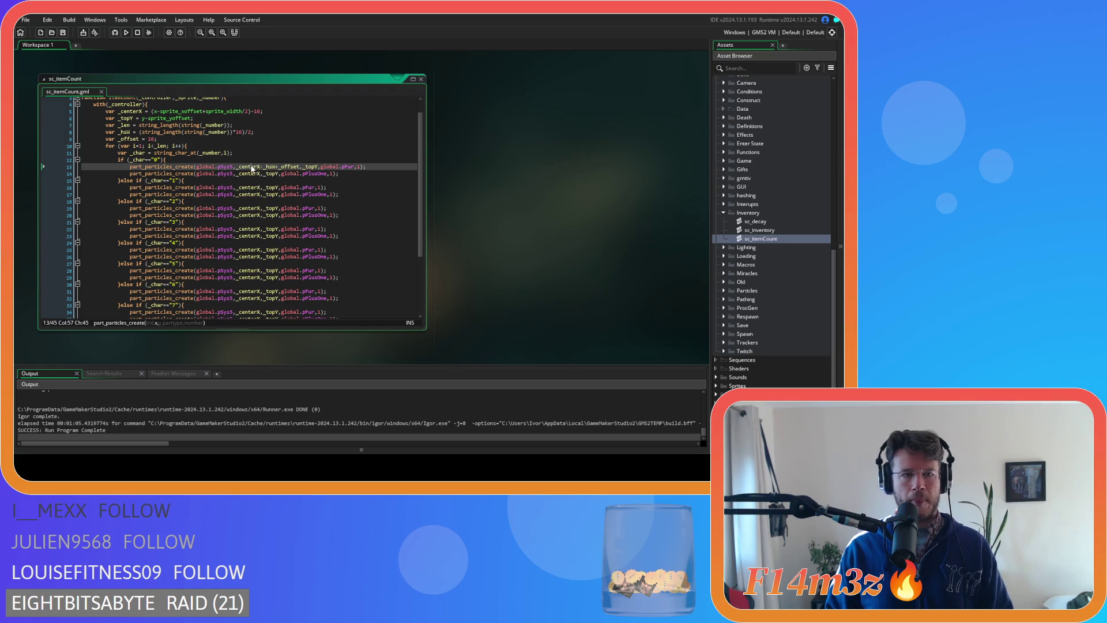
pyautogui.hotkey('ctrl', 'f')
pyautogui.click(278, 111)
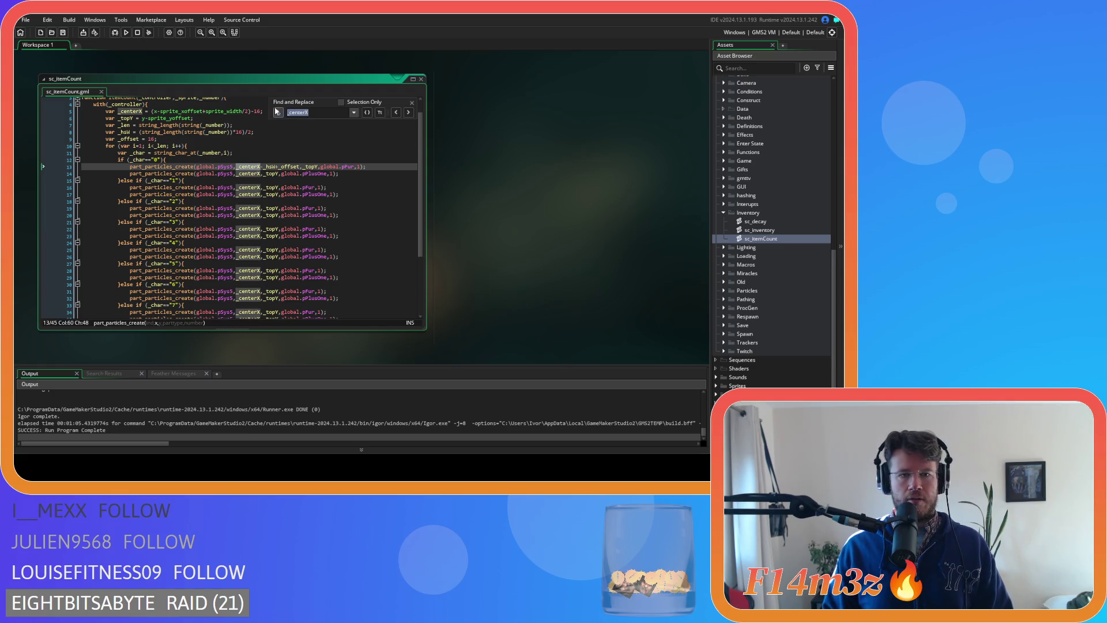
pyautogui.click(367, 112)
pyautogui.click(321, 123)
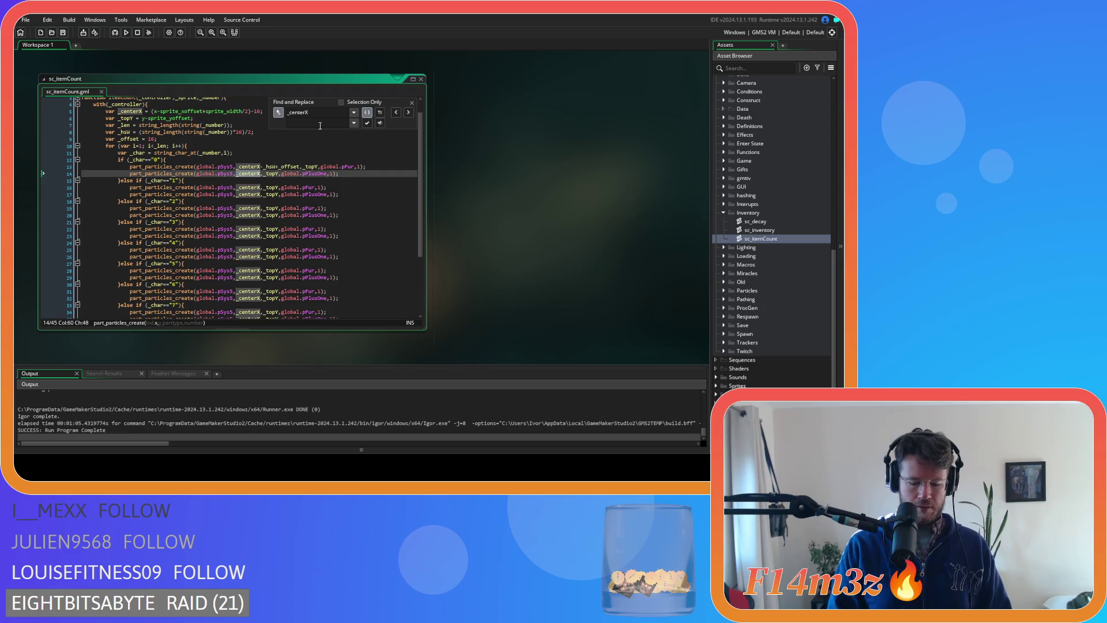
pyautogui.write('_x')
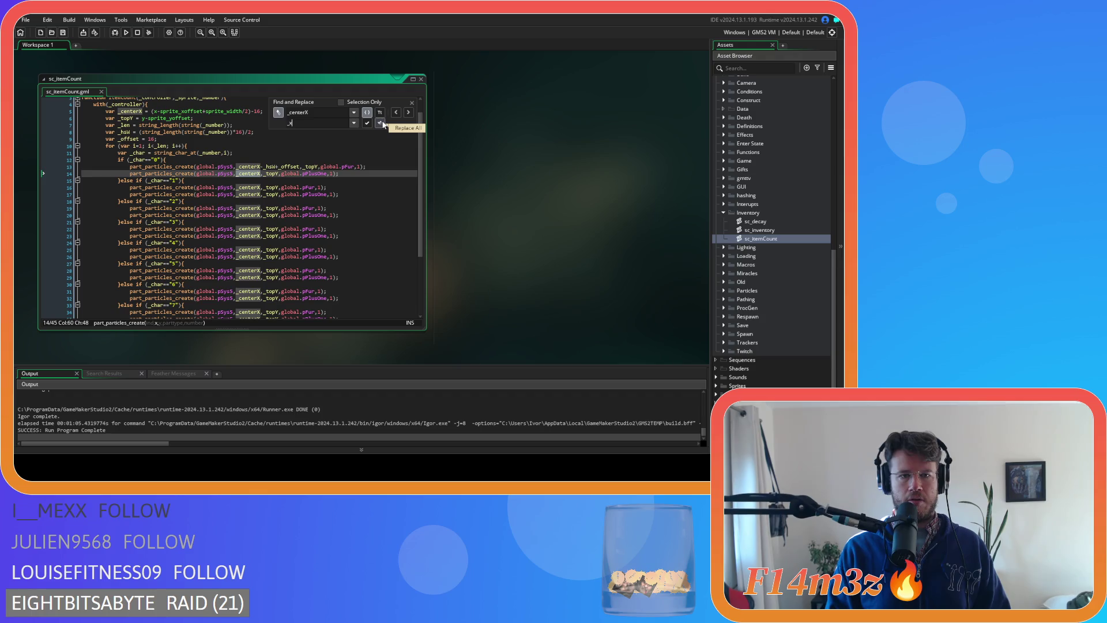
pyautogui.click(384, 124)
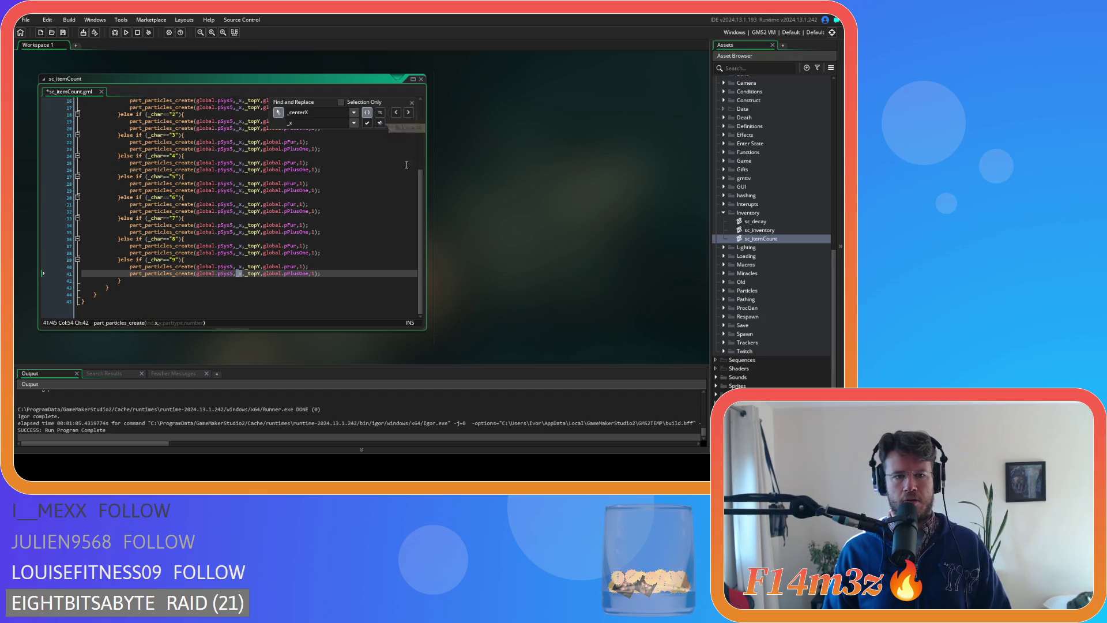
pyautogui.click(412, 104)
pyautogui.scroll(5, 260, 190)
pyautogui.click(270, 184)
pyautogui.hotkey('ctrl', 's')
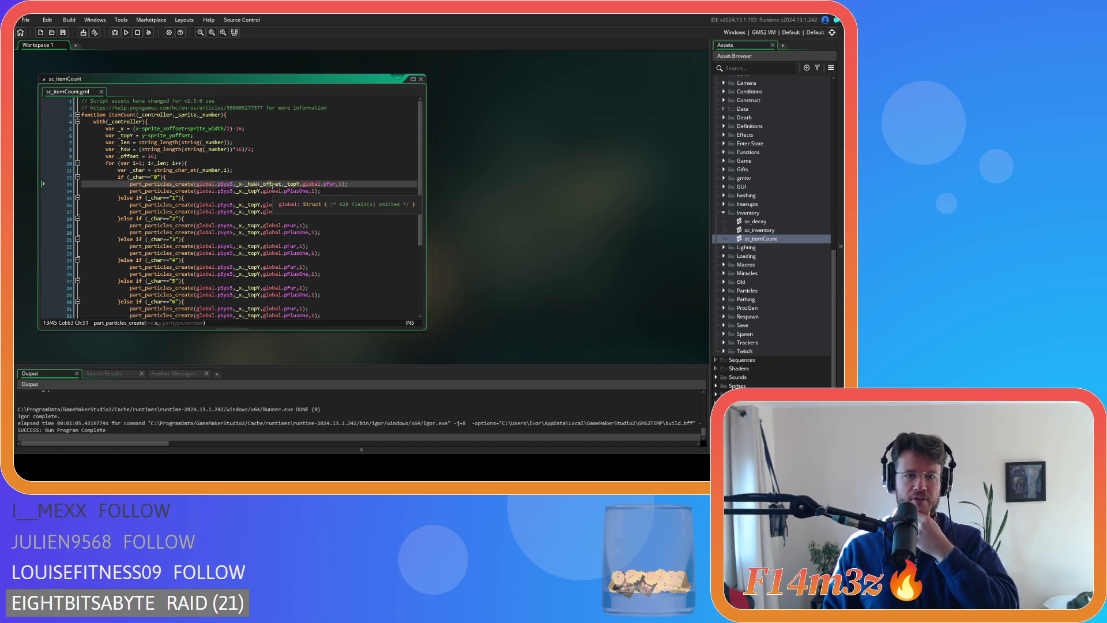
pyautogui.click(284, 185)
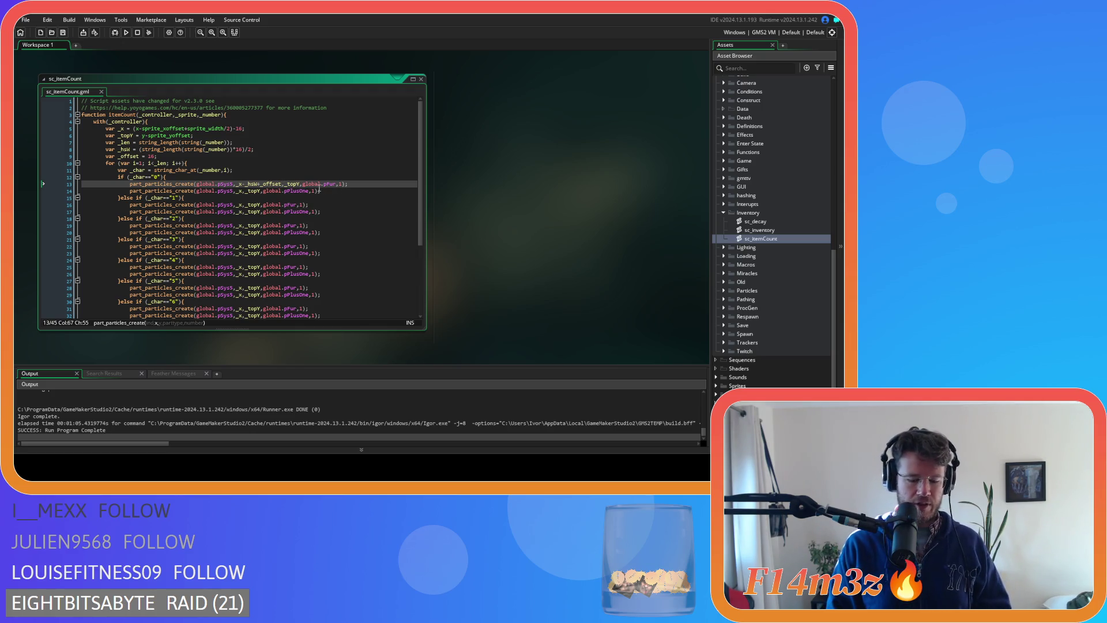
pyautogui.write('+1')
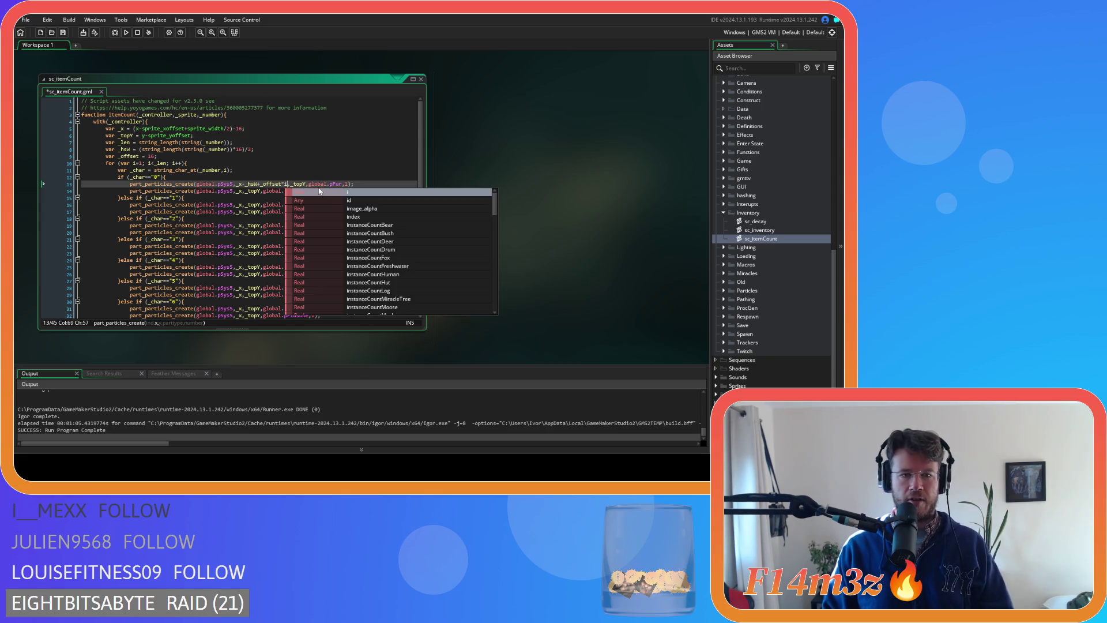
pyautogui.press('Up')
pyautogui.press('Up')
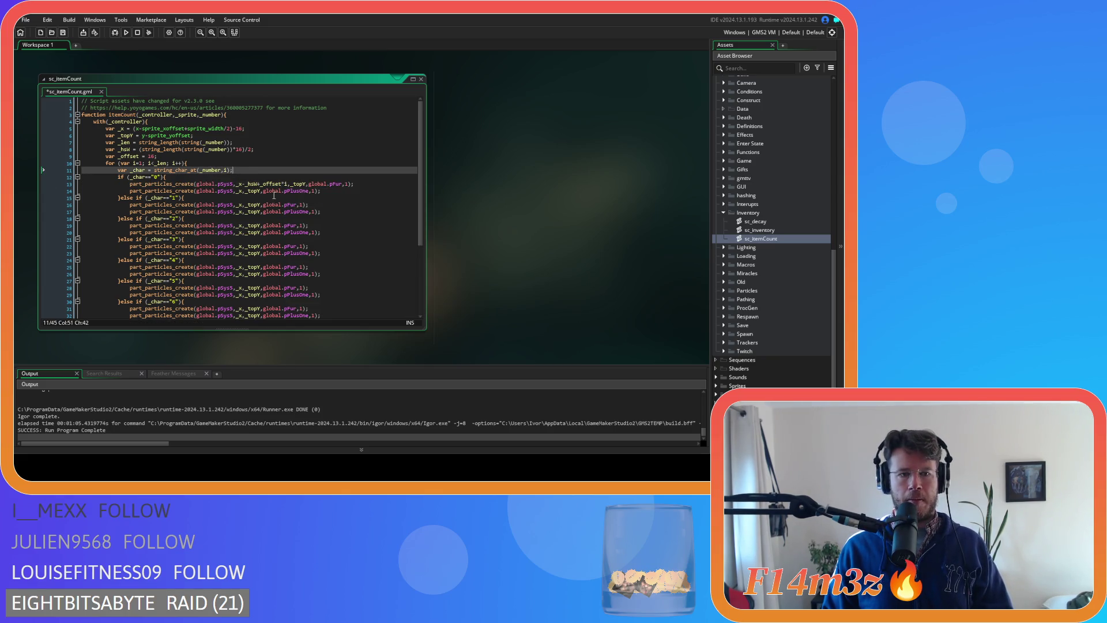
pyautogui.click(287, 183)
pyautogui.moveTo(287, 183); pyautogui.dragTo(236, 184)
pyautogui.hotkey('ctrl', 'c')
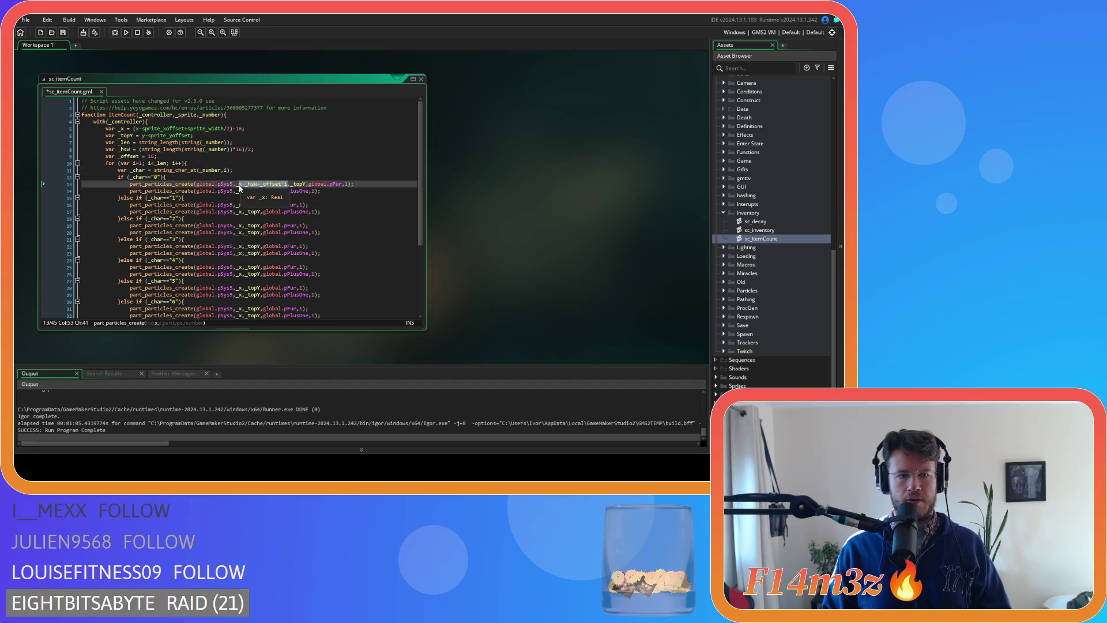
pyautogui.doubleClick(237, 191)
pyautogui.hotkey('ctrl', 'f')
pyautogui.click(277, 112)
pyautogui.click(302, 124)
pyautogui.hotkey('ctrl', 'v')
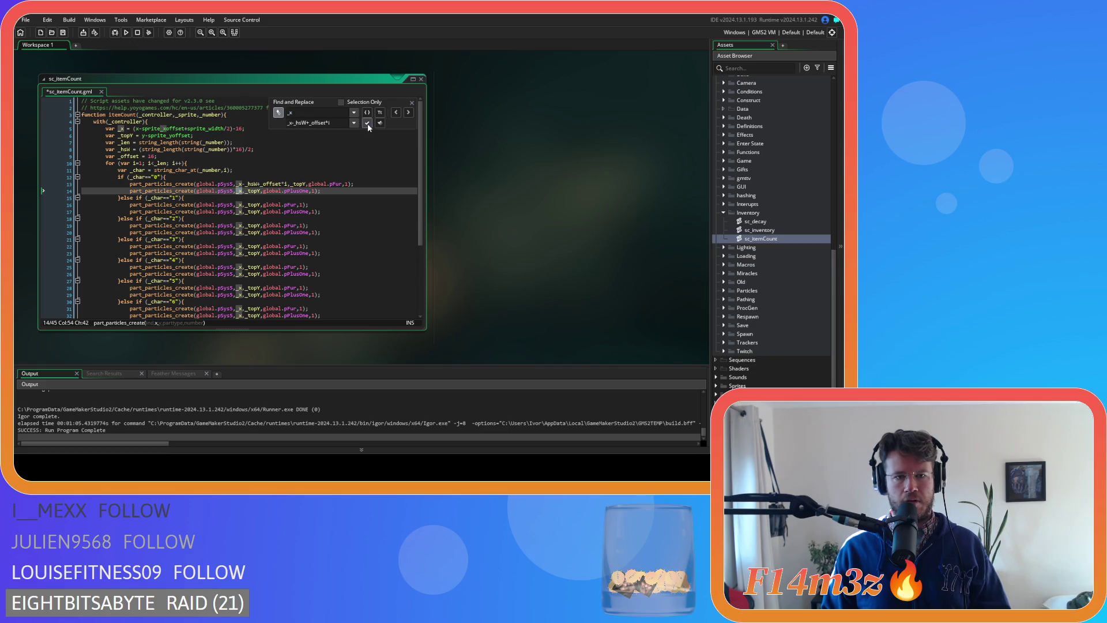
pyautogui.hotkey('ctrl', 'h')
pyautogui.hotkey('ctrl', 'h')
pyautogui.hotkey('ctrl', 'h')
pyautogui.click(367, 122)
pyautogui.click(366, 122)
pyautogui.click(367, 122)
pyautogui.click(367, 122)
pyautogui.click(367, 122)
pyautogui.click(367, 122)
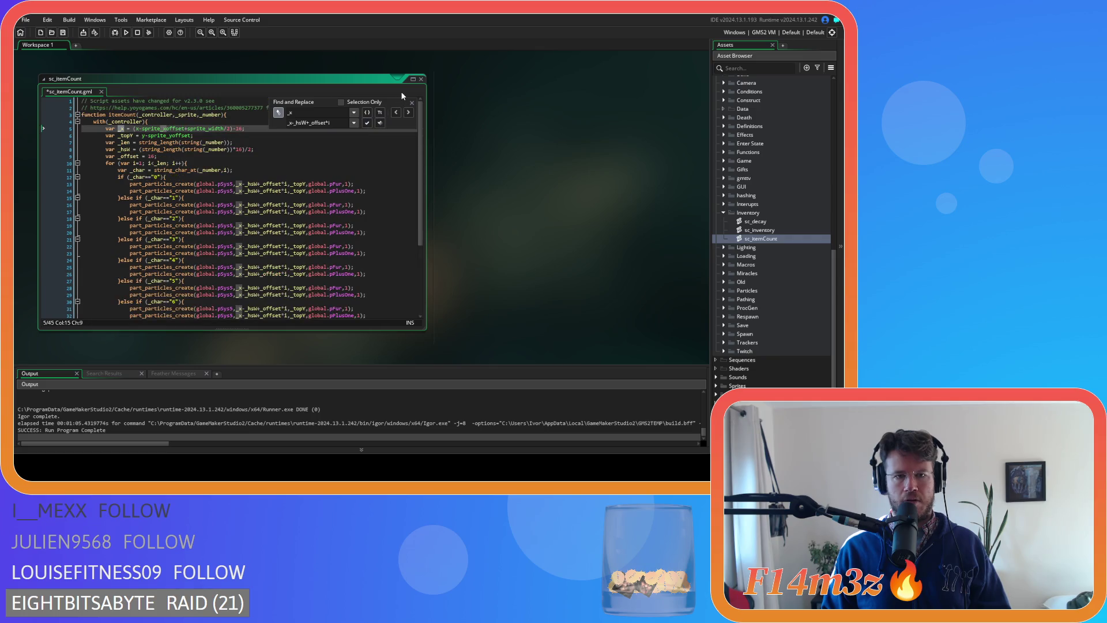
pyautogui.click(411, 102)
pyautogui.click(326, 196)
pyautogui.hotkey('ctrl', 's')
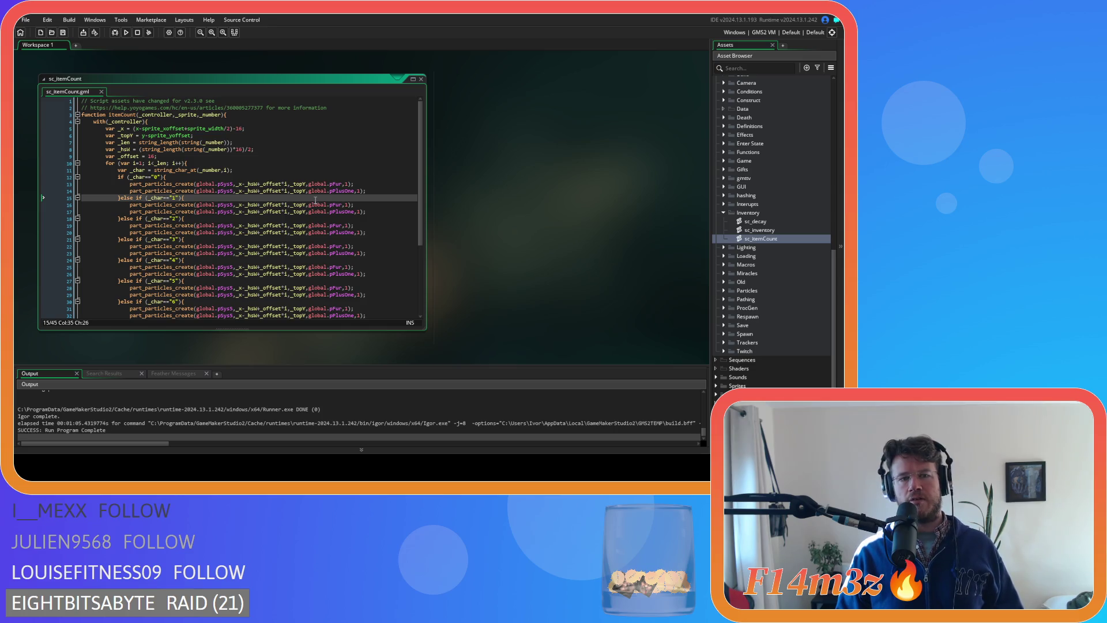
pyautogui.click(293, 183)
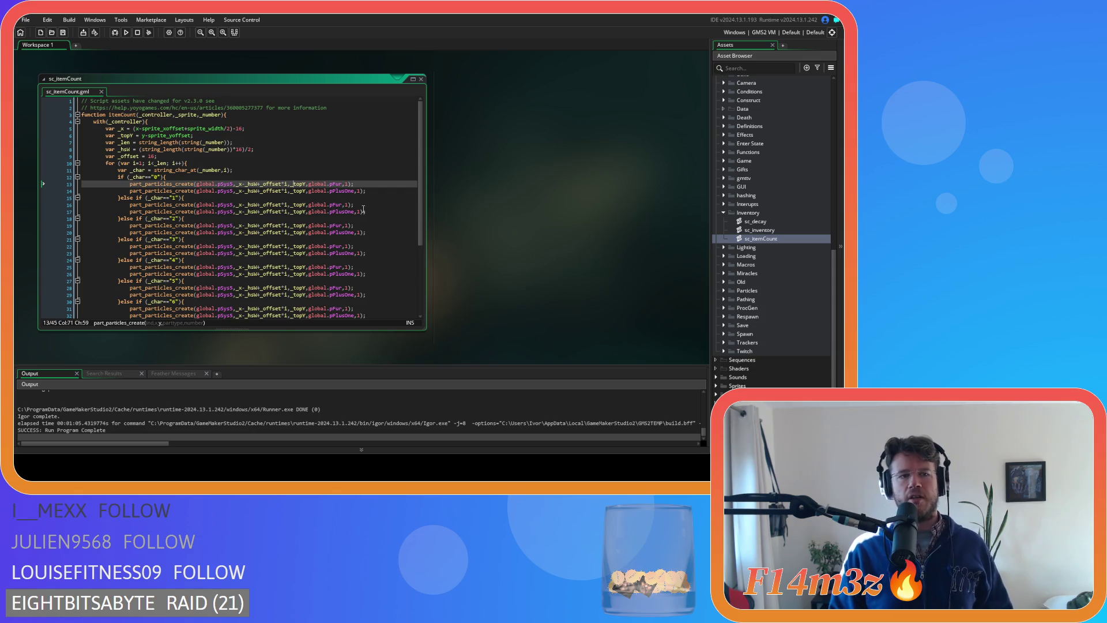
pyautogui.moveTo(313, 185)
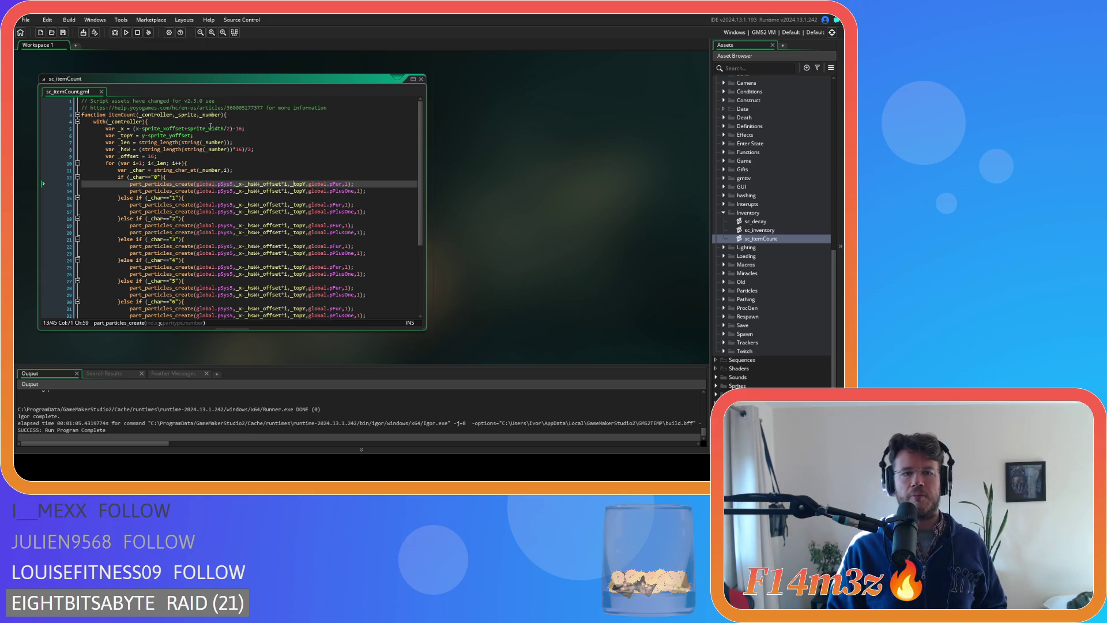
pyautogui.click(219, 115)
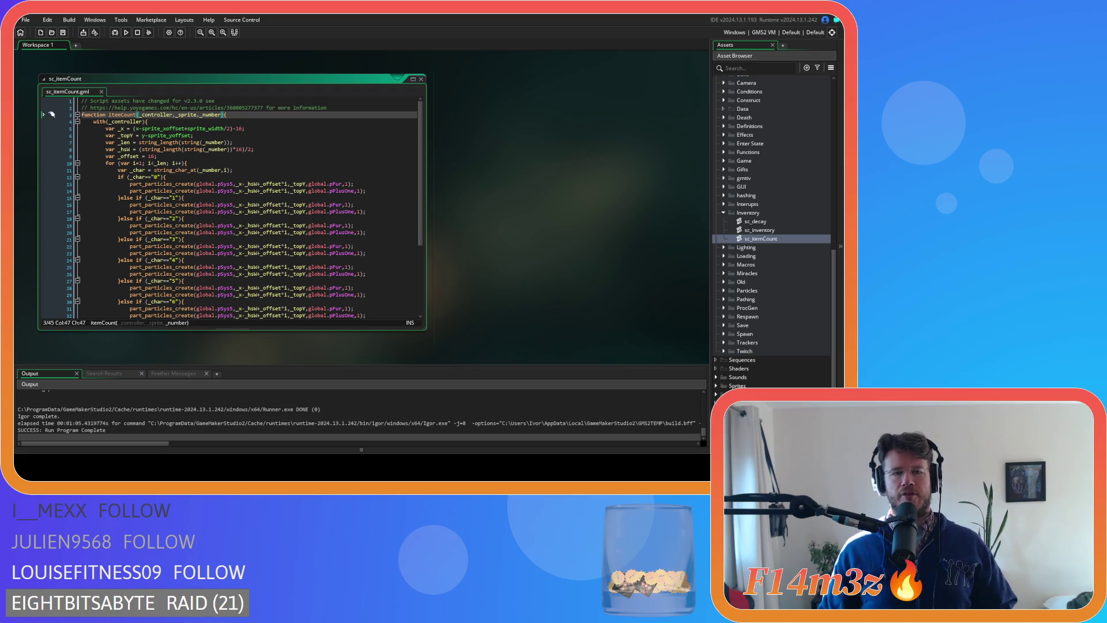
pyautogui.click(283, 149)
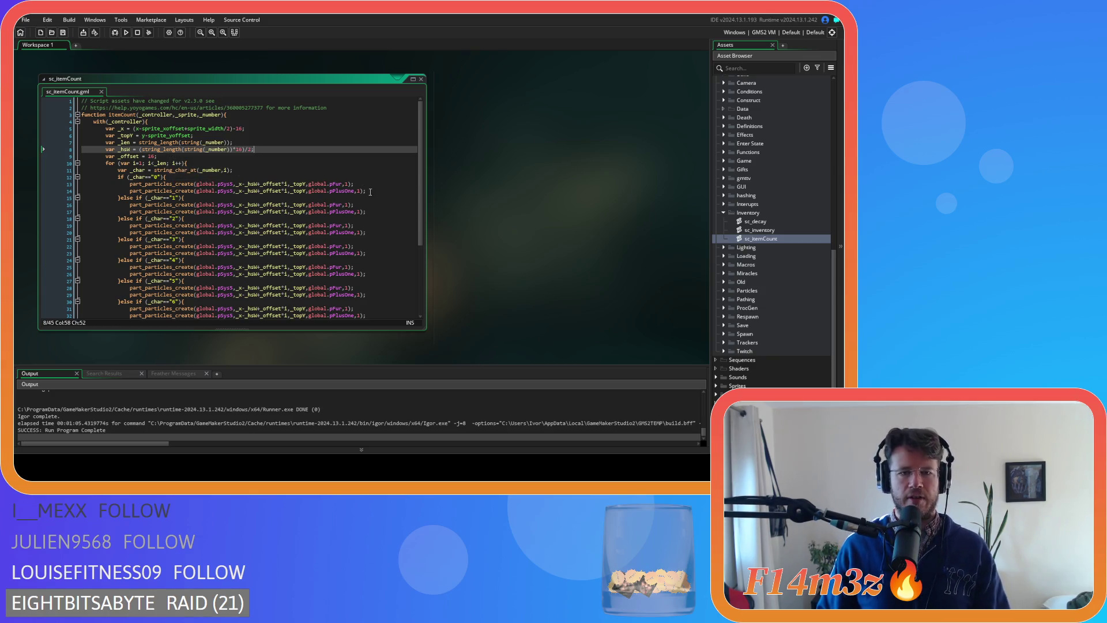
pyautogui.click(366, 183)
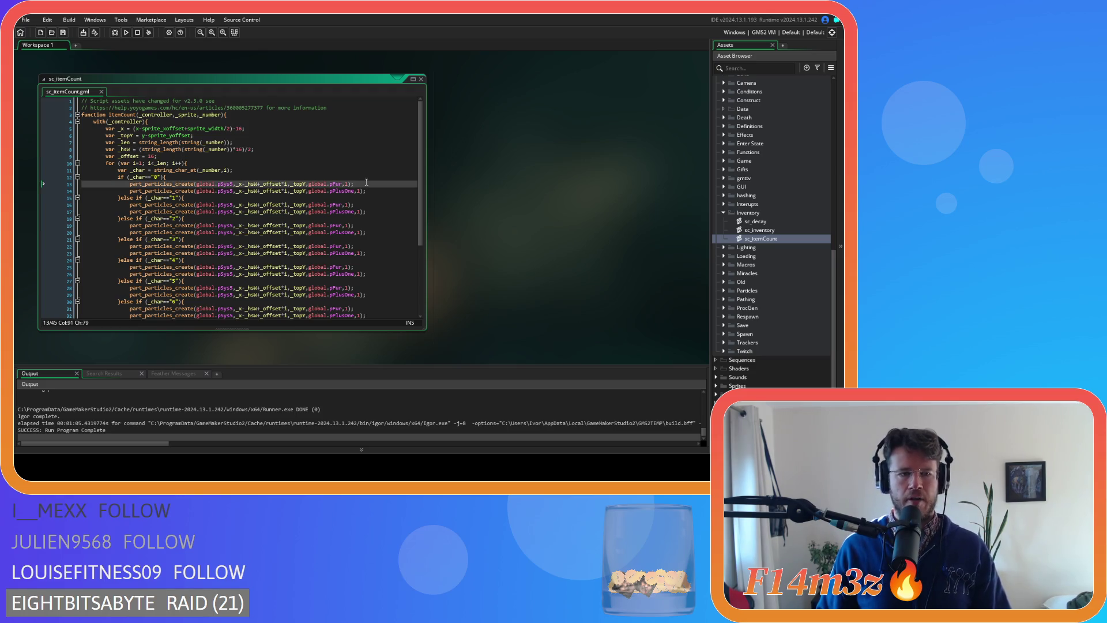
pyautogui.click(186, 158)
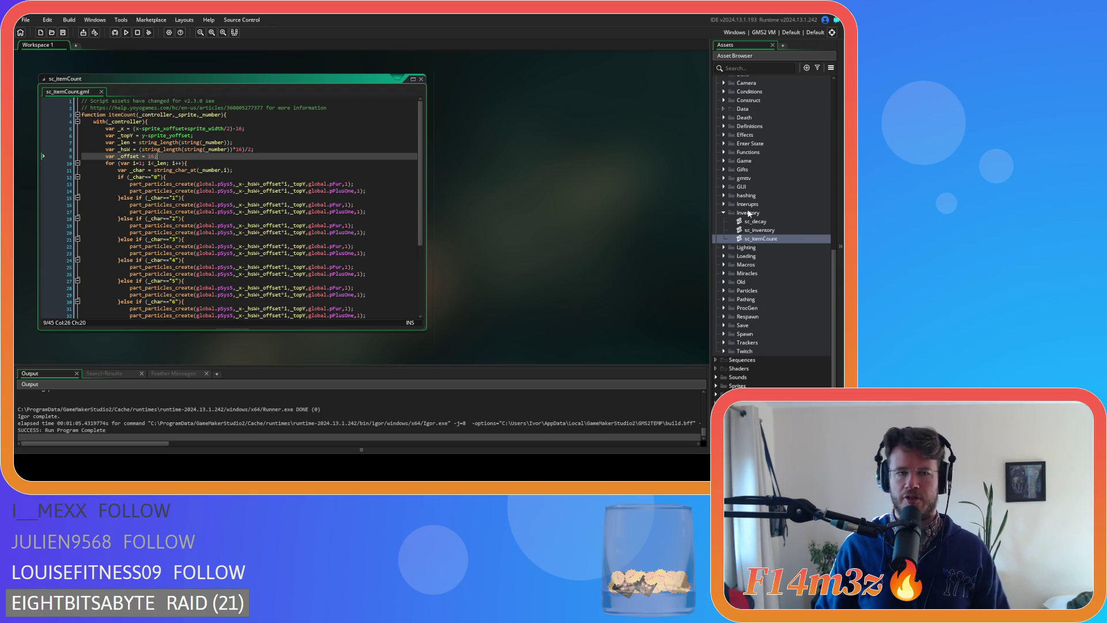
pyautogui.click(715, 386)
# - Expand the UI > Icons sprite folders and open the sp_berry_icon sprite
pyautogui.scroll(-4, 737, 360)
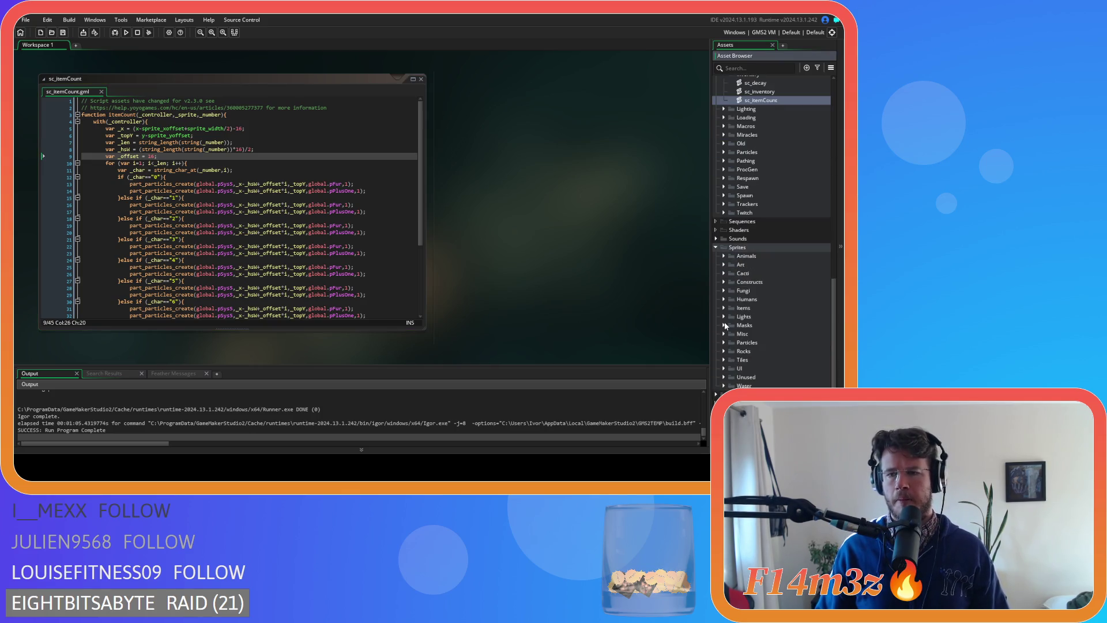
pyautogui.click(723, 308)
pyautogui.click(723, 308)
pyautogui.click(723, 368)
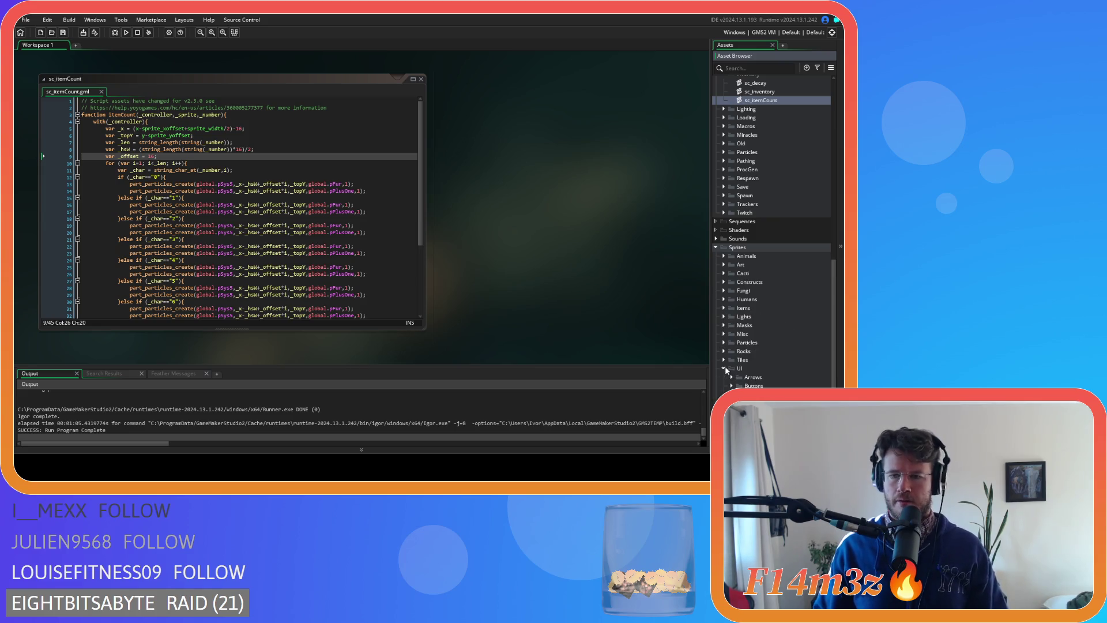
pyautogui.scroll(-2, 728, 357)
pyautogui.click(730, 351)
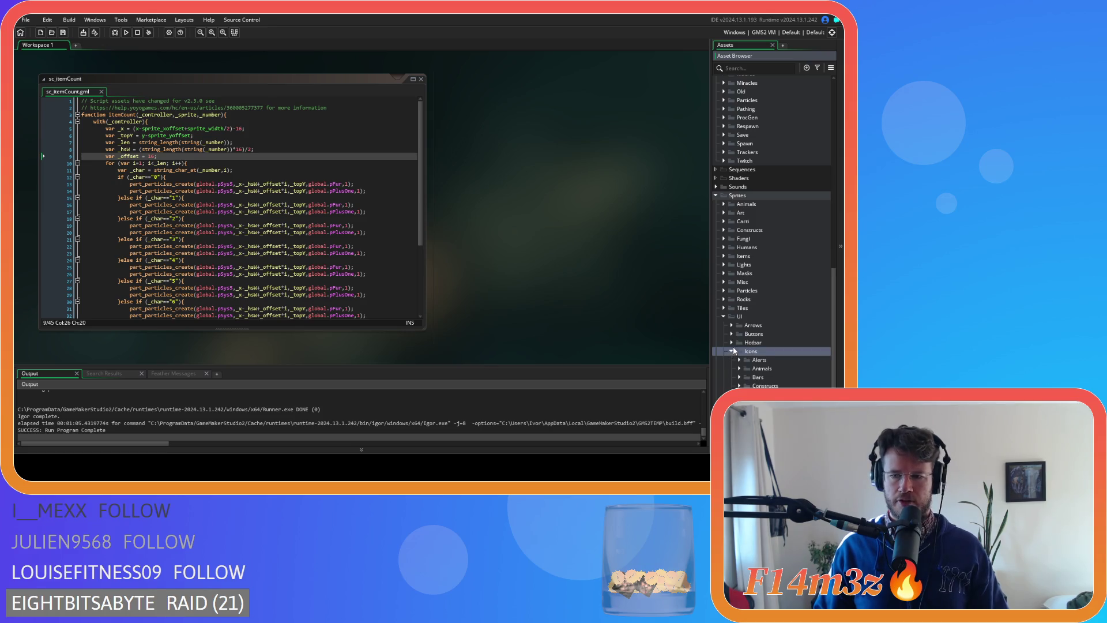
pyautogui.scroll(-2, 738, 354)
pyautogui.click(740, 351)
pyautogui.scroll(-3, 749, 334)
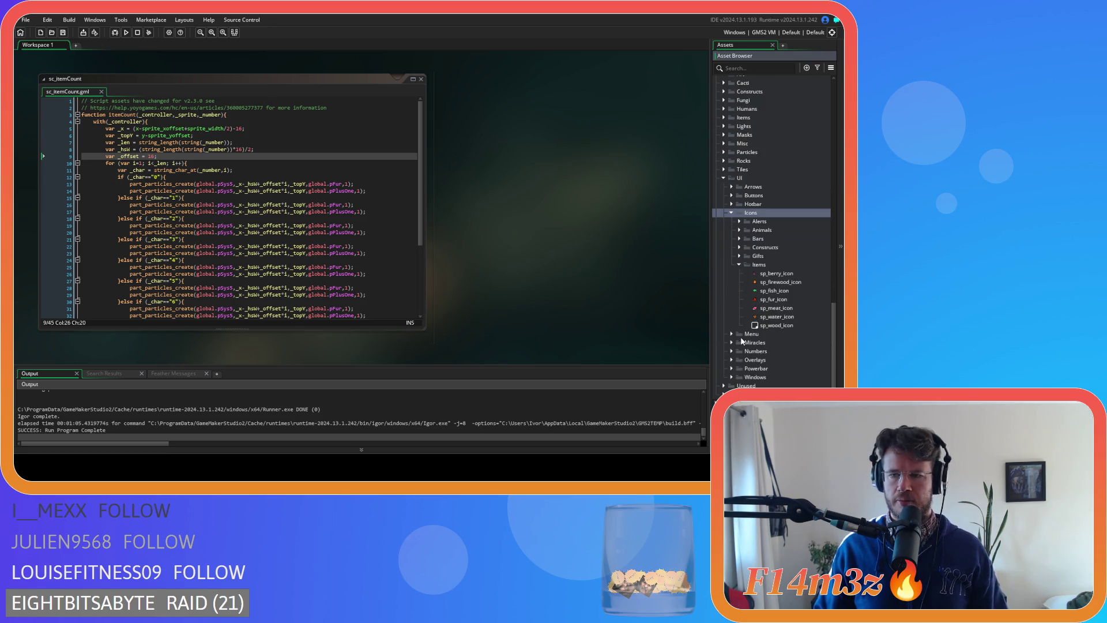
pyautogui.doubleClick(793, 275)
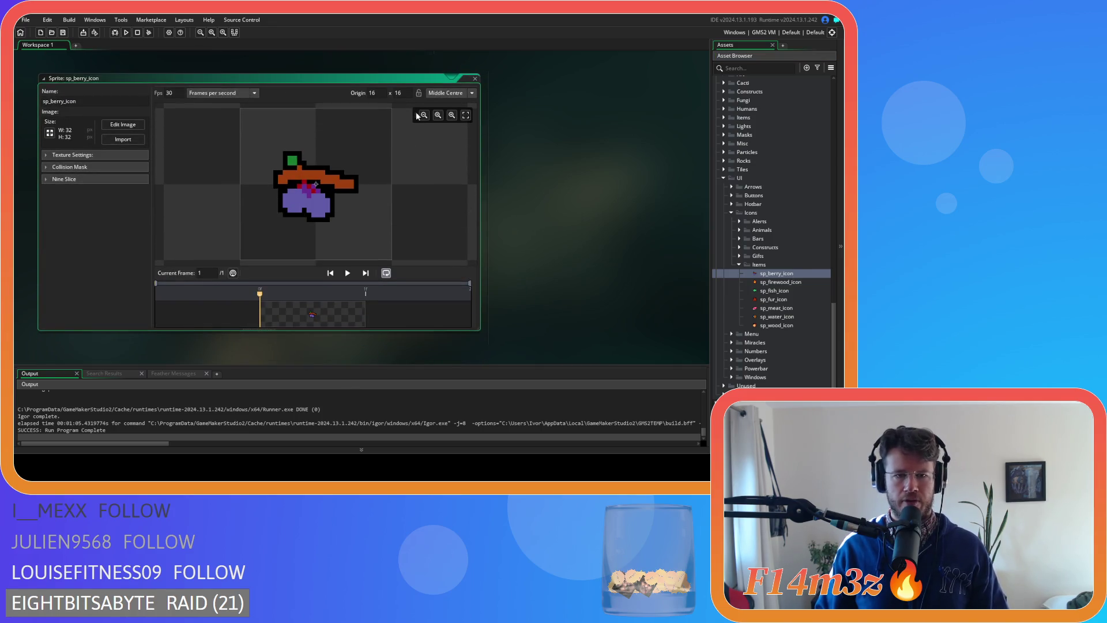
# - Check the berry icon's pixels with the grid, close its editors and return to the _offset line
pyautogui.click(123, 124)
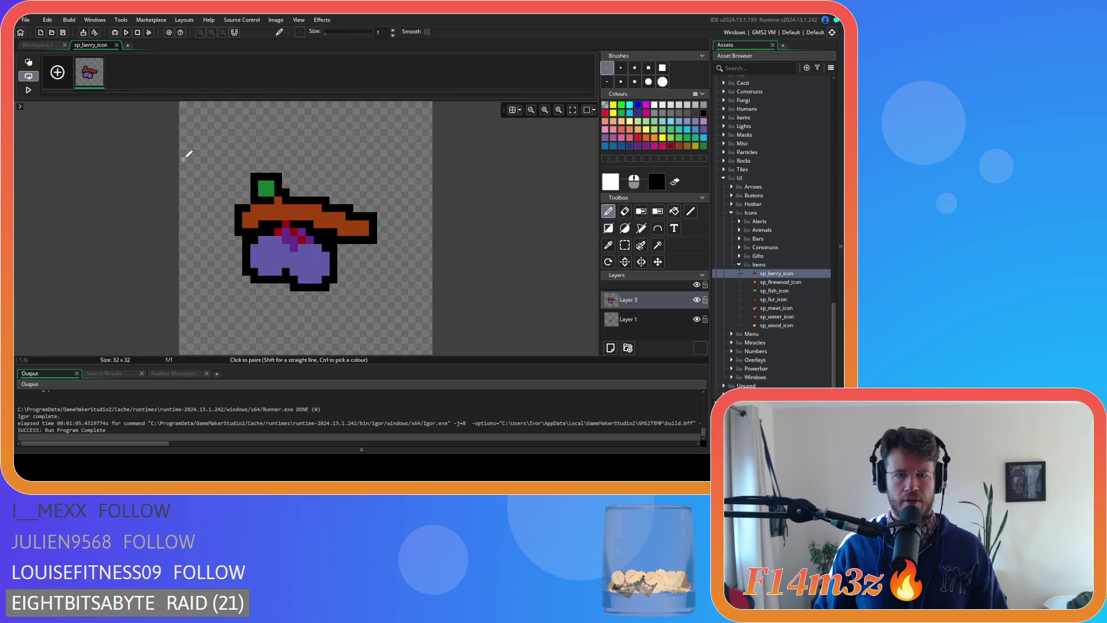
pyautogui.click(512, 110)
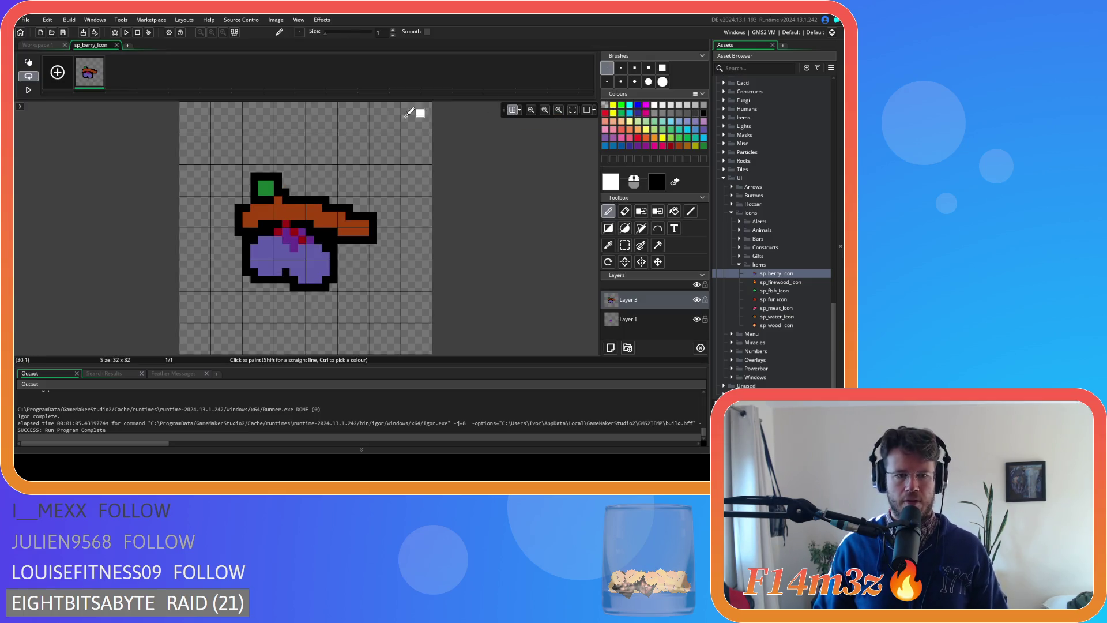
pyautogui.click(115, 45)
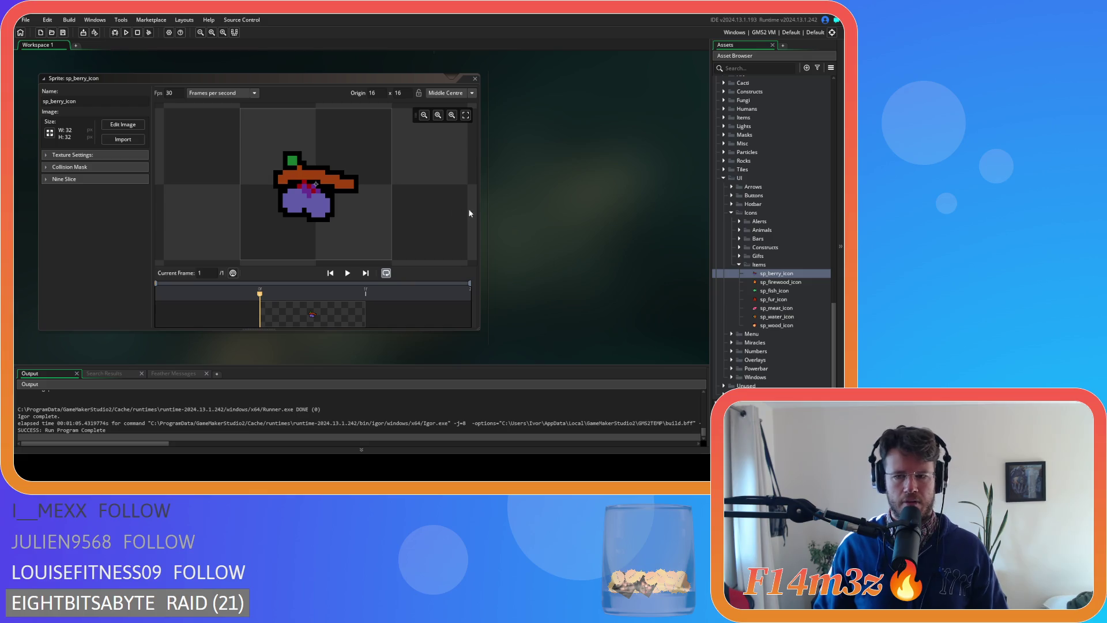
pyautogui.click(475, 79)
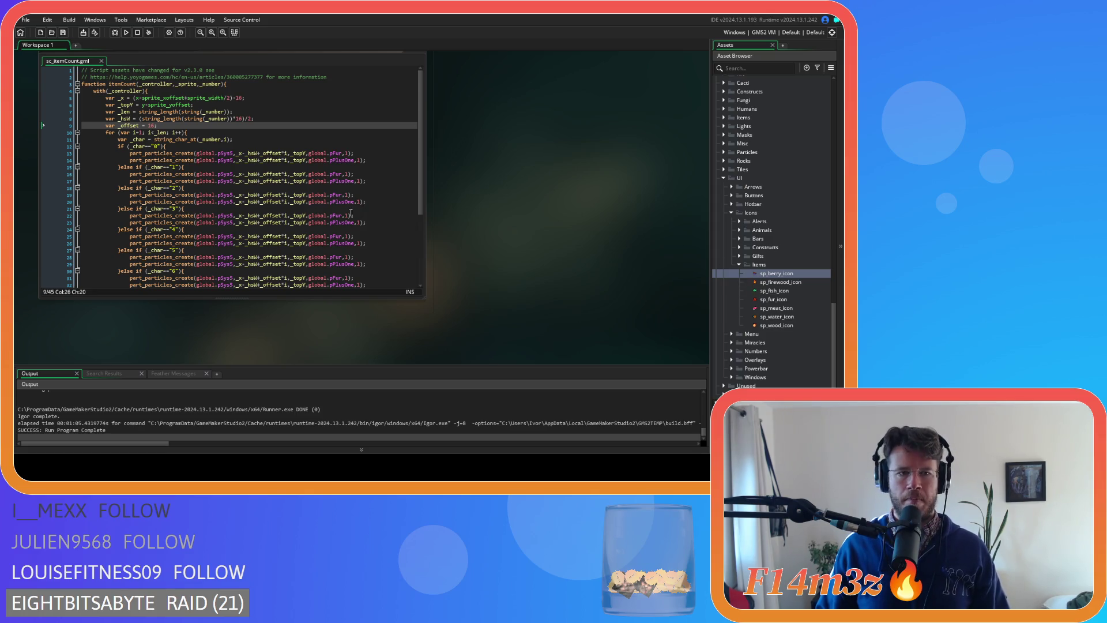
pyautogui.click(419, 147)
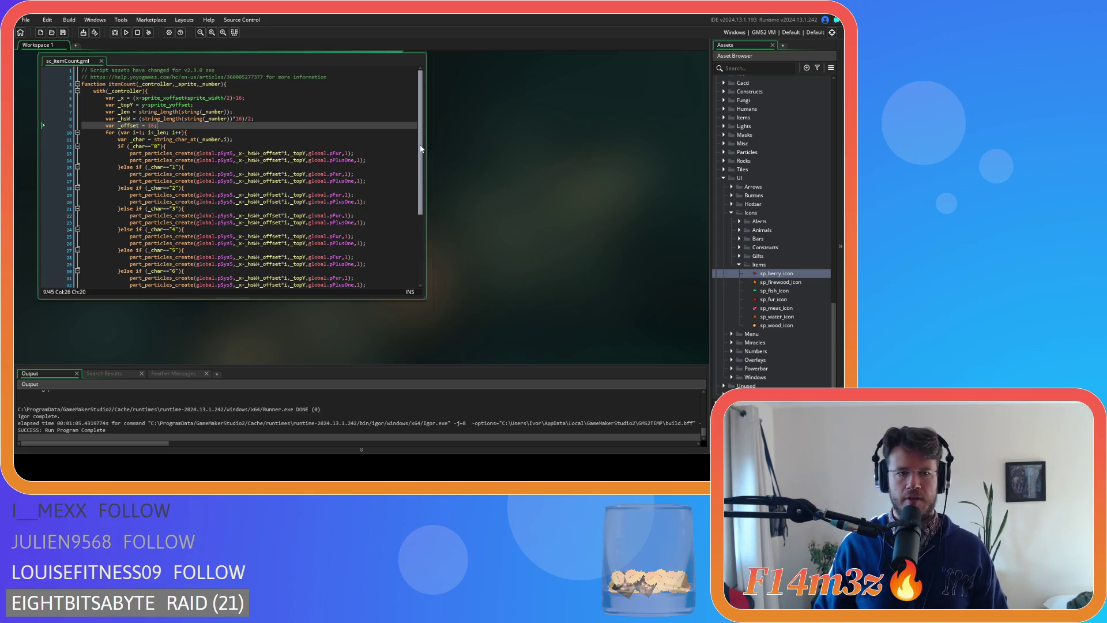
pyautogui.click(205, 130)
pyautogui.click(218, 124)
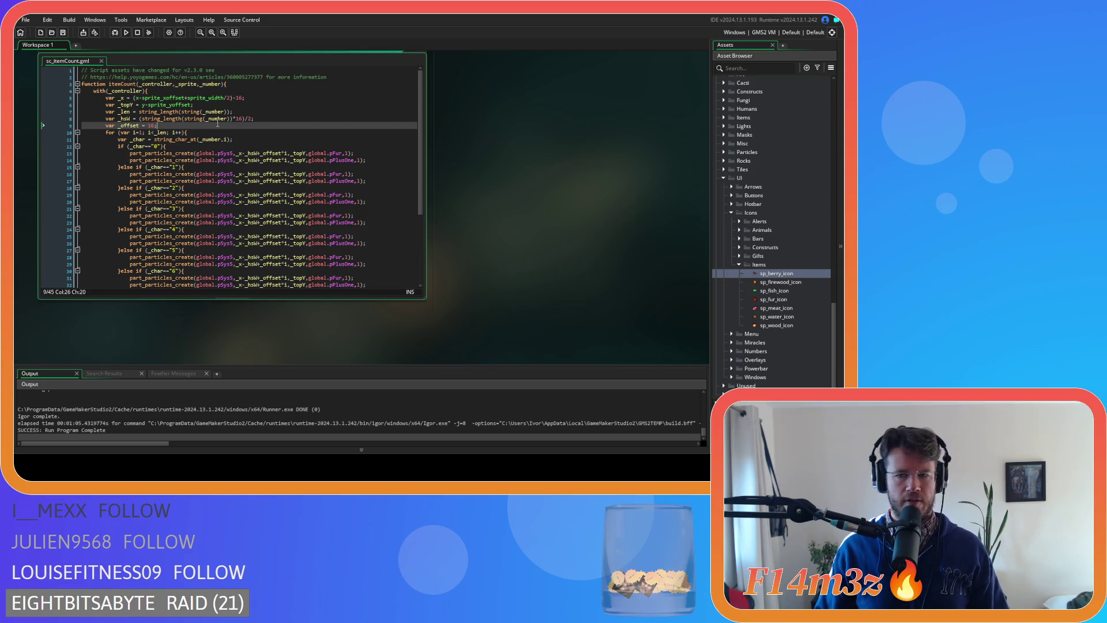
# - Open sp_fur_icon, check its pixels with the grid on and off, and close the image editor
pyautogui.doubleClick(773, 299)
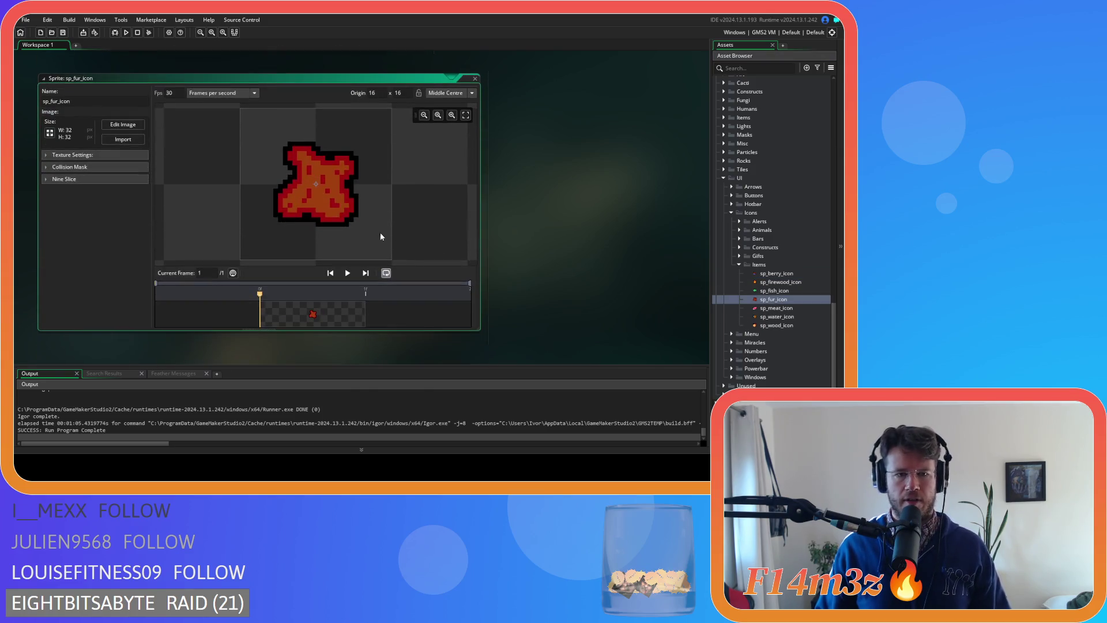
pyautogui.click(116, 125)
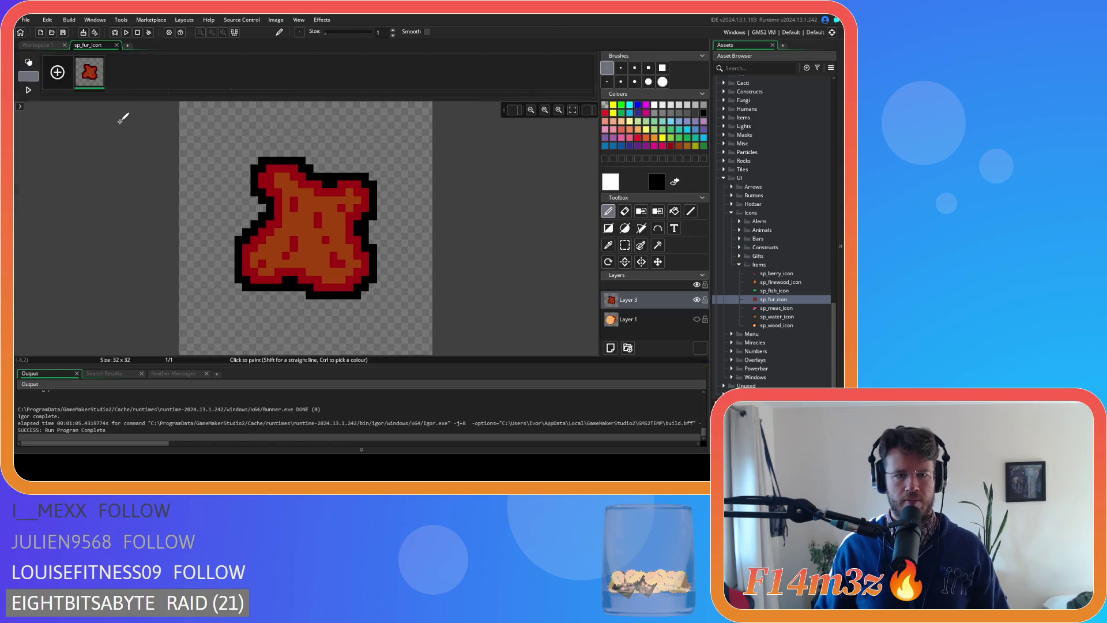
pyautogui.click(511, 111)
pyautogui.click(512, 110)
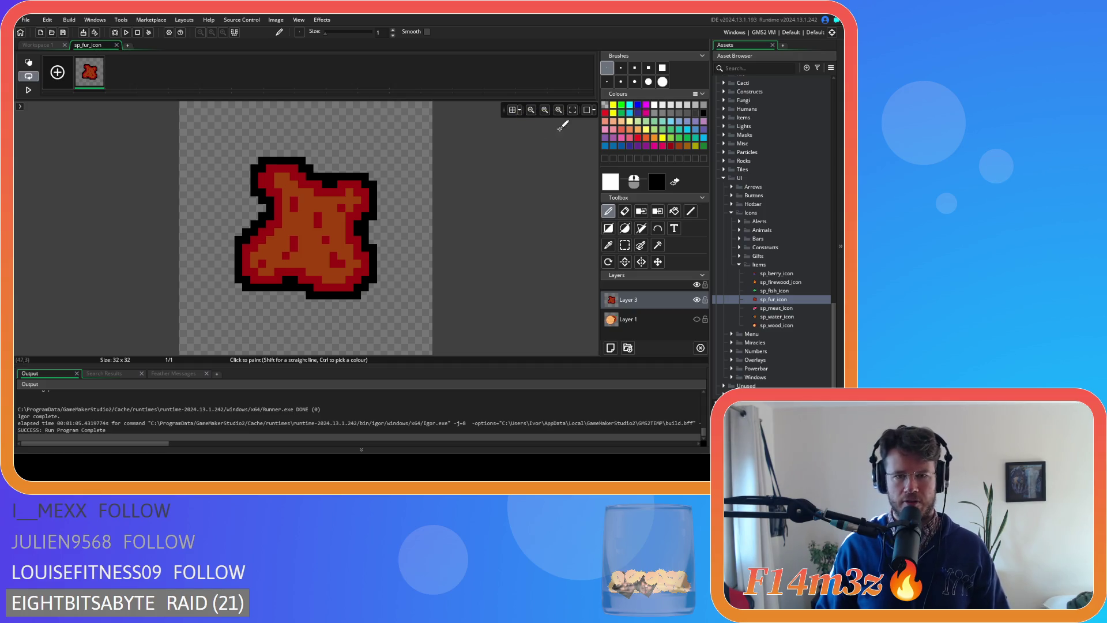
pyautogui.click(512, 110)
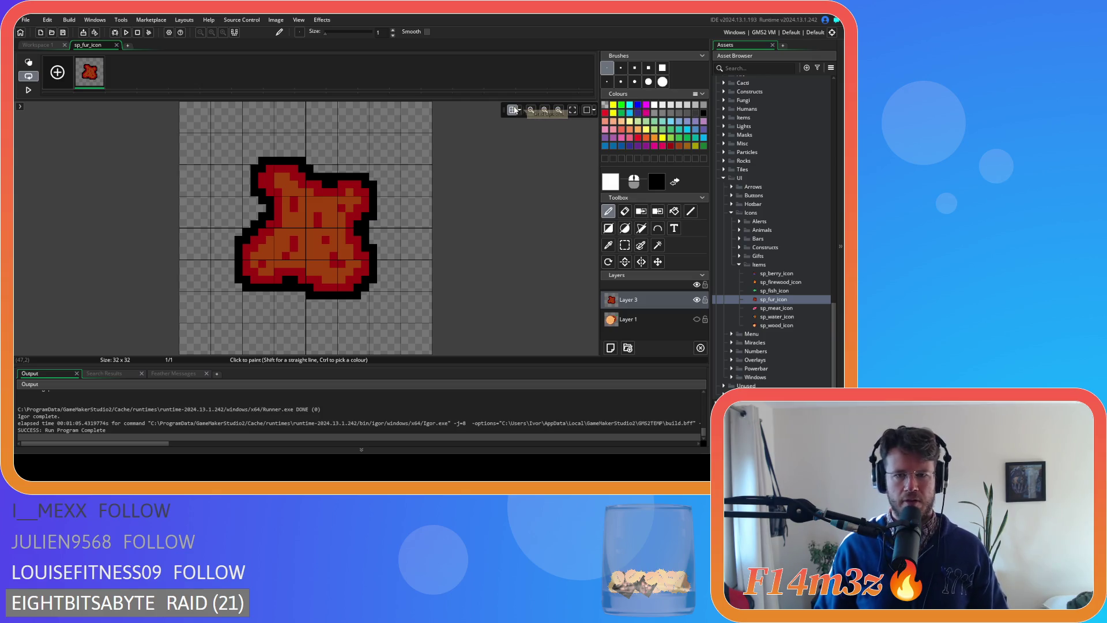
pyautogui.click(512, 111)
pyautogui.click(117, 45)
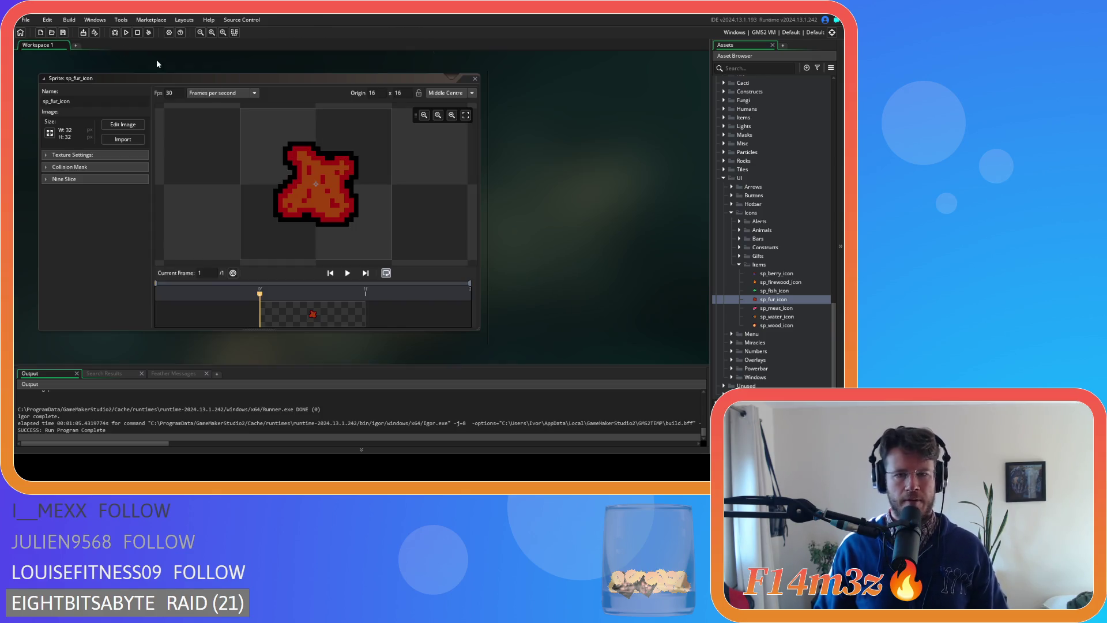
# - Open sp_meat_icon, check its pixels with the grid, and close the image editor
pyautogui.doubleClick(775, 308)
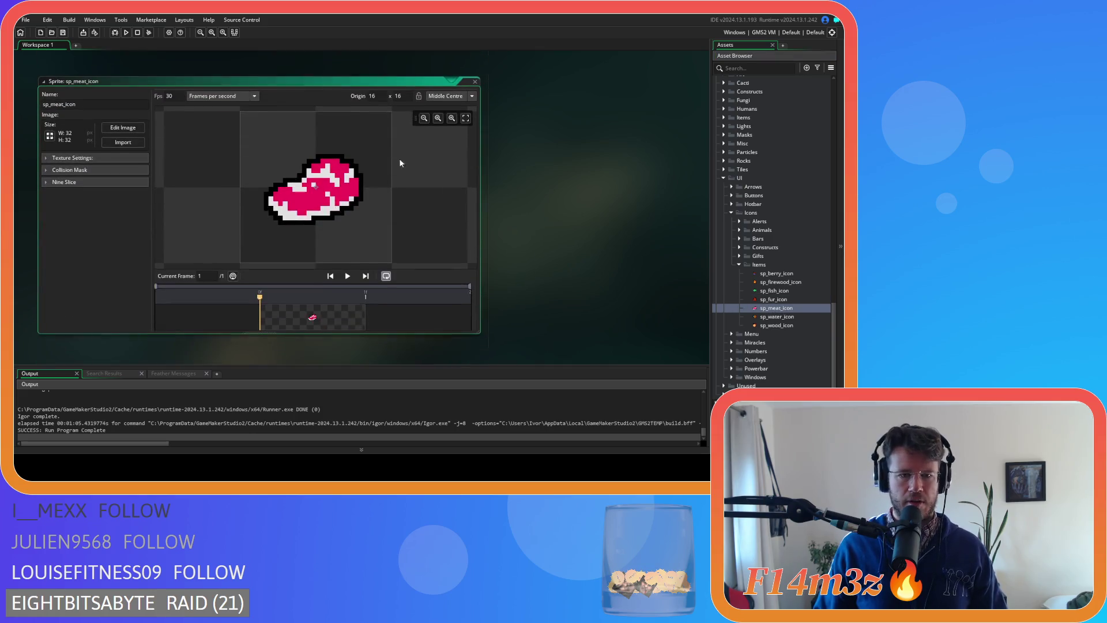
pyautogui.click(122, 124)
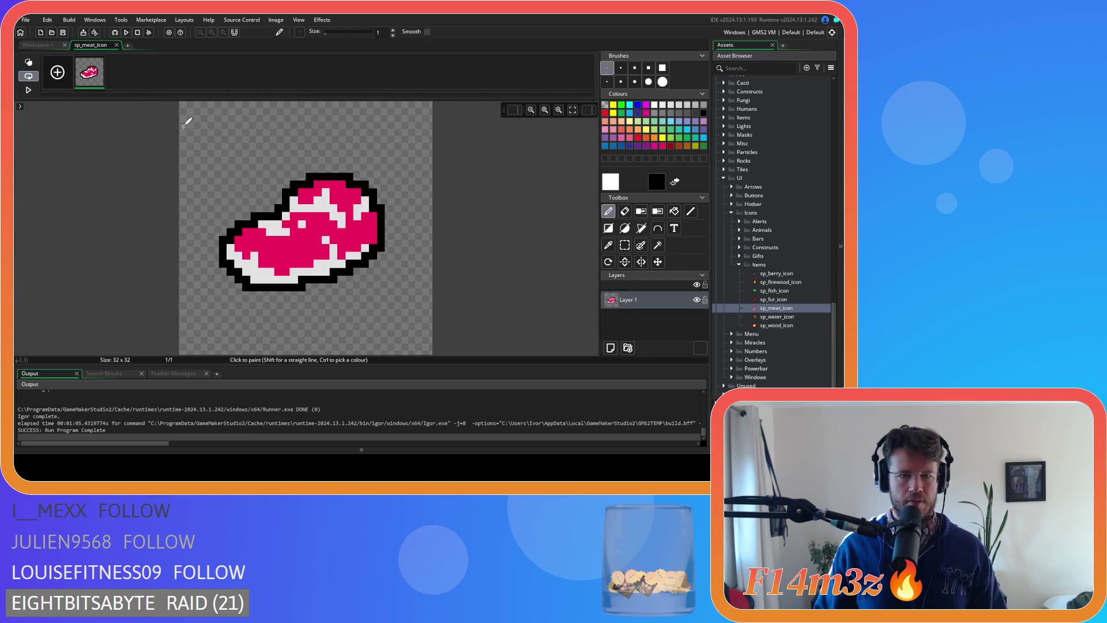
pyautogui.click(512, 111)
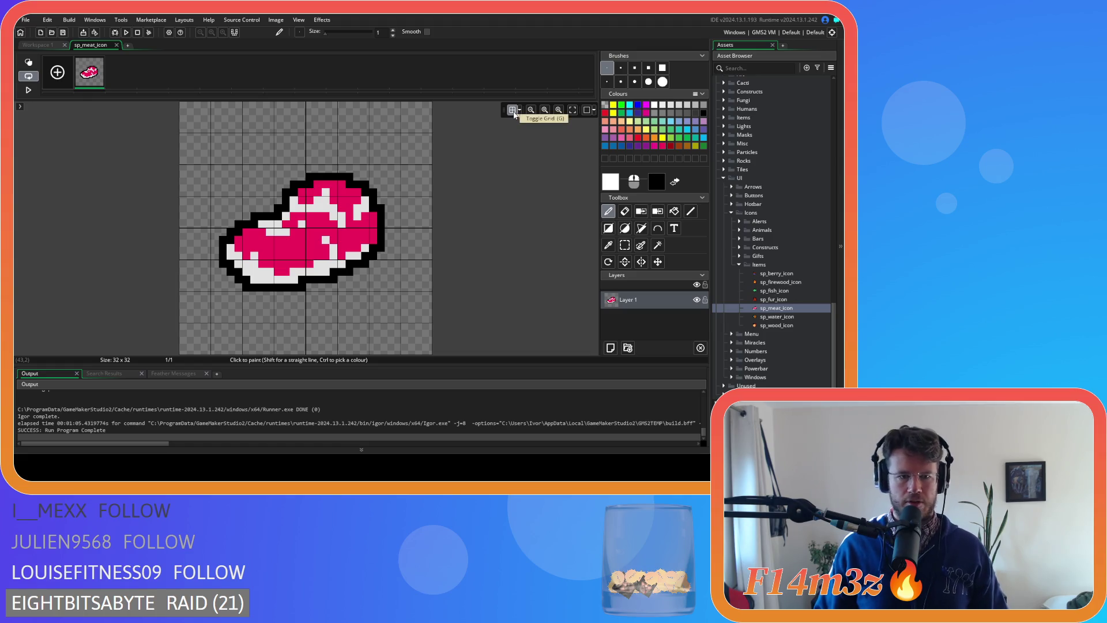
pyautogui.click(512, 111)
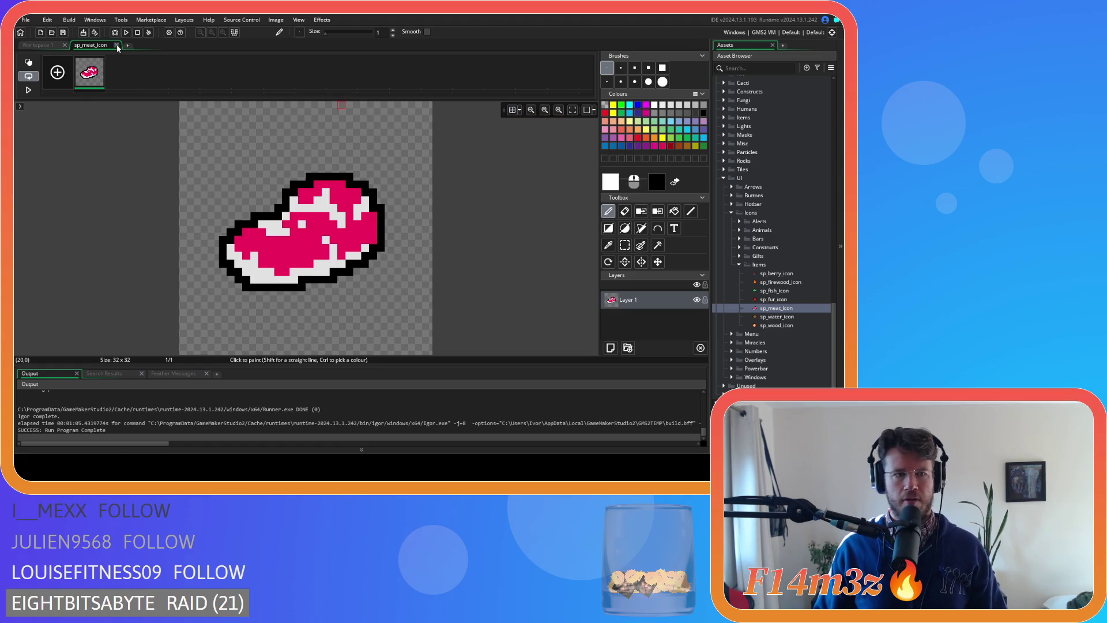
pyautogui.click(117, 45)
# - Open sp_water_icon, check its pixels with the grid, and close the image editor
pyautogui.doubleClick(772, 316)
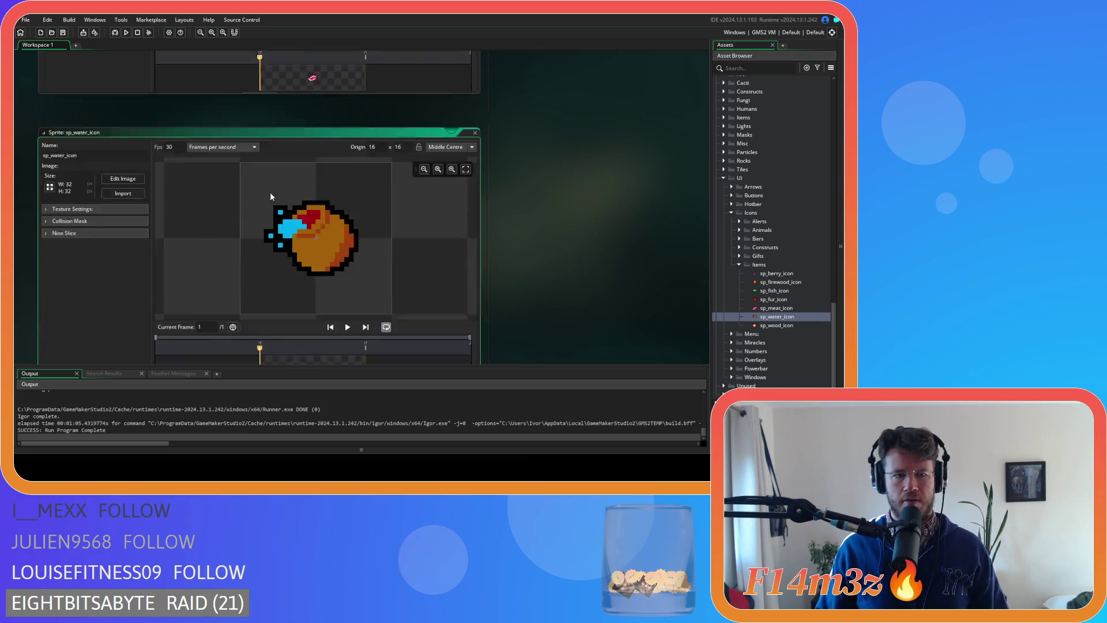
pyautogui.click(109, 127)
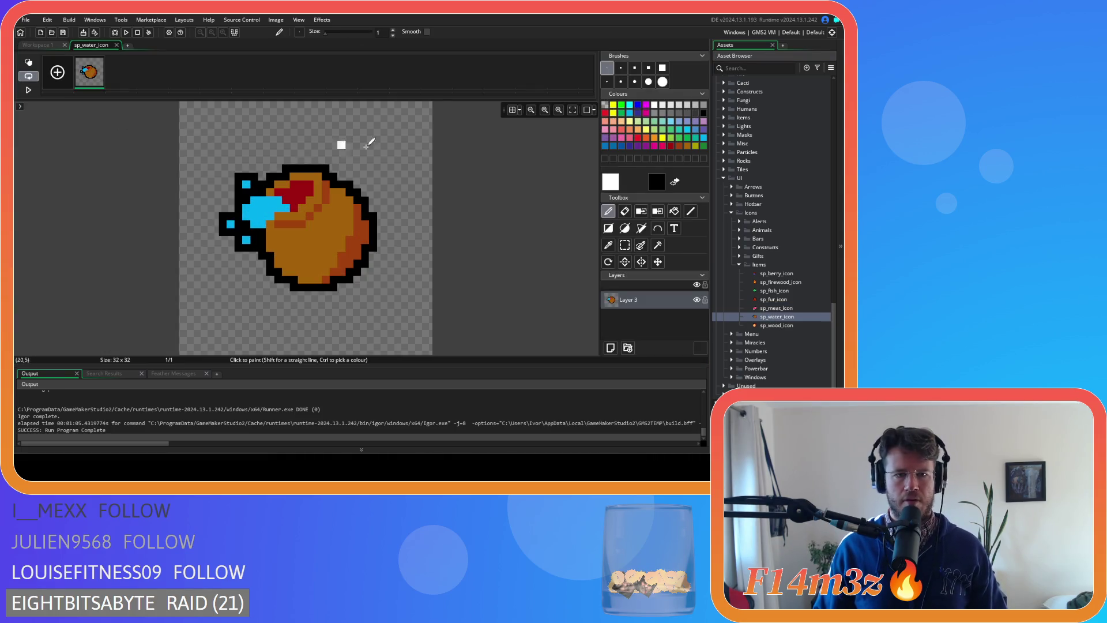
pyautogui.click(511, 112)
pyautogui.click(511, 111)
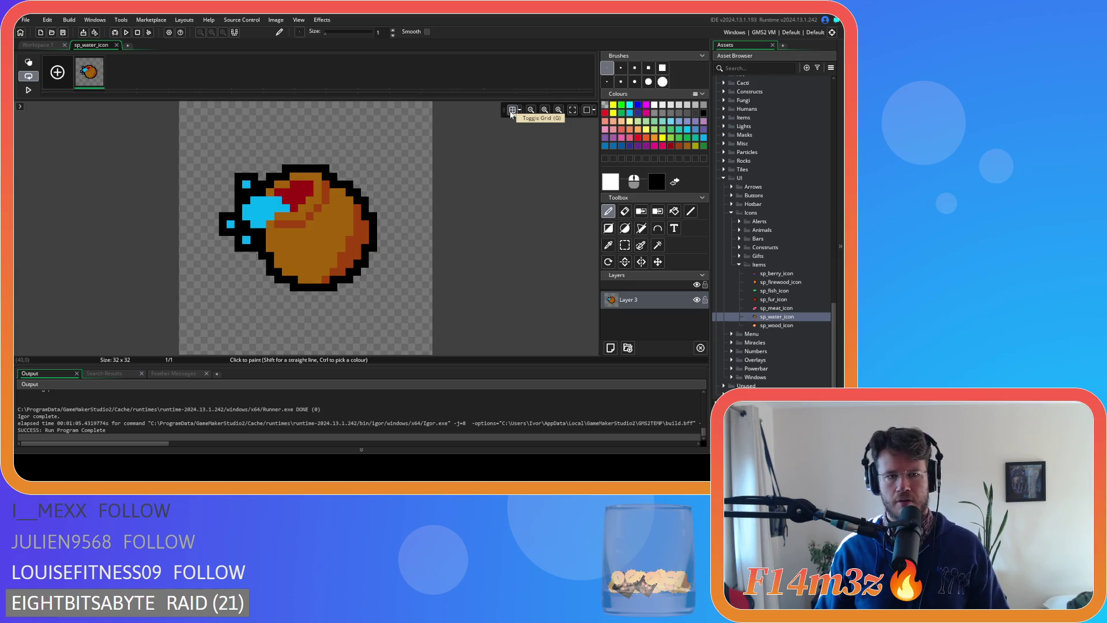
pyautogui.click(116, 45)
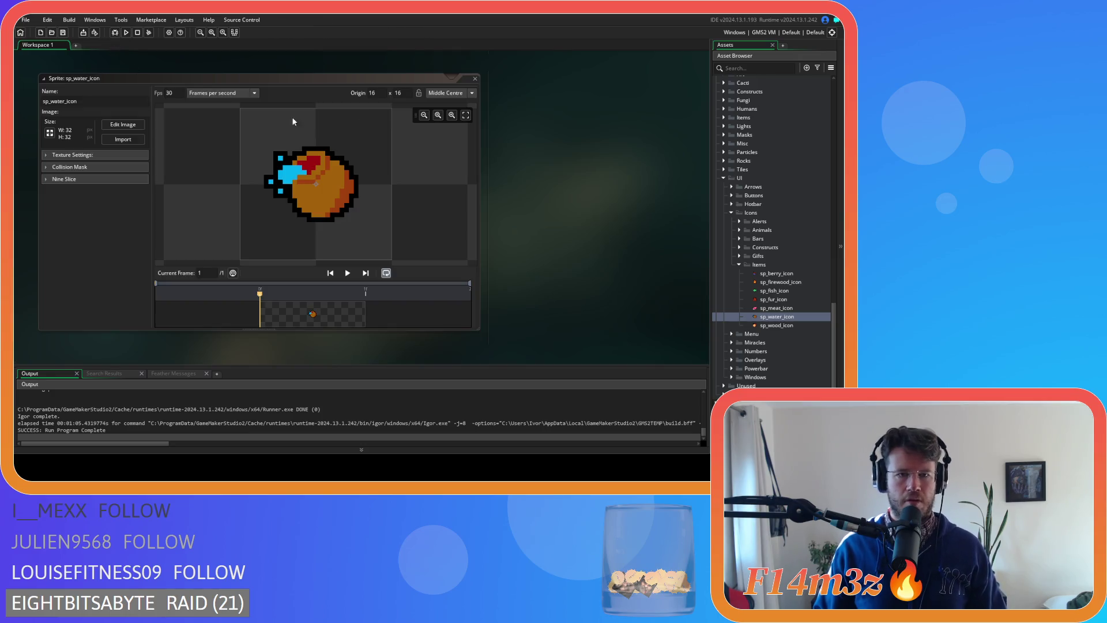
# - Close the sp_water_icon, sp_meat_icon and sp_fur_icon sprite windows to reveal sc_itemCount
pyautogui.click(476, 78)
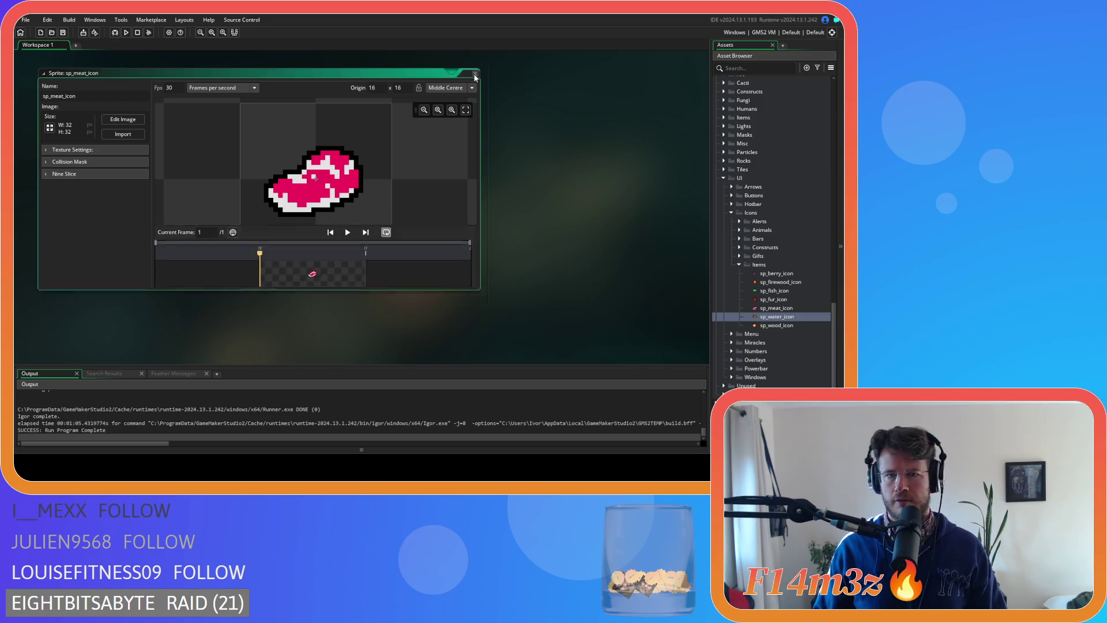
pyautogui.click(474, 75)
pyautogui.click(474, 94)
pyautogui.click(474, 94)
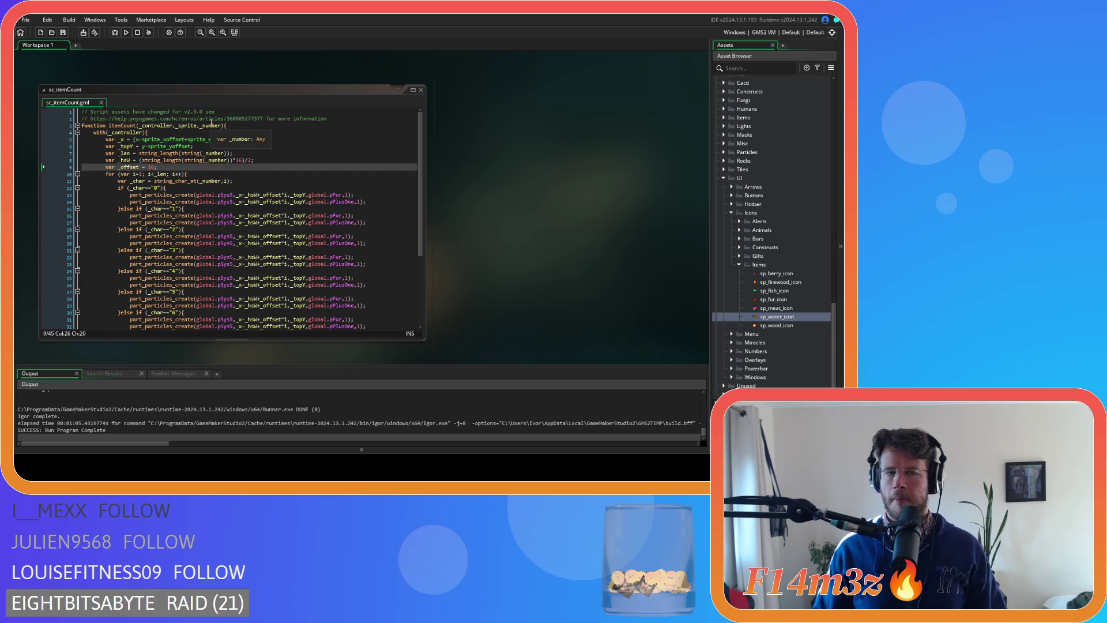
pyautogui.click(199, 161)
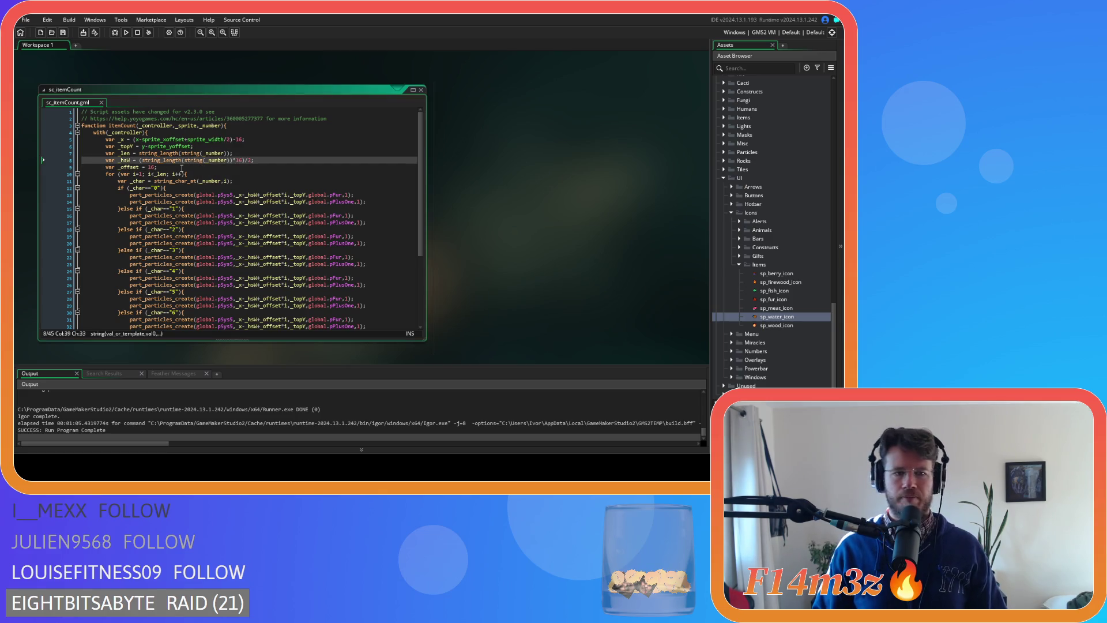
pyautogui.click(182, 168)
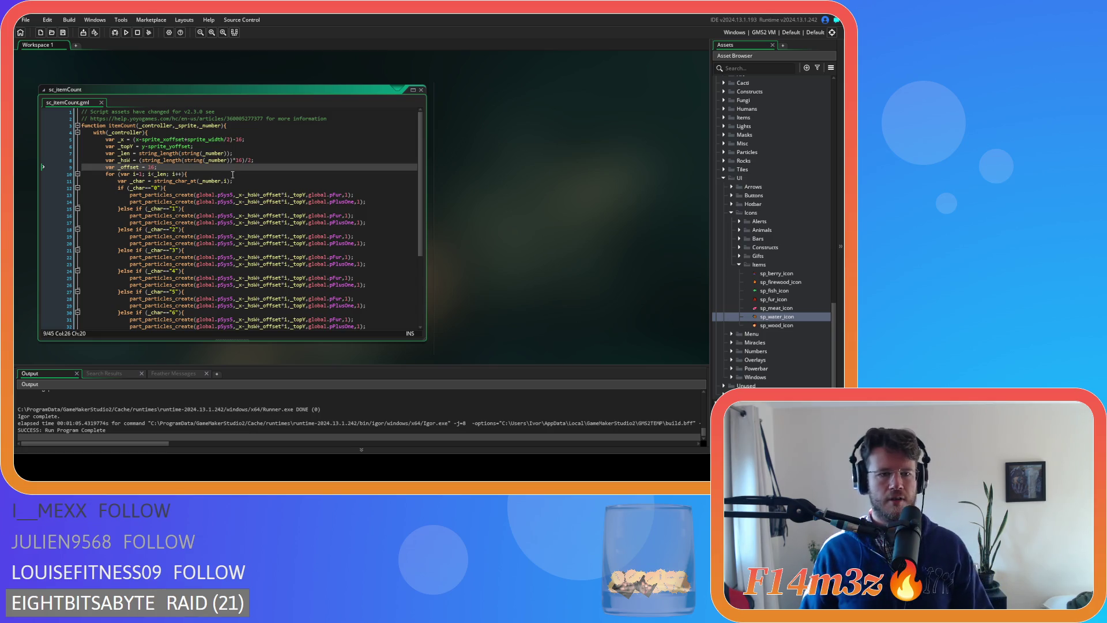
pyautogui.moveTo(197, 202)
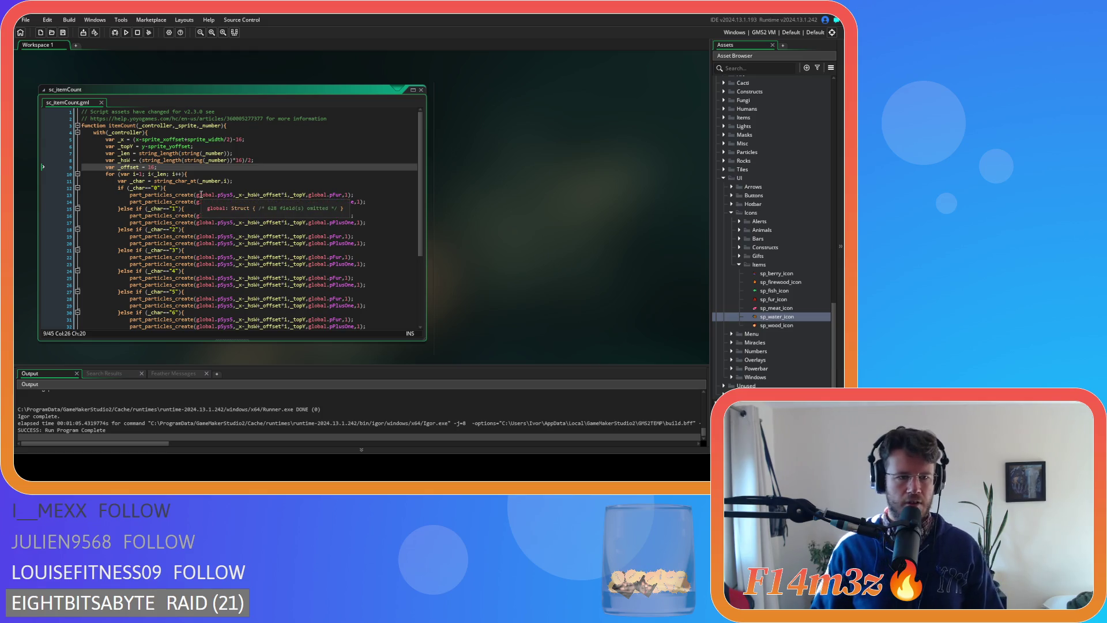
pyautogui.moveTo(224, 181)
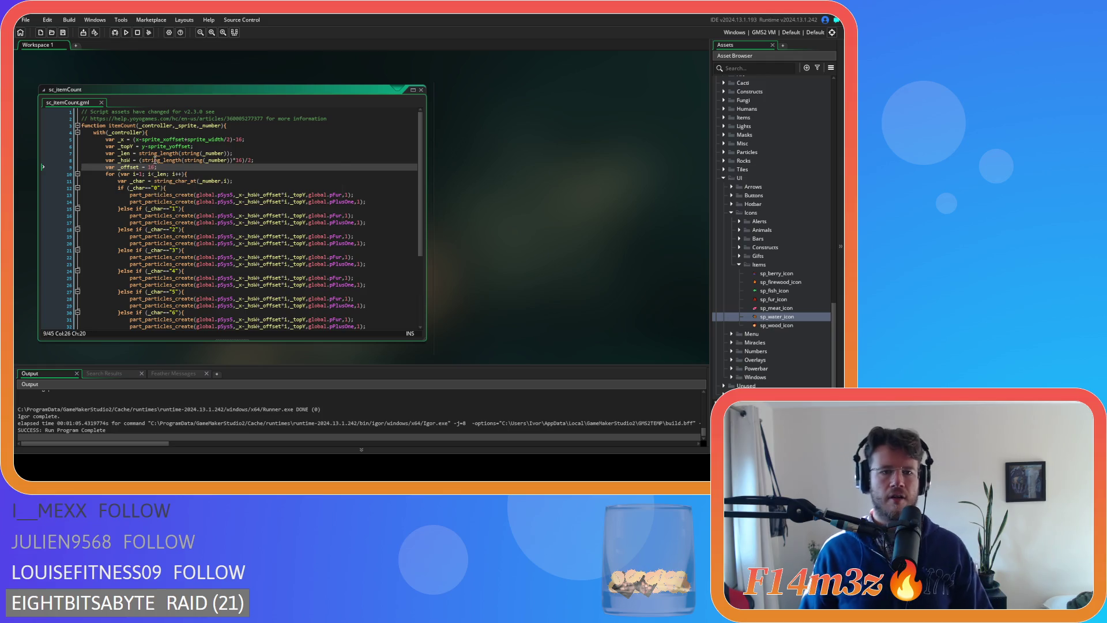
pyautogui.click(140, 160)
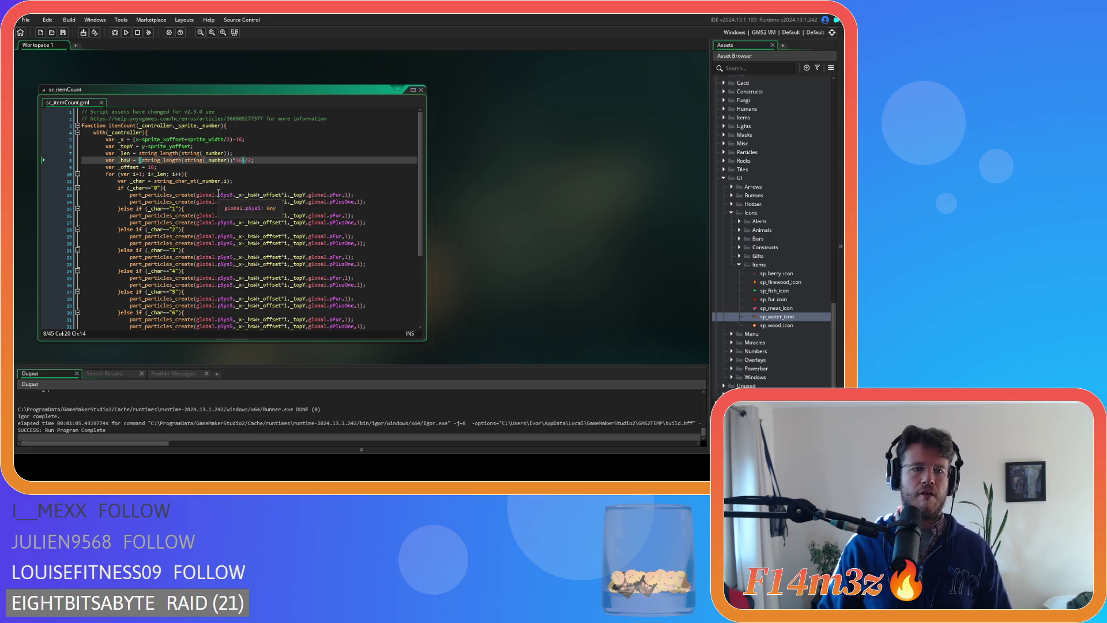
pyautogui.click(245, 160)
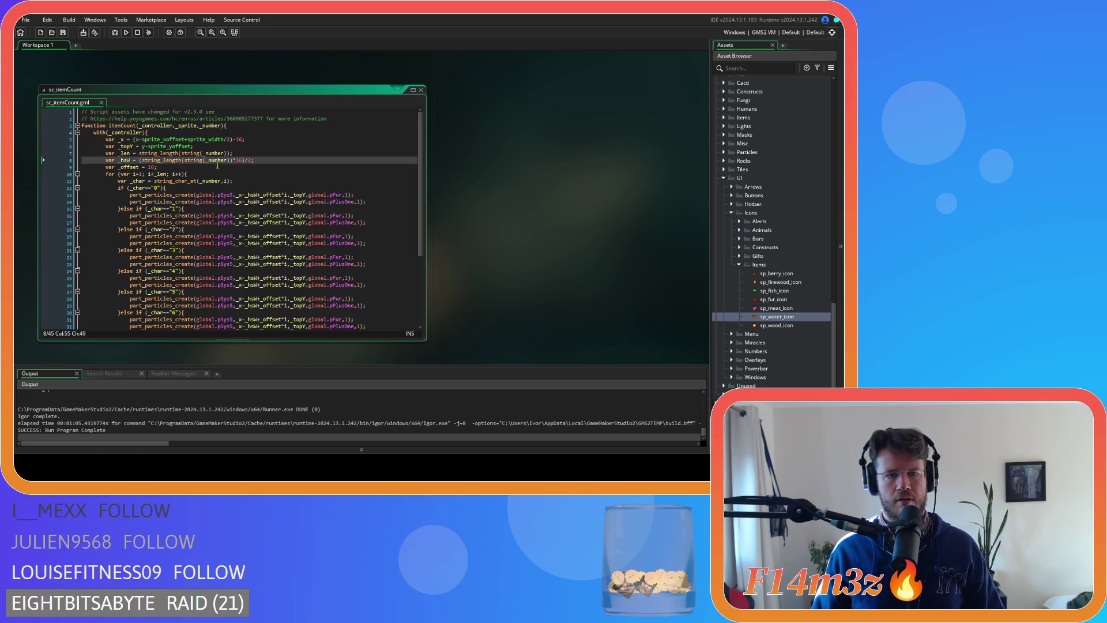
pyautogui.write(')')
pyautogui.write('(')
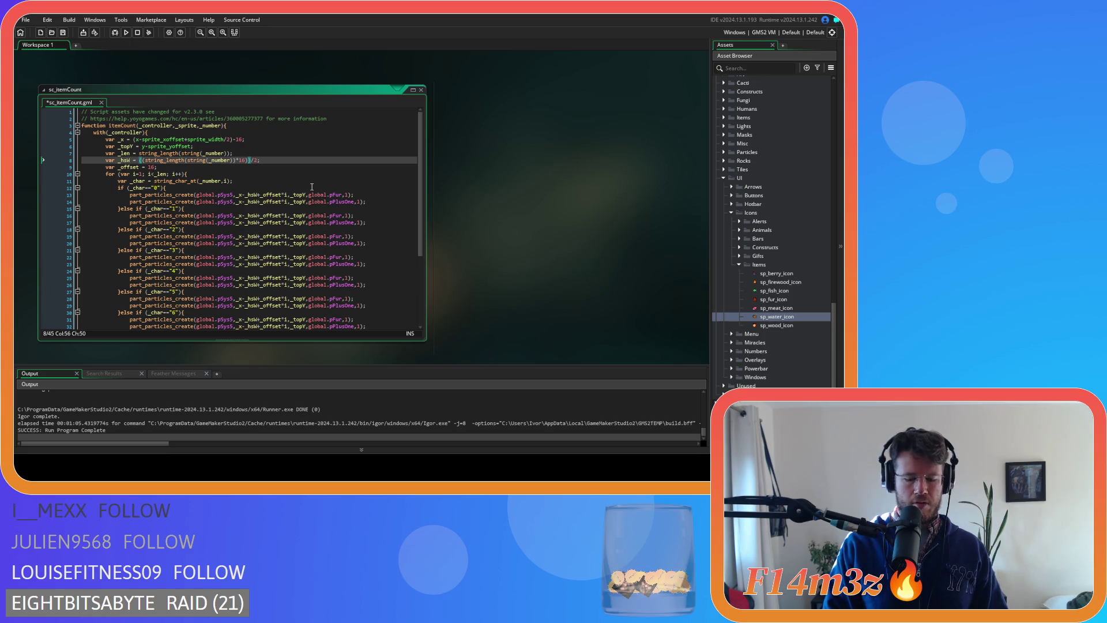
pyautogui.hotkey('ctrl', 'z')
pyautogui.click(270, 160)
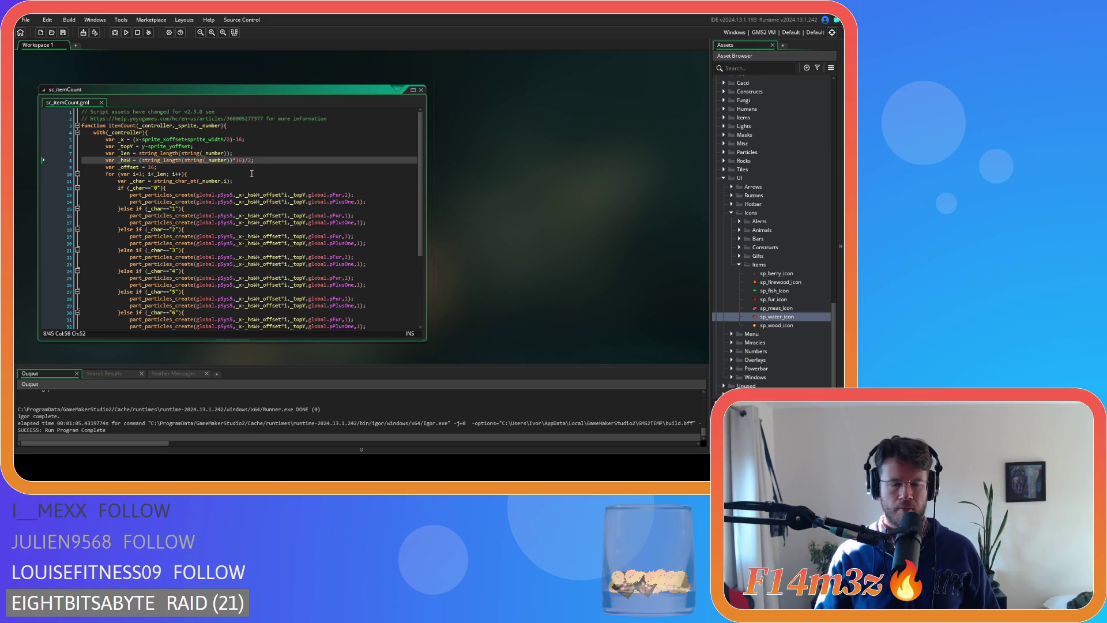
pyautogui.moveTo(371, 202); pyautogui.dragTo(265, 204)
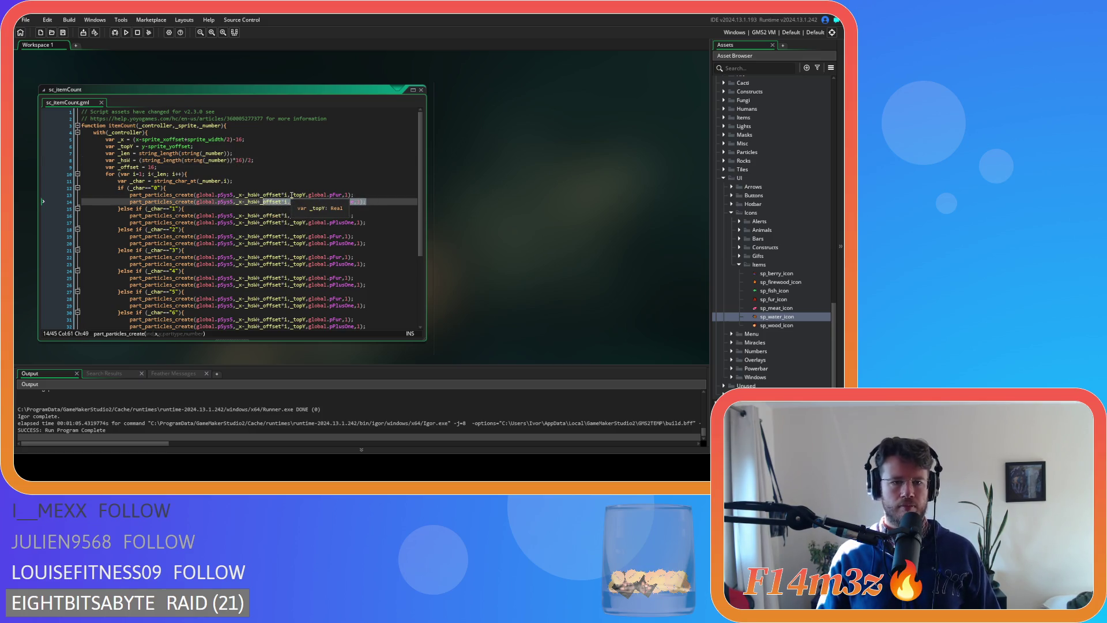
pyautogui.click(376, 201)
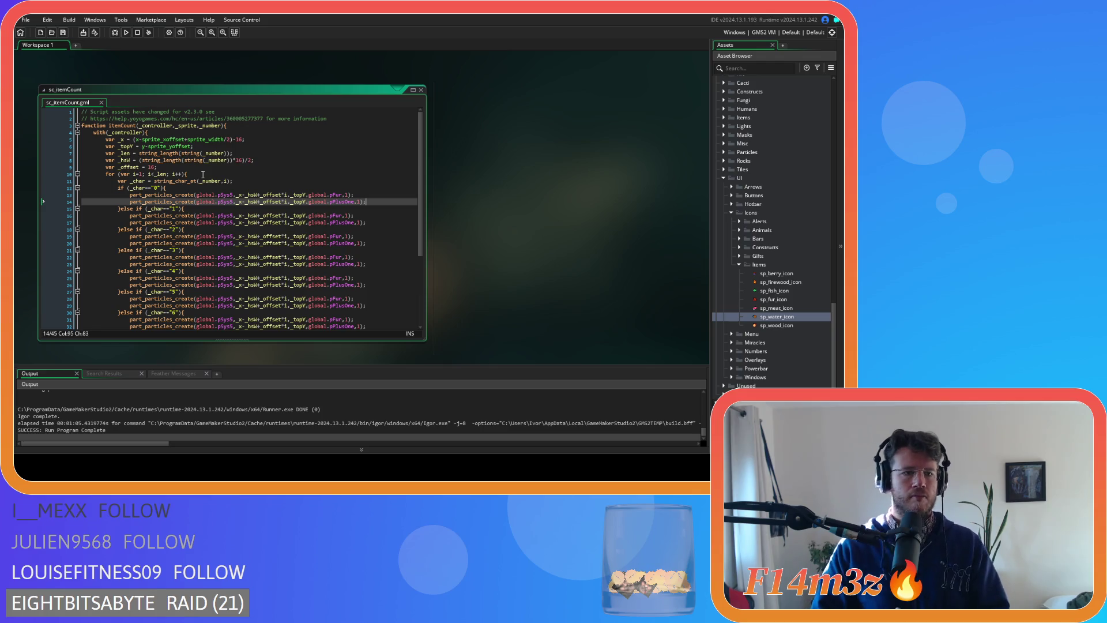
pyautogui.click(187, 167)
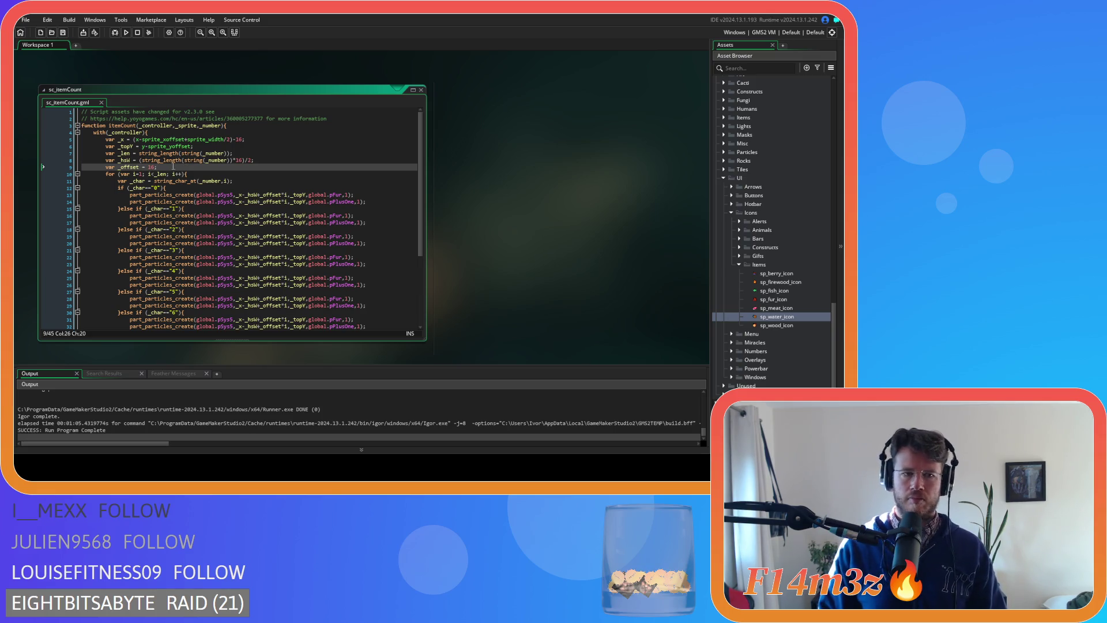
pyautogui.click(139, 161)
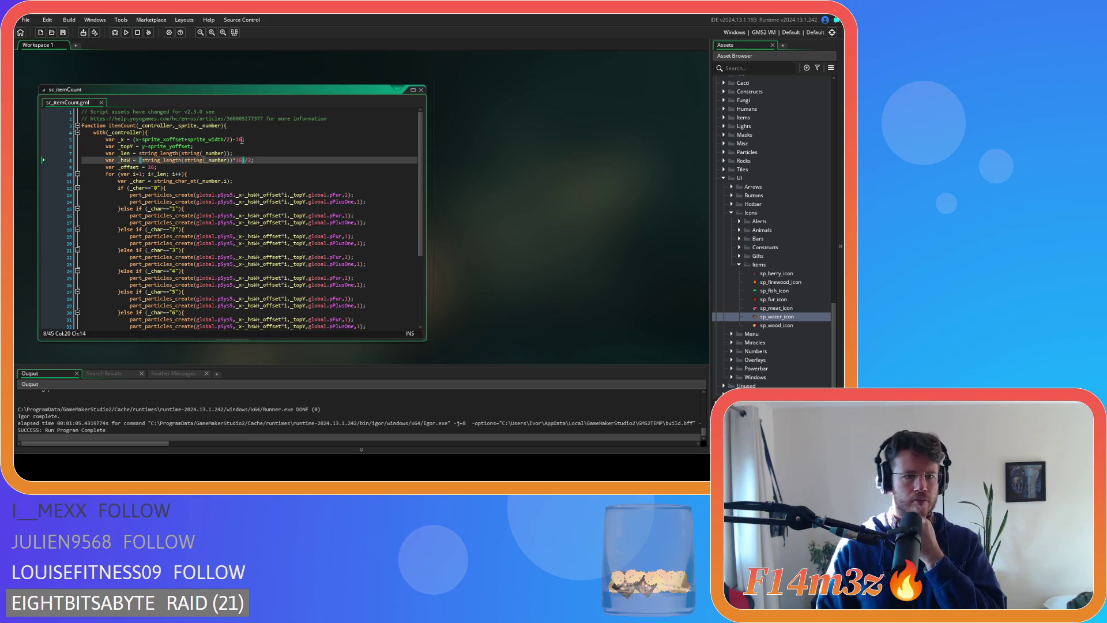
pyautogui.click(196, 167)
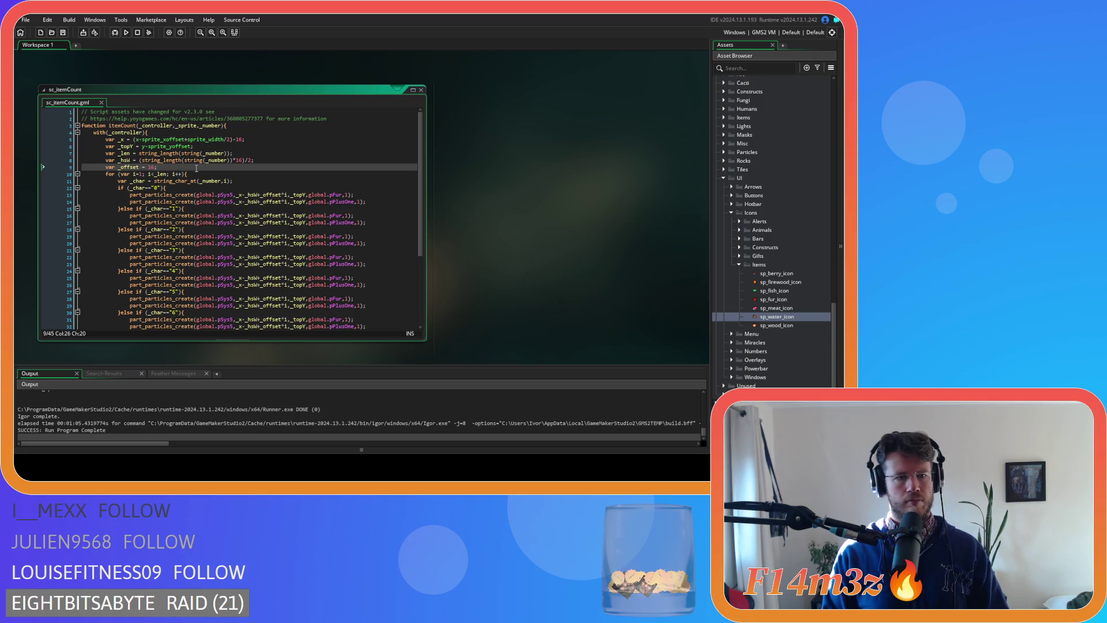
pyautogui.click(242, 139)
pyautogui.hotkey('shift', 'Left')
pyautogui.hotkey('shift', 'Left')
pyautogui.hotkey('shift', 'Left')
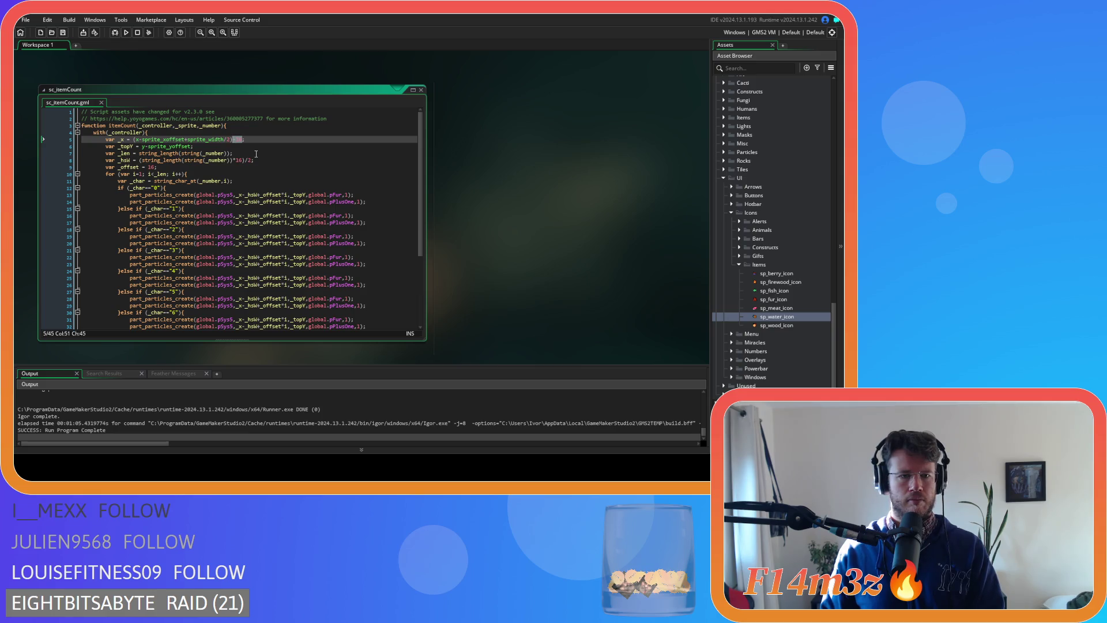
# - Remove the -16 offset from the _x calculation on line 5
pyautogui.click(264, 189)
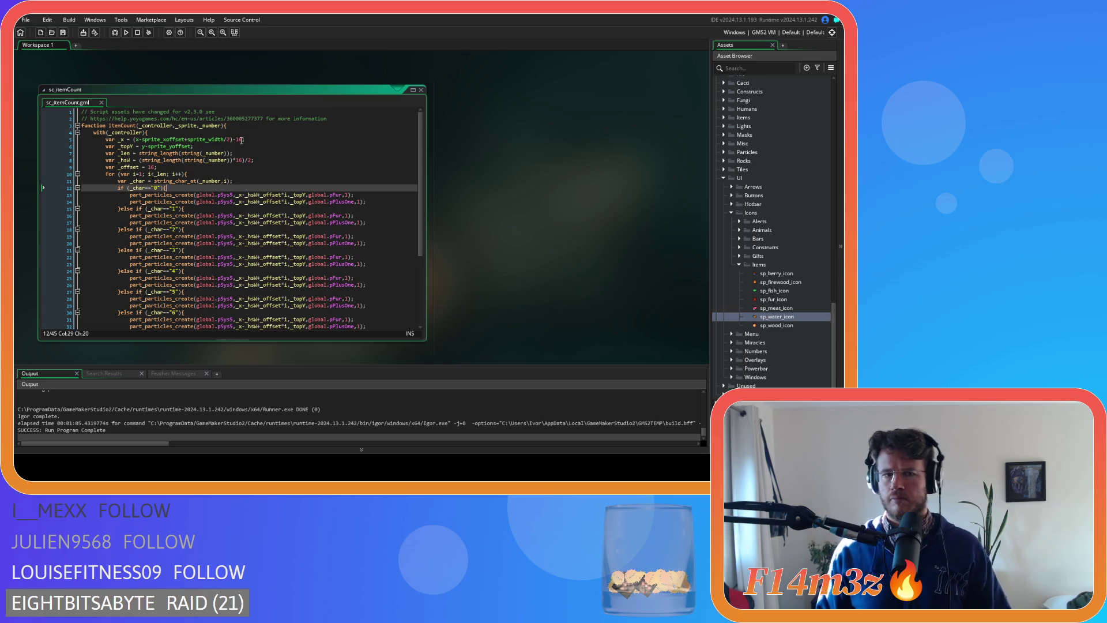
pyautogui.moveTo(243, 140); pyautogui.dragTo(232, 140)
pyautogui.press('BackSpace')
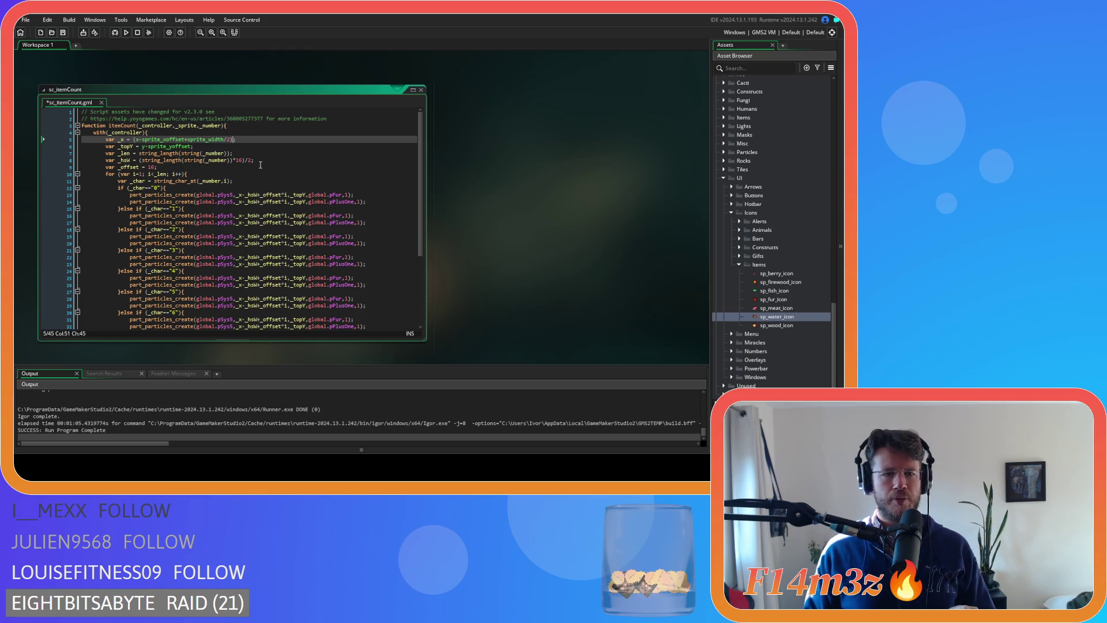
# - Add parentheses and +16 to the _hsW width on line 8 before halving, then save
pyautogui.click(259, 162)
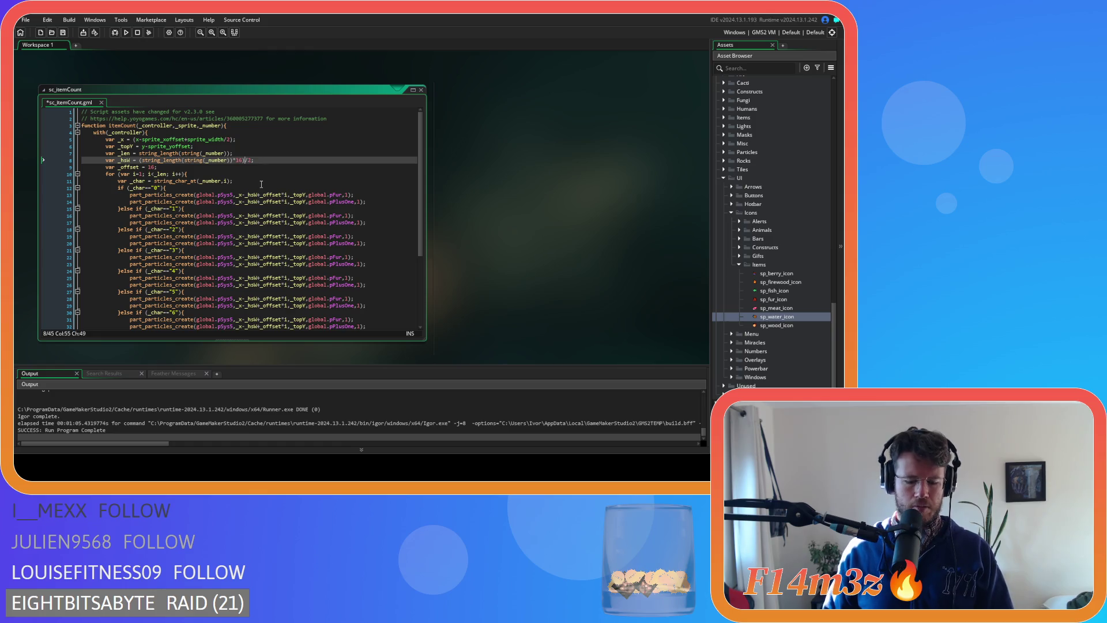
pyautogui.write(')')
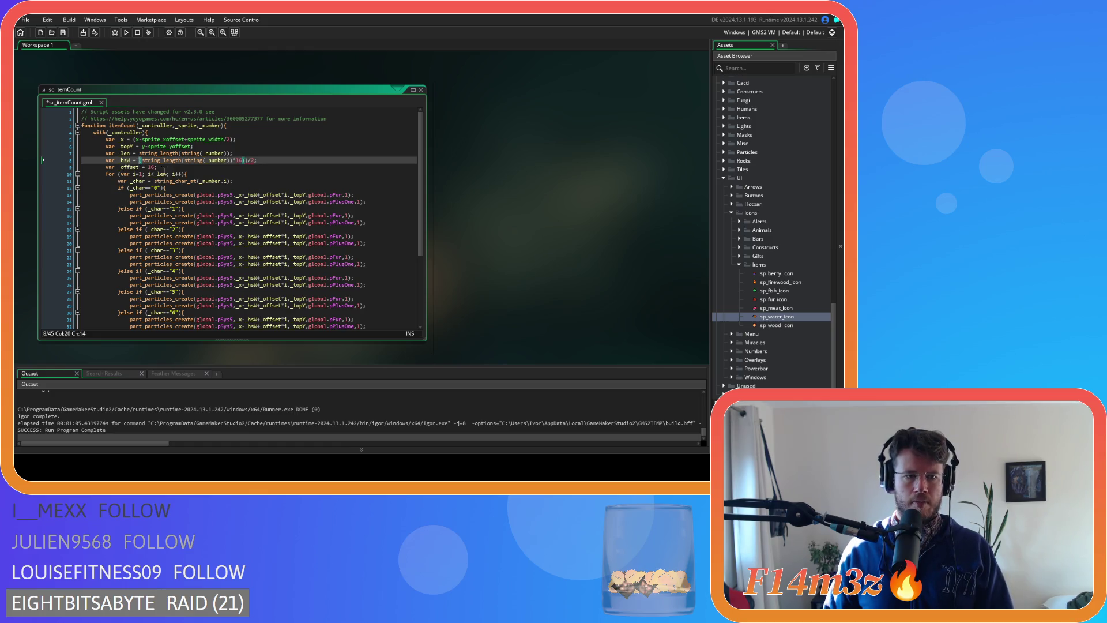
pyautogui.write('(')
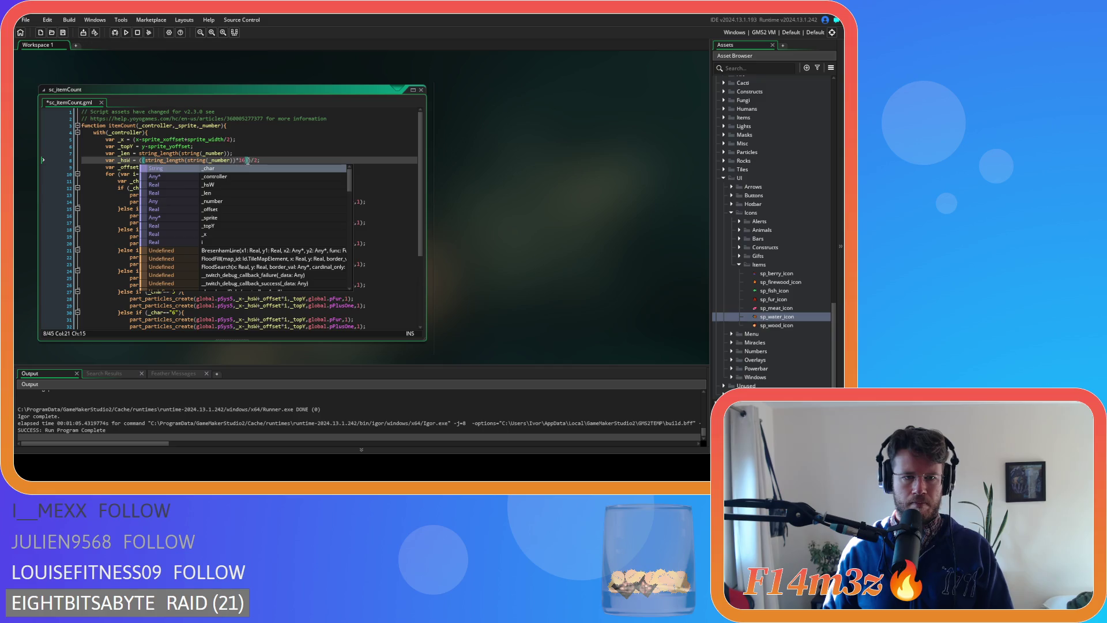
pyautogui.click(248, 160)
pyautogui.write('+16')
pyautogui.click(284, 159)
pyautogui.hotkey('ctrl', 's')
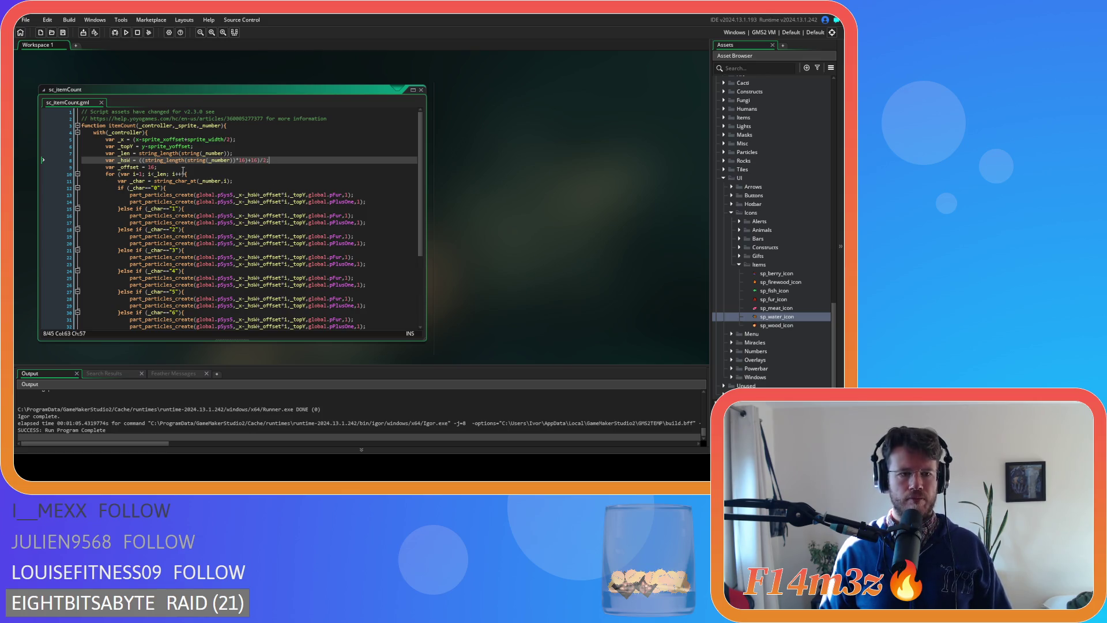
# - Copy a digit part_particles_create call and paste it below var _offset = 16;
pyautogui.click(188, 168)
pyautogui.moveTo(354, 195); pyautogui.dragTo(130, 194)
pyautogui.hotkey('ctrl', 'c')
pyautogui.click(206, 167)
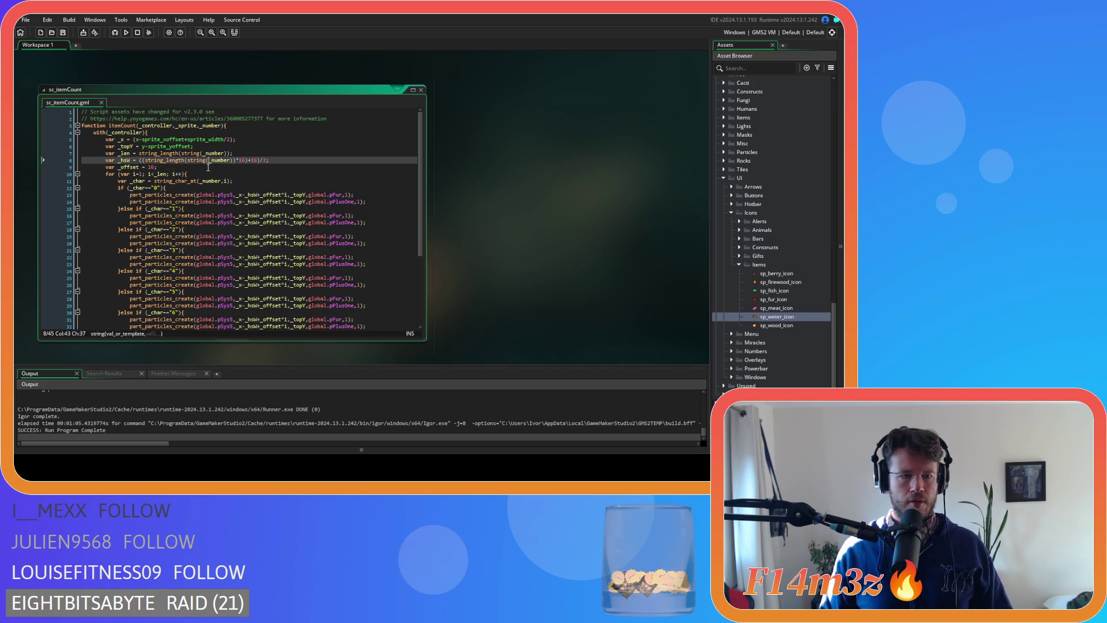
pyautogui.press('Return')
pyautogui.hotkey('ctrl', 'v')
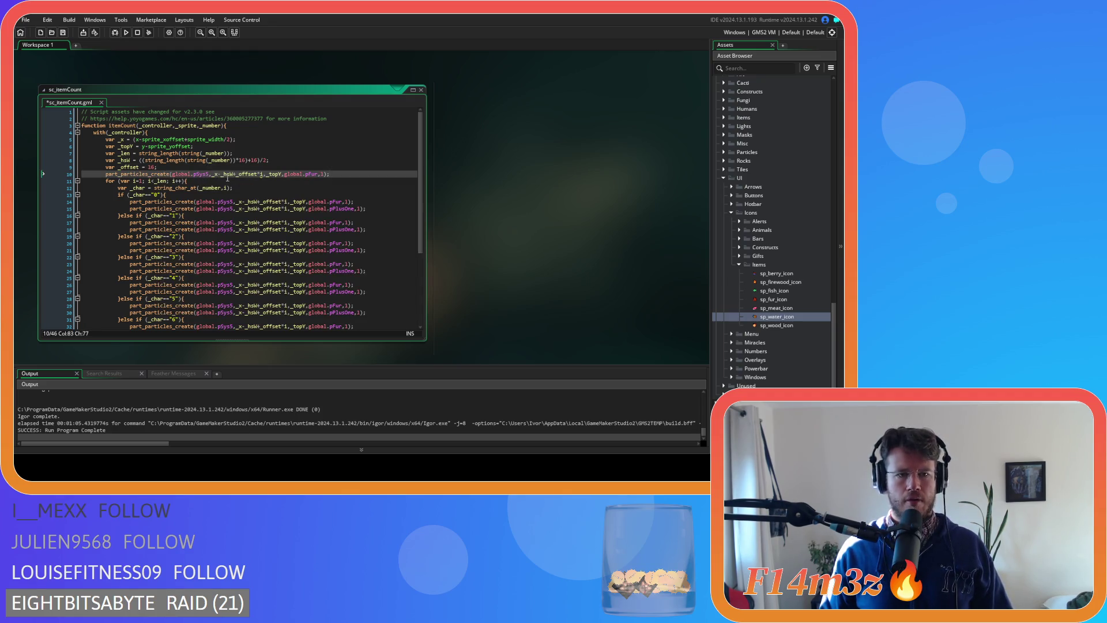
# - Drop the digit offset from the new call, change pFur to pPlus, and save
pyautogui.moveTo(263, 174); pyautogui.dragTo(240, 175)
pyautogui.press('BackSpace')
pyautogui.press('BackSpace')
pyautogui.press('BackSpace')
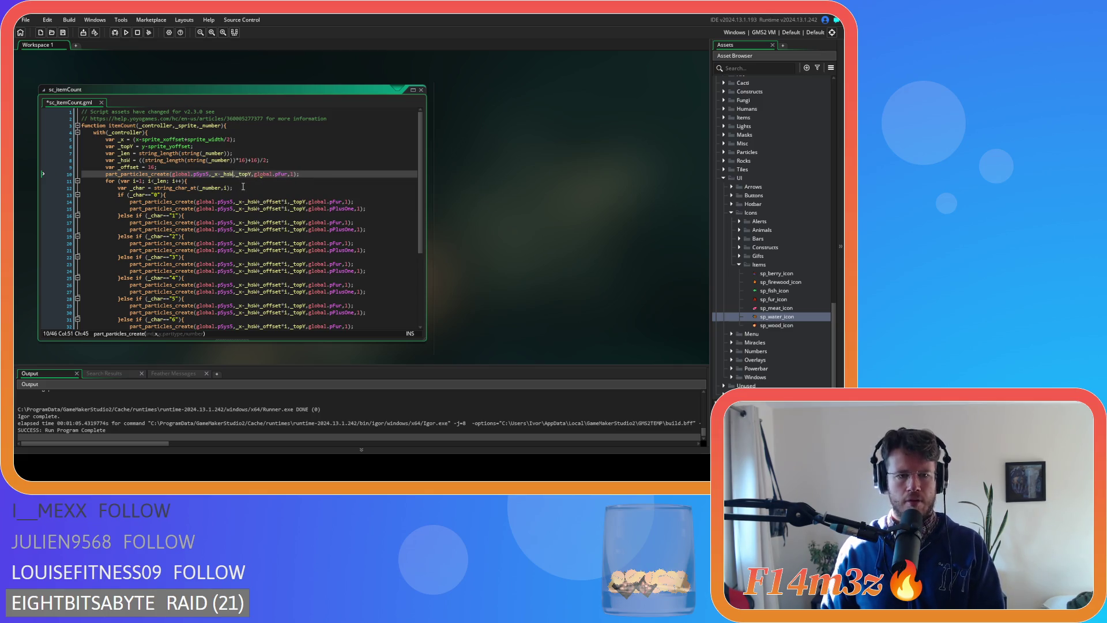
pyautogui.doubleClick(281, 174)
pyautogui.write('pPlus')
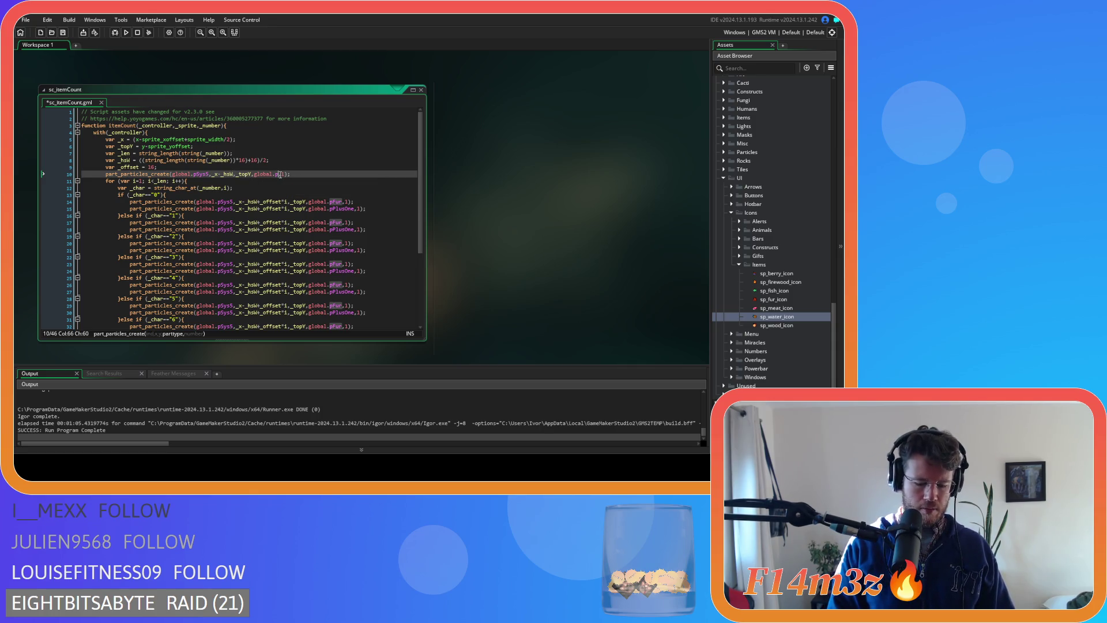
pyautogui.press('End')
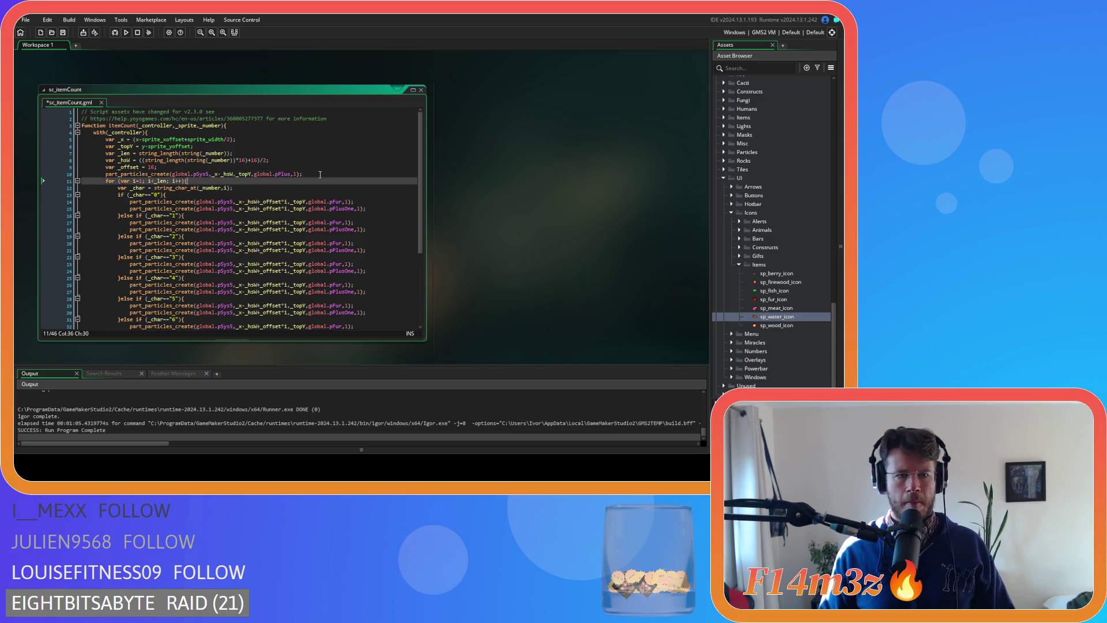
pyautogui.hotkey('ctrl', 's')
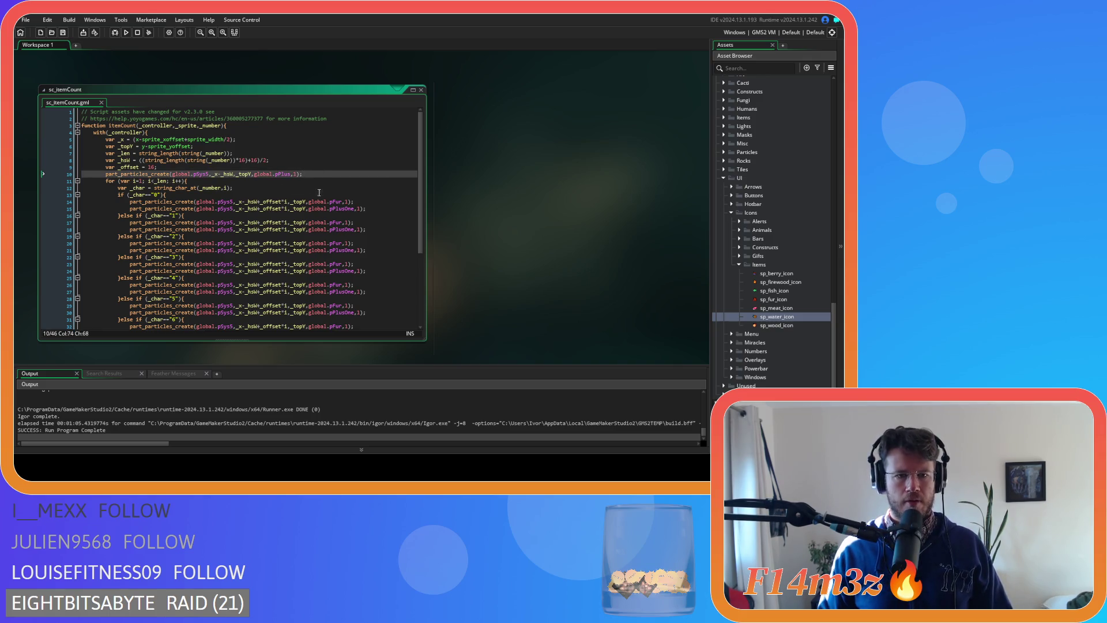
# - Review the digit 0 particle calls, then open the sp_wood_icon sprite
pyautogui.click(370, 208)
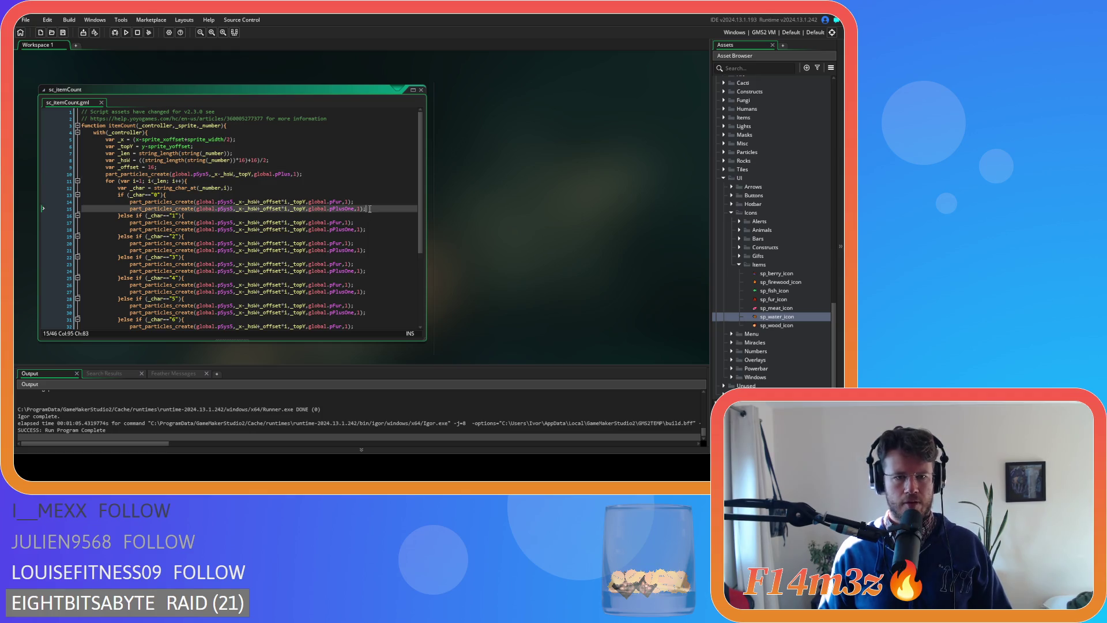
pyautogui.moveTo(355, 202); pyautogui.dragTo(128, 204)
pyautogui.click(167, 168)
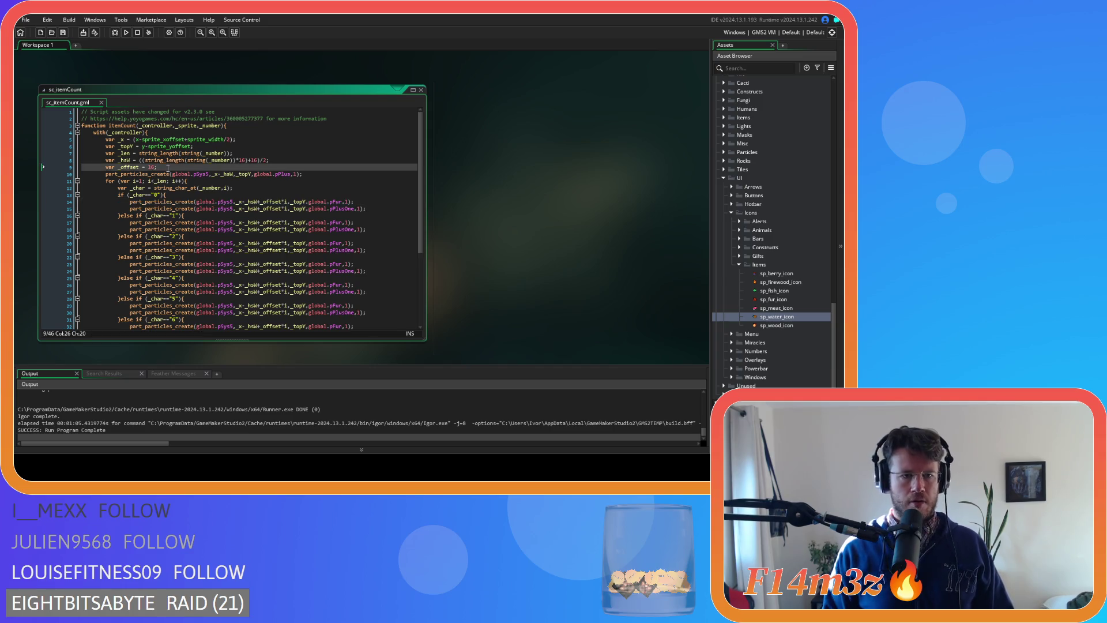
pyautogui.click(362, 207)
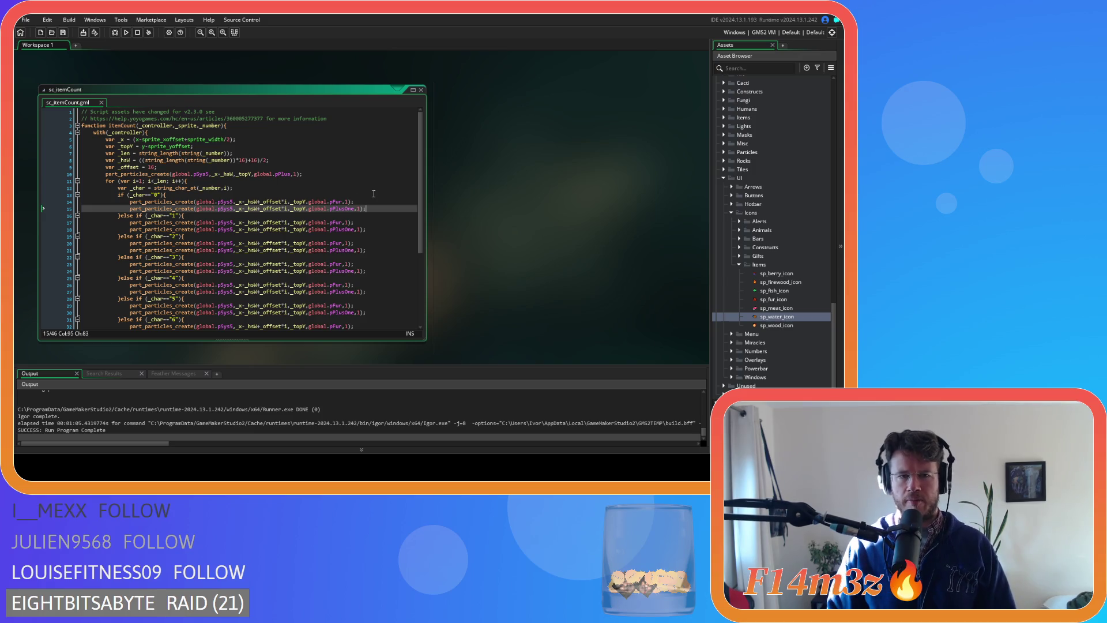
pyautogui.moveTo(340, 222)
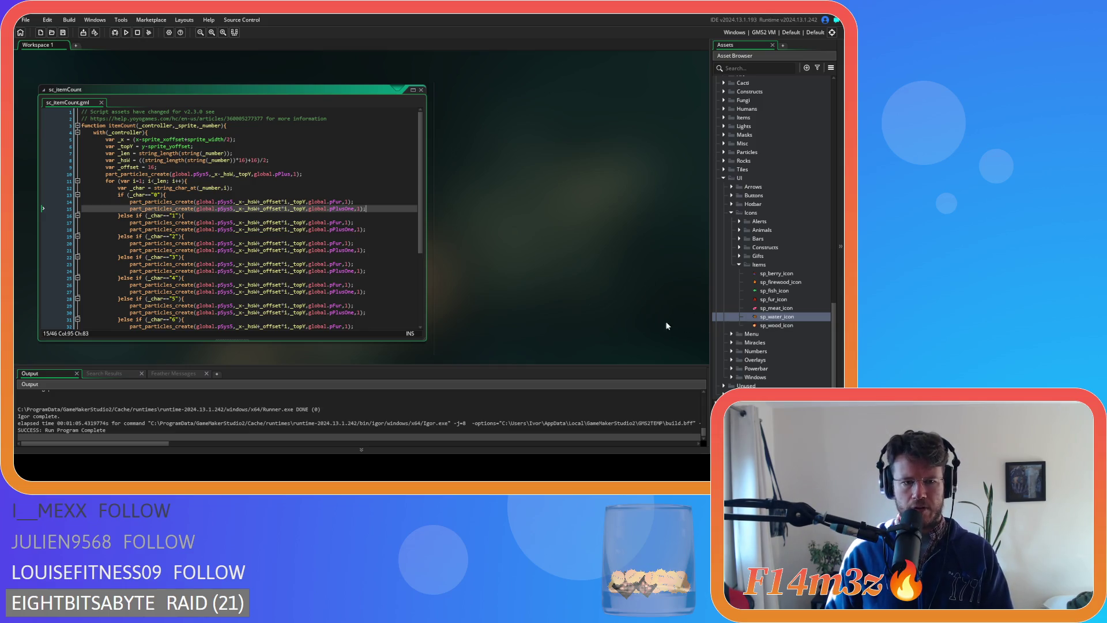
pyautogui.doubleClick(787, 327)
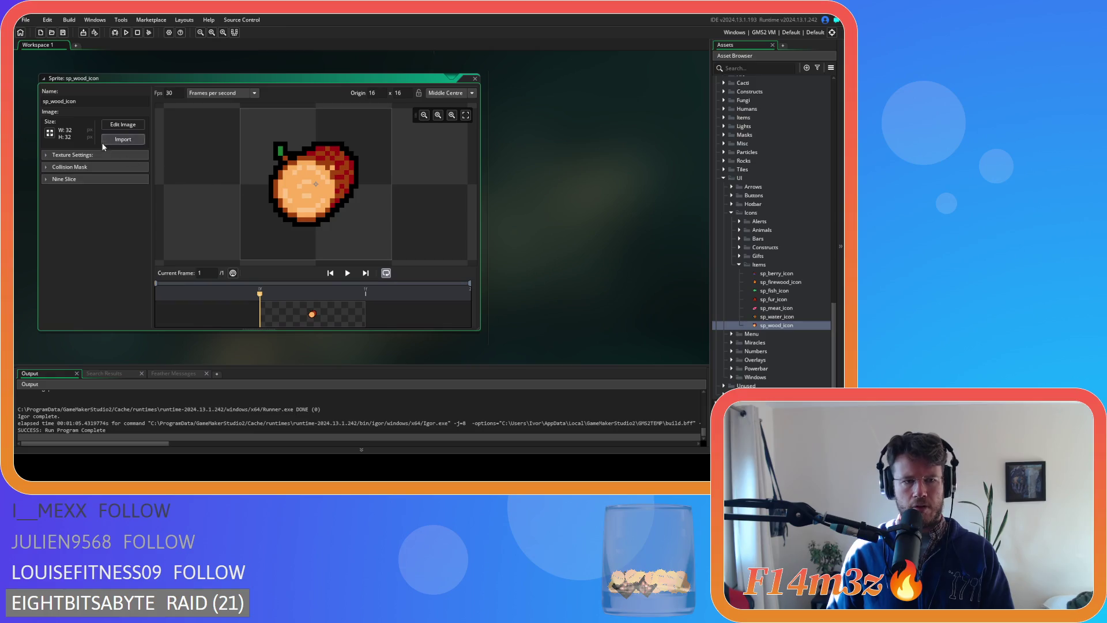
# - View the sp_wood_icon image with the pixel grid, then close its image editor and sprite window
pyautogui.click(118, 122)
pyautogui.click(510, 112)
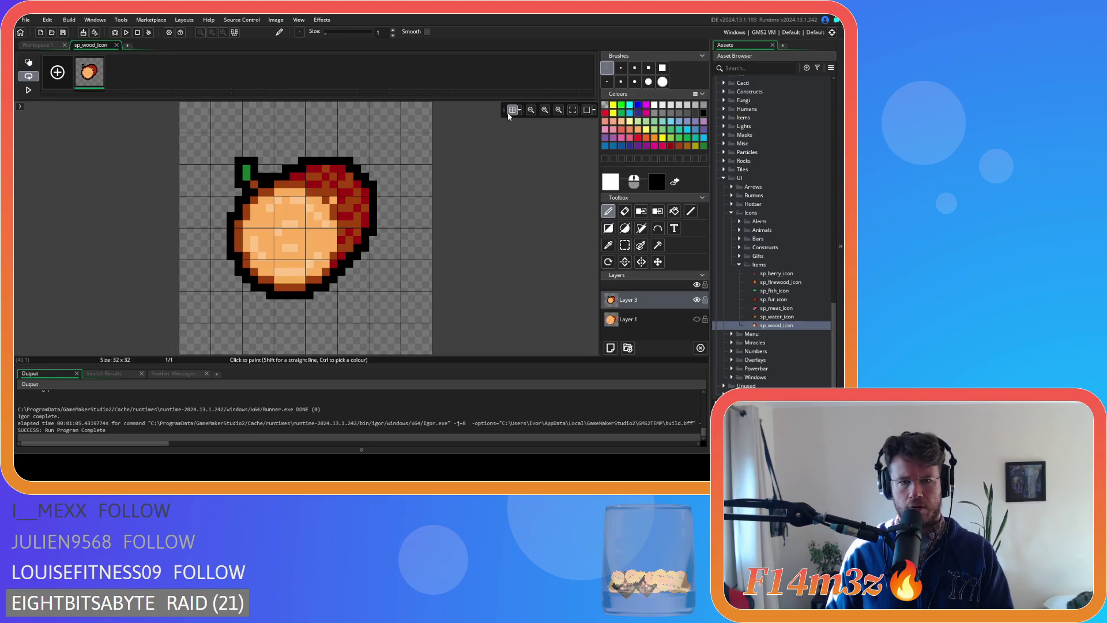
pyautogui.click(116, 44)
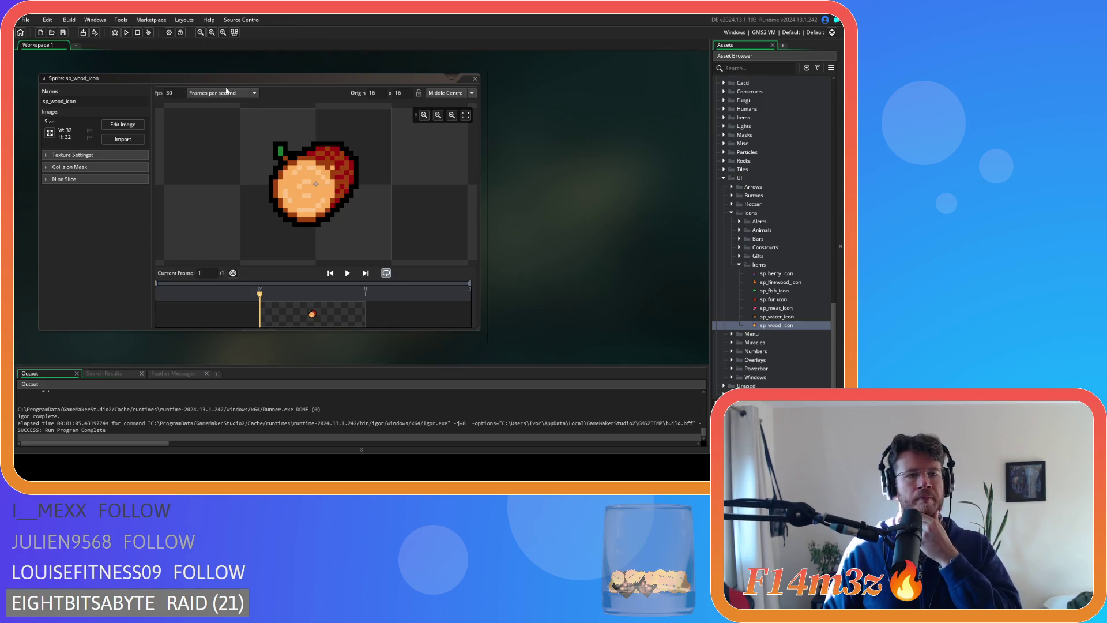
pyautogui.click(474, 78)
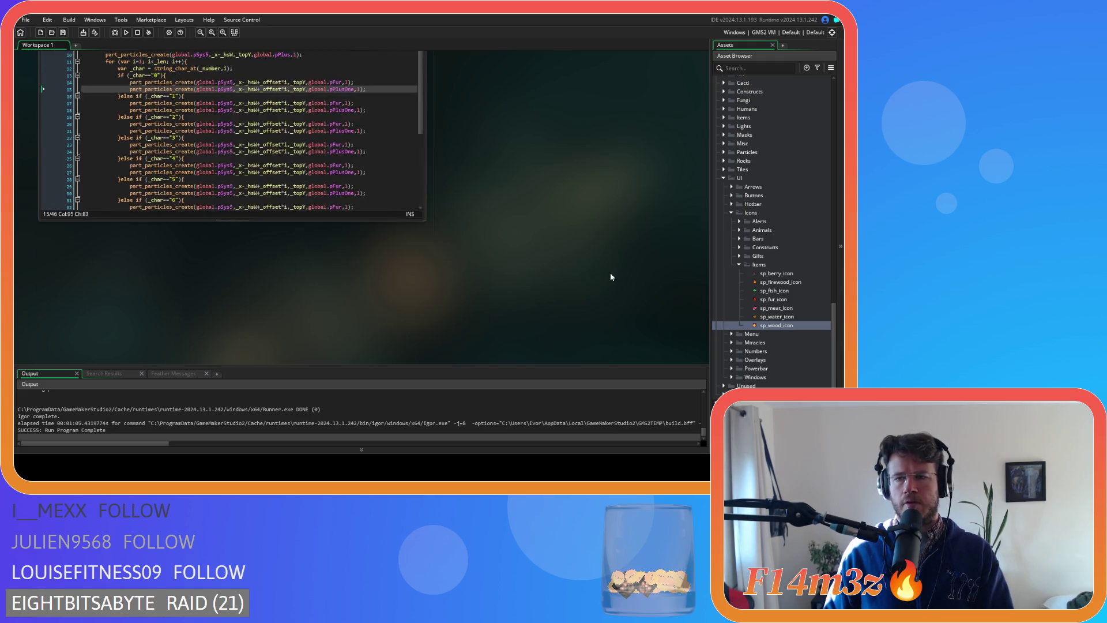
# - Delete the global.pFur particle line from the 0, 1, 2 and 3 digit branches
pyautogui.click(358, 174)
pyautogui.moveTo(370, 166); pyautogui.dragTo(32, 167)
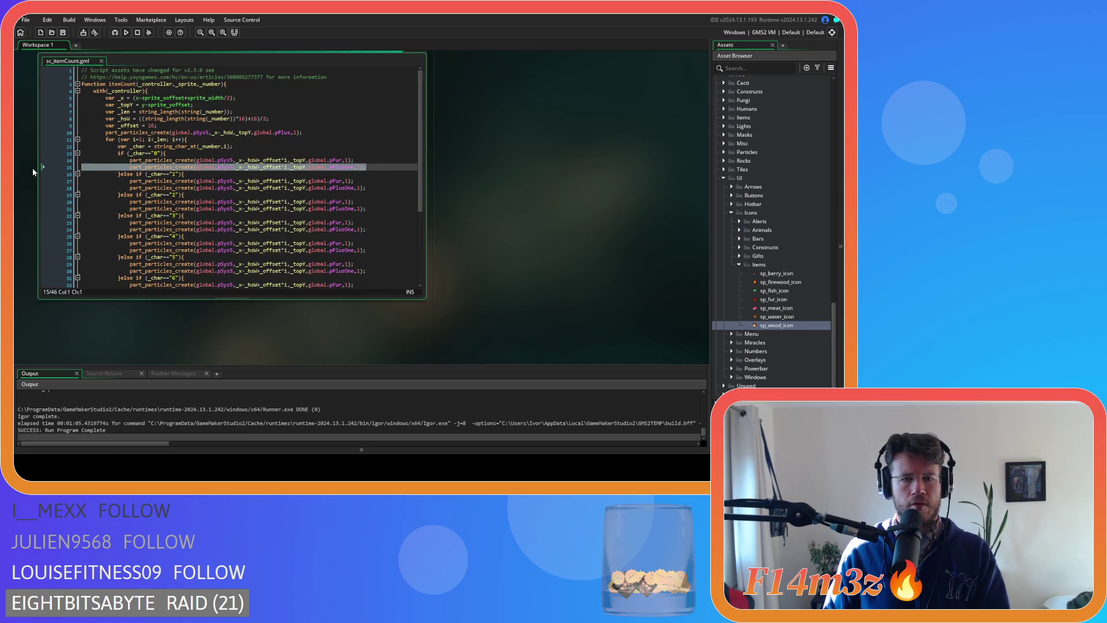
pyautogui.click(357, 159)
pyautogui.press('Home')
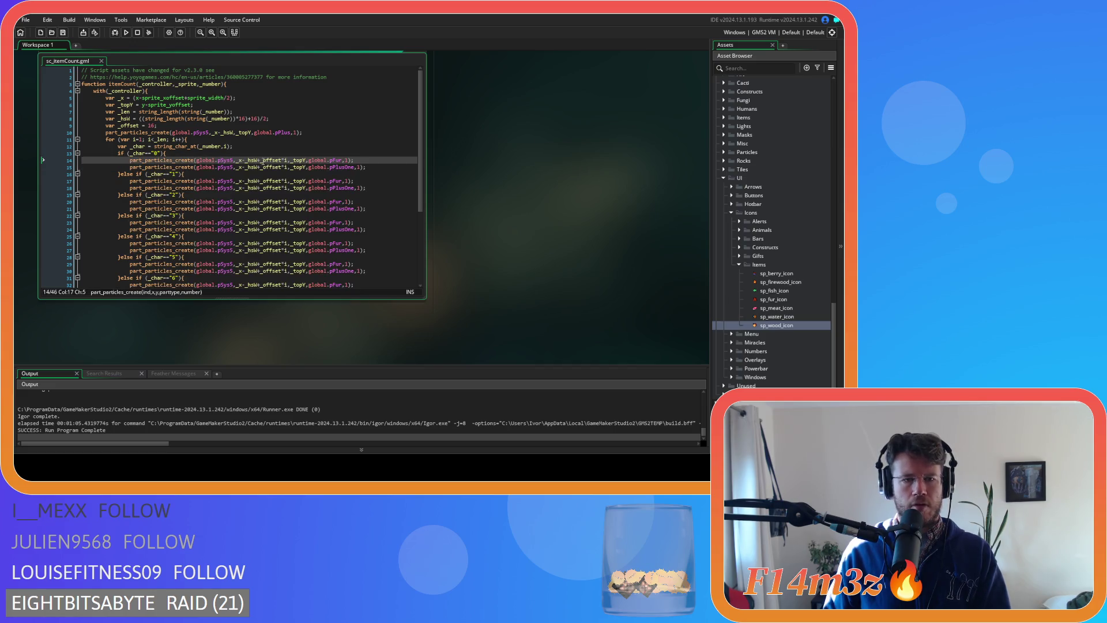
pyautogui.moveTo(376, 157); pyautogui.dragTo(53, 160)
pyautogui.press('BackSpace')
pyautogui.press('BackSpace')
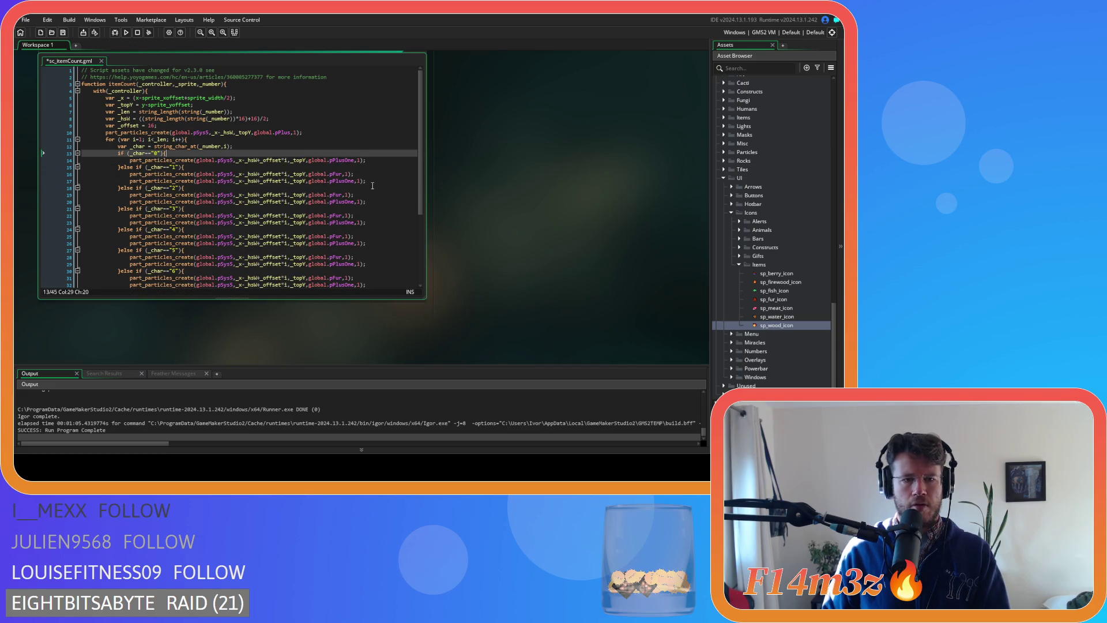
pyautogui.moveTo(370, 173); pyautogui.dragTo(57, 174)
pyautogui.press('BackSpace')
pyautogui.press('BackSpace')
pyautogui.moveTo(354, 188); pyautogui.dragTo(67, 184)
pyautogui.press('BackSpace')
pyautogui.moveTo(354, 202); pyautogui.dragTo(186, 195)
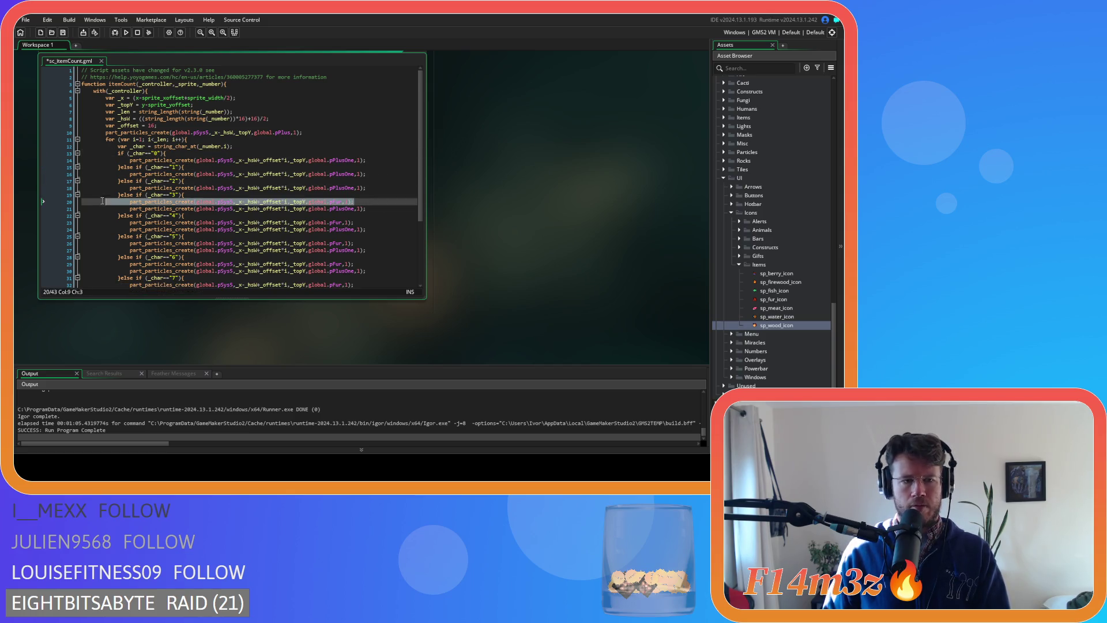
pyautogui.press('BackSpace')
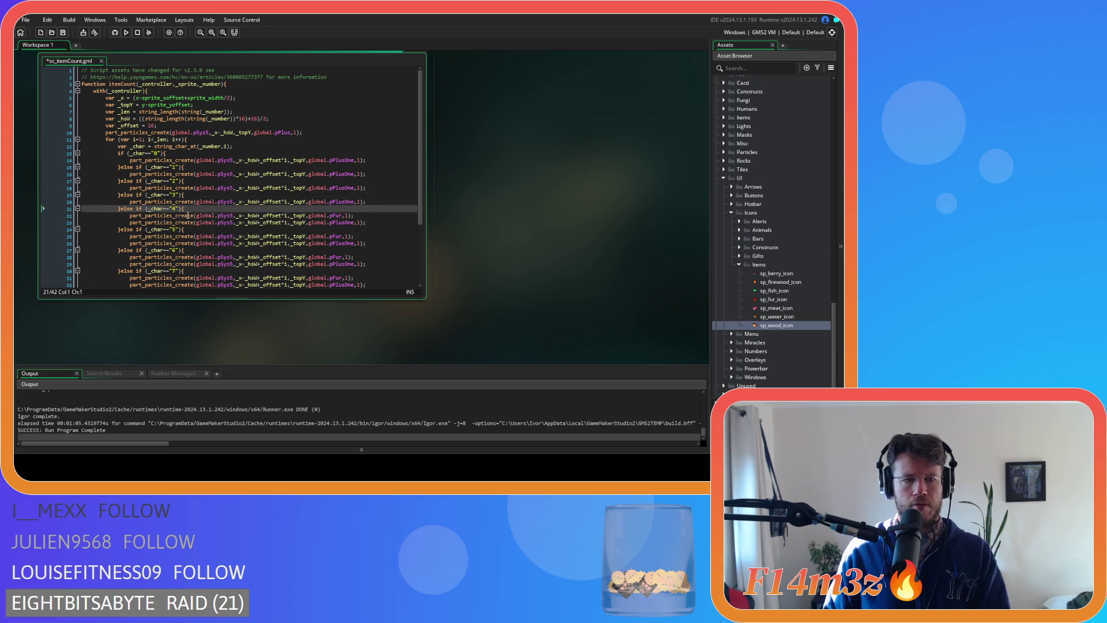
# - Delete the global.pFur particle line from the 4 through 9 digit branches
pyautogui.moveTo(354, 216); pyautogui.dragTo(53, 218)
pyautogui.press('BackSpace')
pyautogui.moveTo(354, 229); pyautogui.dragTo(185, 222)
pyautogui.press('BackSpace')
pyautogui.moveTo(354, 243); pyautogui.dragTo(185, 236)
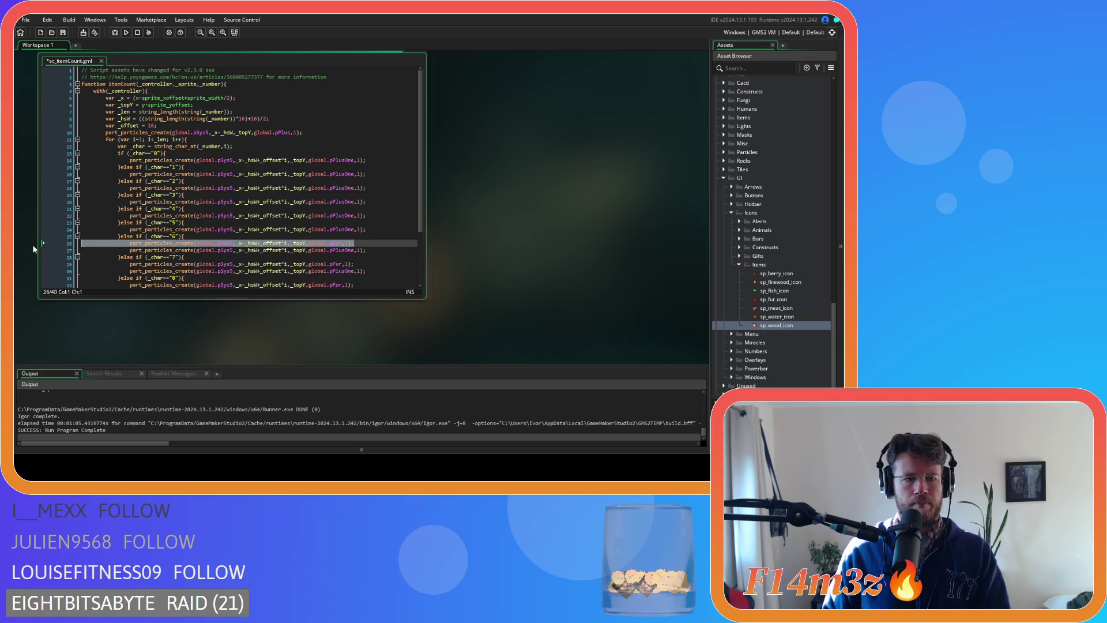
pyautogui.press('BackSpace')
pyautogui.scroll(-3, 364, 204)
pyautogui.moveTo(363, 204); pyautogui.dragTo(106, 205)
pyautogui.press('BackSpace')
pyautogui.press('BackSpace')
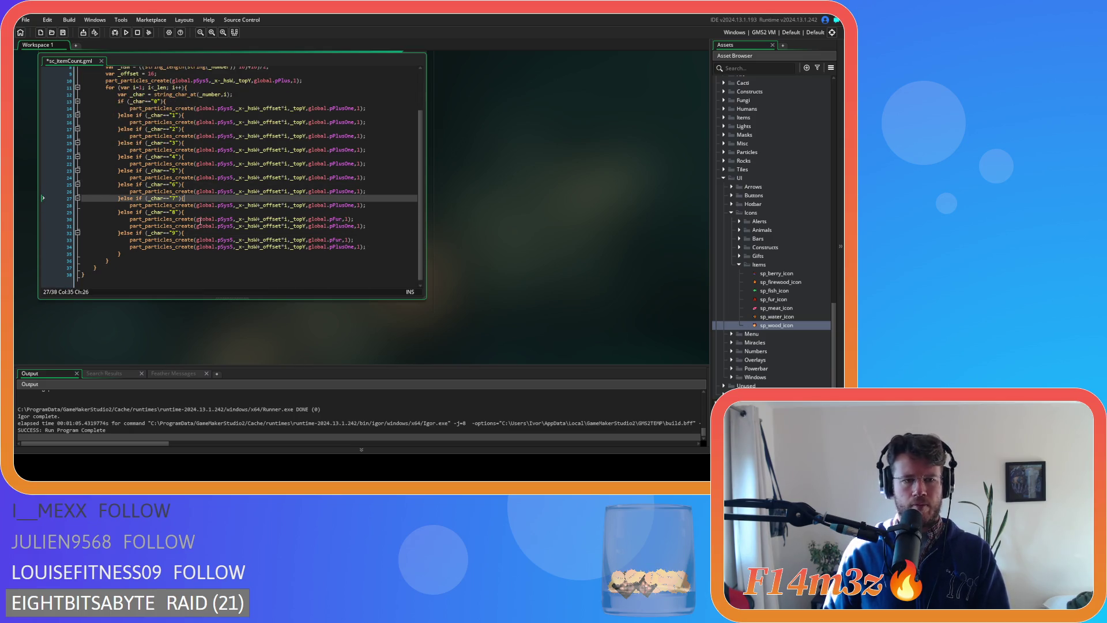
pyautogui.moveTo(354, 219); pyautogui.dragTo(49, 219)
pyautogui.press('BackSpace')
pyautogui.press('BackSpace')
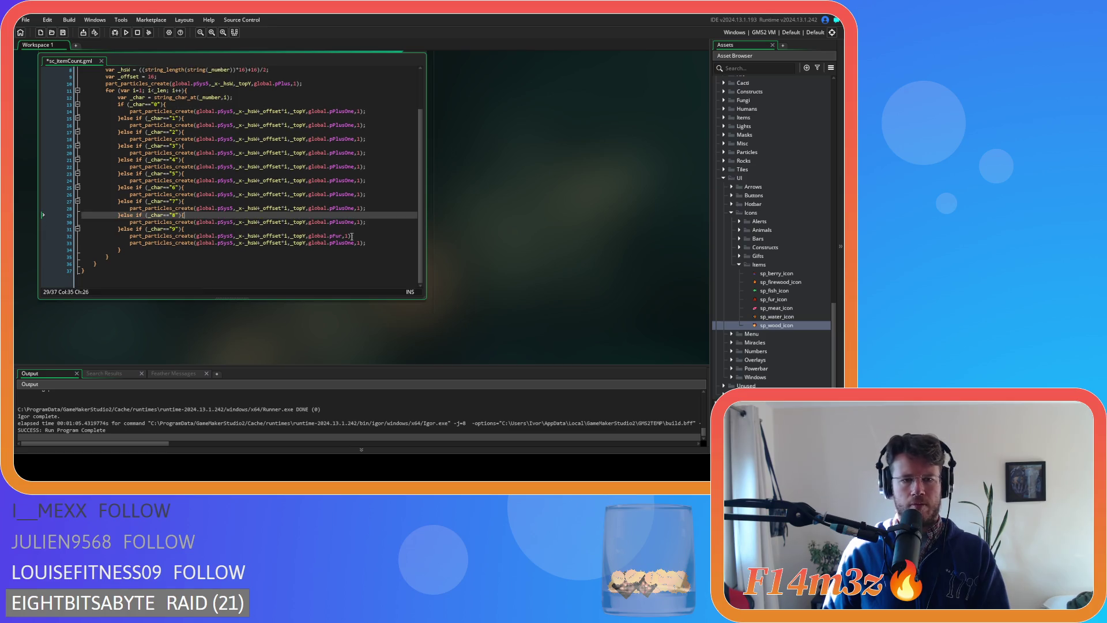
pyautogui.moveTo(354, 236); pyautogui.dragTo(23, 236)
pyautogui.press('BackSpace')
pyautogui.press('BackSpace')
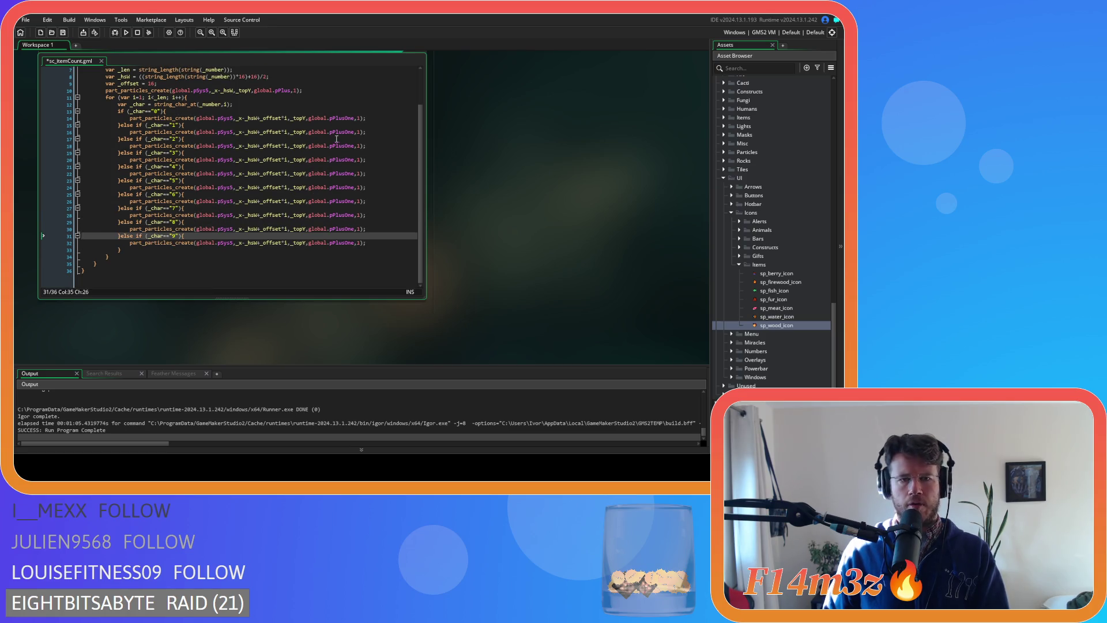
pyautogui.click(340, 118)
# - Replace pPlusOne with p7, p8 and p9 in the 7, 8 and 9 branches, and save
pyautogui.doubleClick(341, 118)
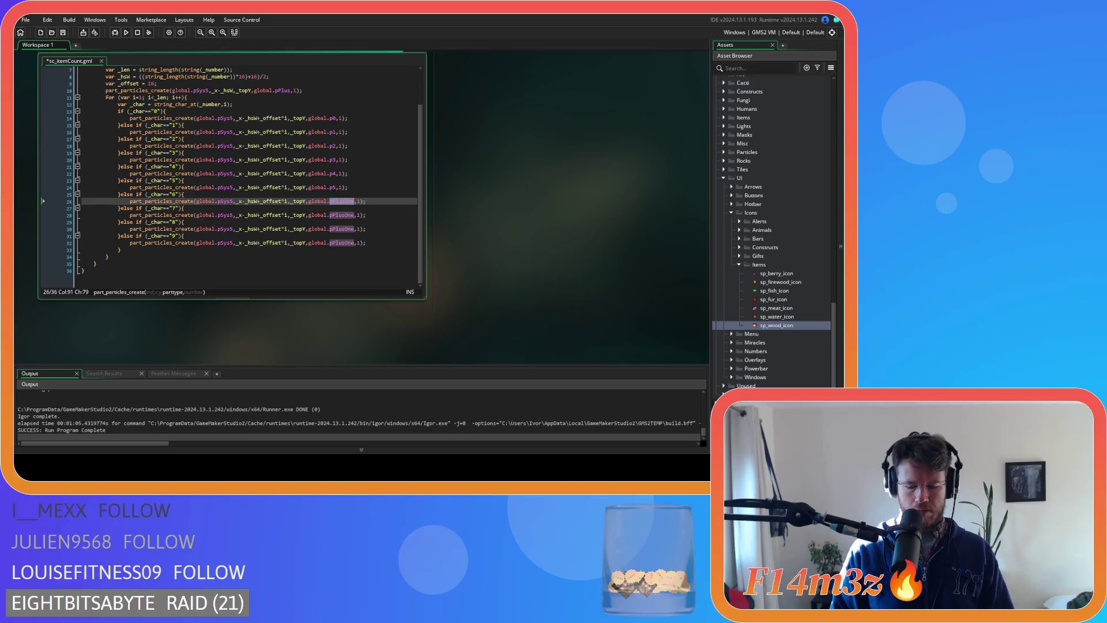
pyautogui.click(333, 214)
pyautogui.doubleClick(333, 214)
pyautogui.write('p7')
pyautogui.click(340, 229)
pyautogui.doubleClick(341, 229)
pyautogui.write('p8')
pyautogui.doubleClick(339, 243)
pyautogui.write('p9')
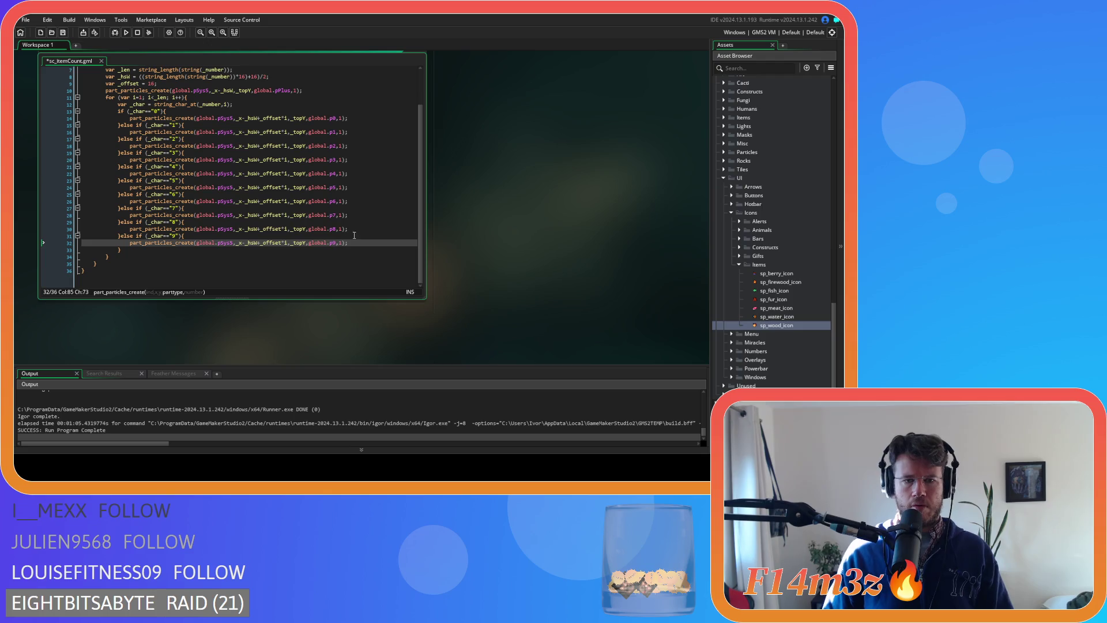
pyautogui.hotkey('ctrl', 's')
pyautogui.scroll(2, 311, 202)
pyautogui.click(274, 173)
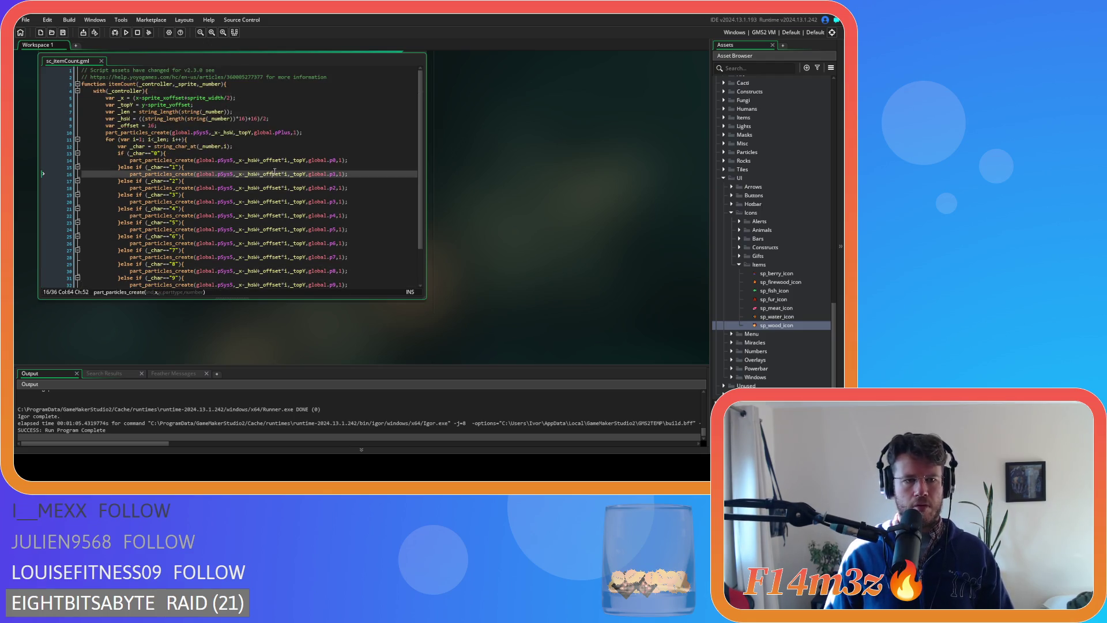
pyautogui.scroll(-2, 312, 151)
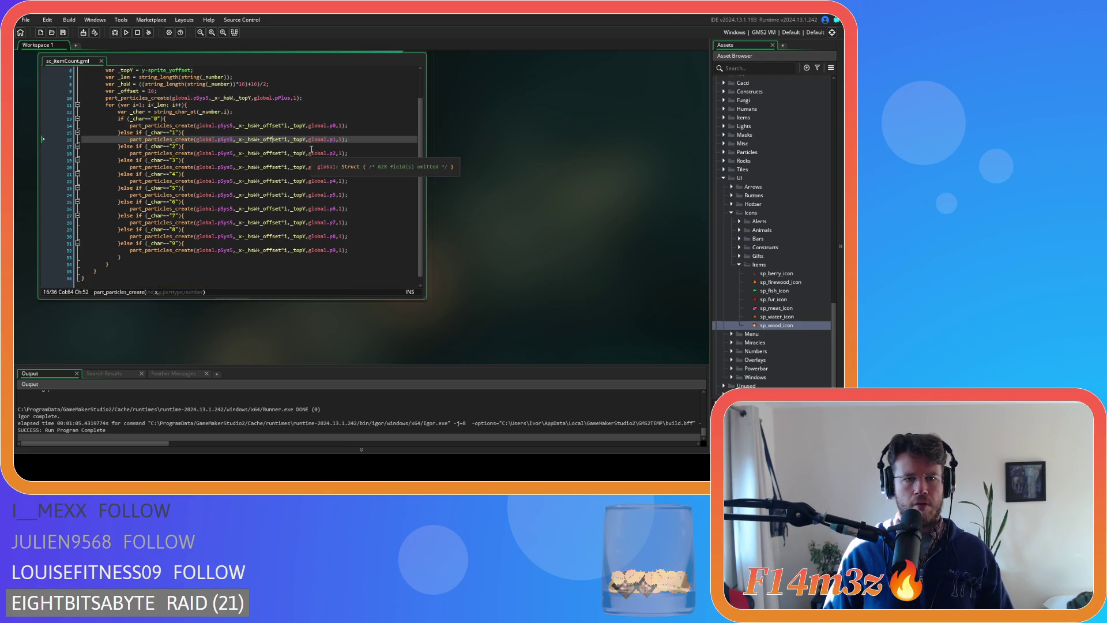
pyautogui.click(300, 113)
pyautogui.click(345, 257)
pyautogui.scroll(2, 345, 258)
pyautogui.click(331, 140)
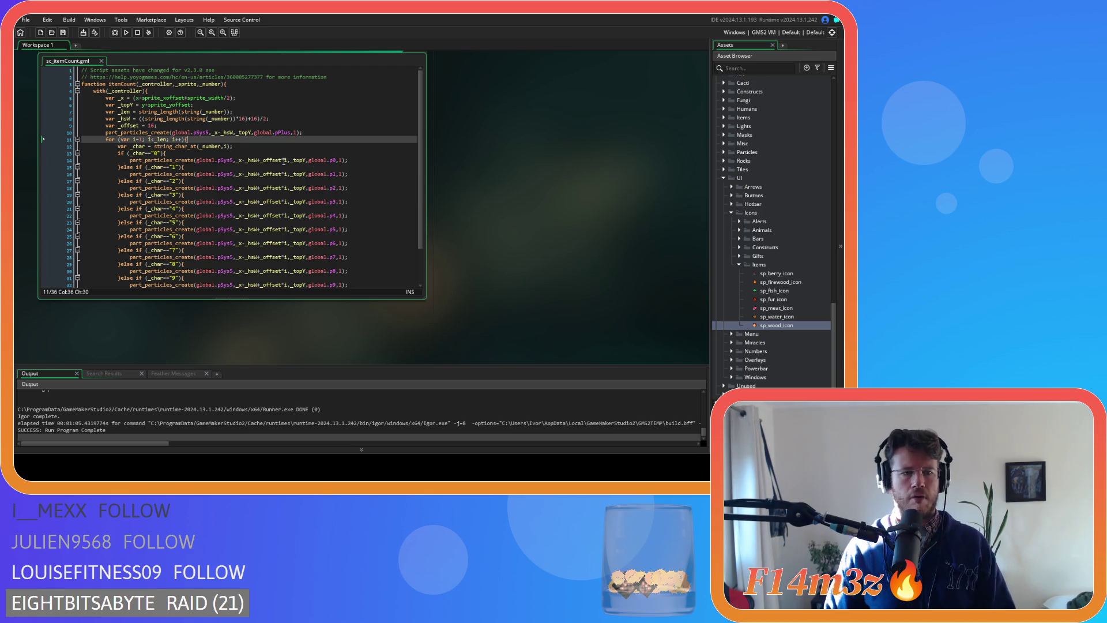
pyautogui.click(321, 133)
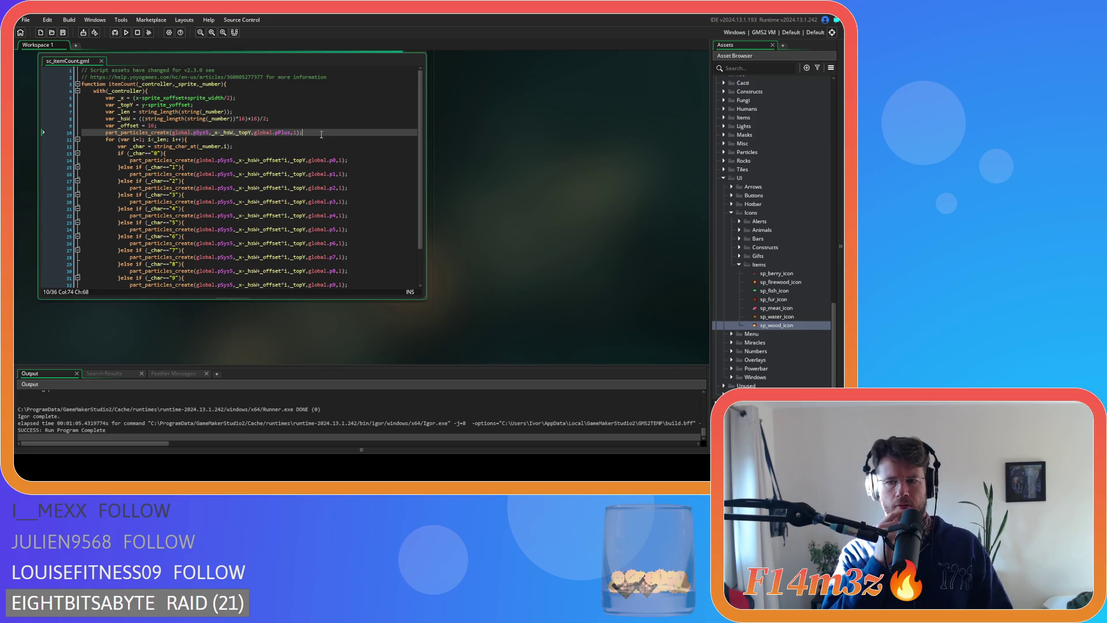
# - Rename the _sprite parameter in the function signature to _particle
pyautogui.hotkey('ctrl', 'd')
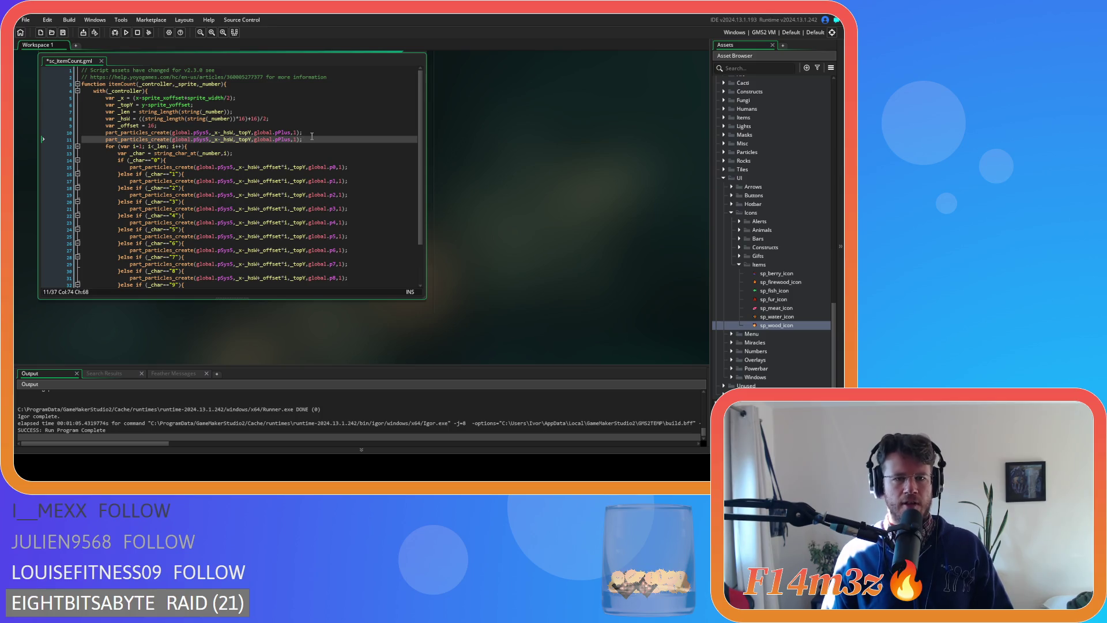
pyautogui.click(312, 133)
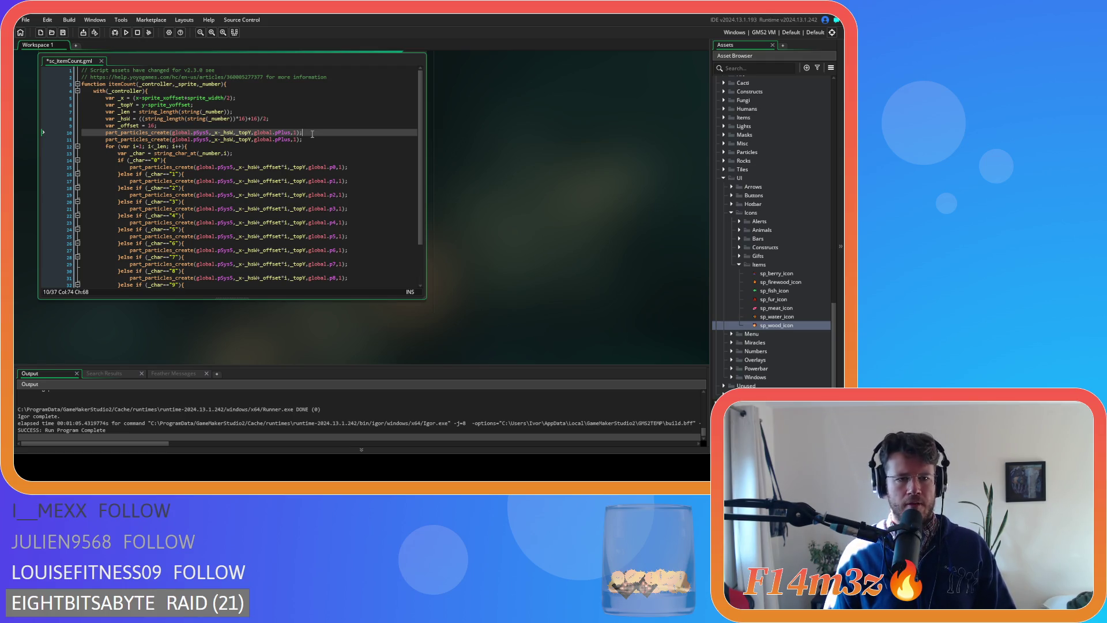
pyautogui.click(67, 134)
pyautogui.press('BackSpace')
pyautogui.press('BackSpace')
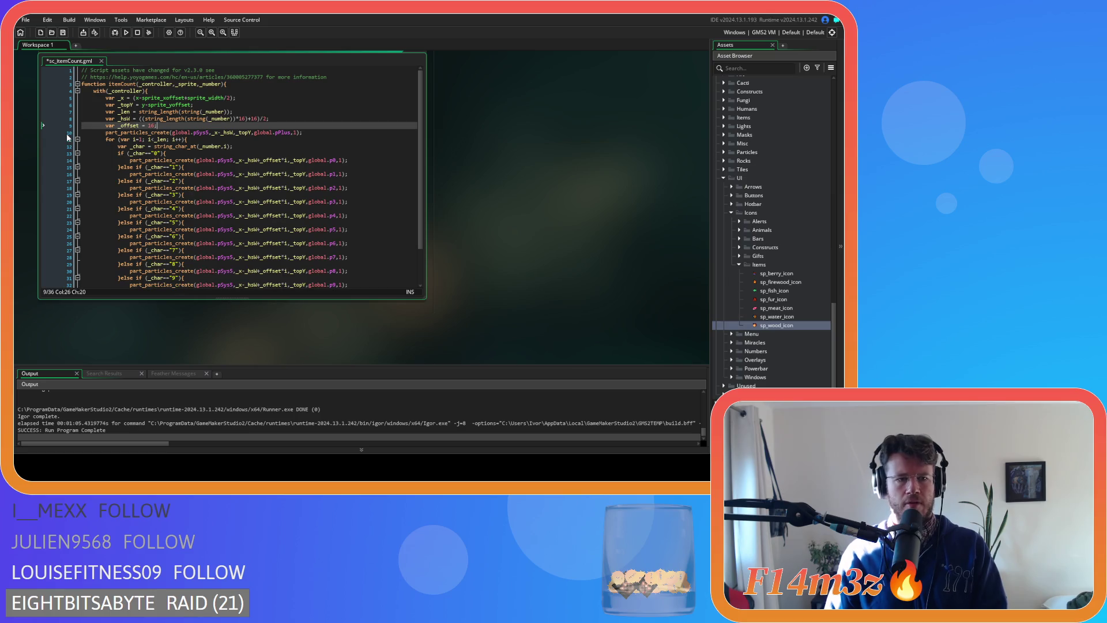
pyautogui.click(179, 85)
pyautogui.click(197, 84)
pyautogui.press('BackSpace')
pyautogui.press('BackSpace')
pyautogui.press('BackSpace')
pyautogui.write('particl')
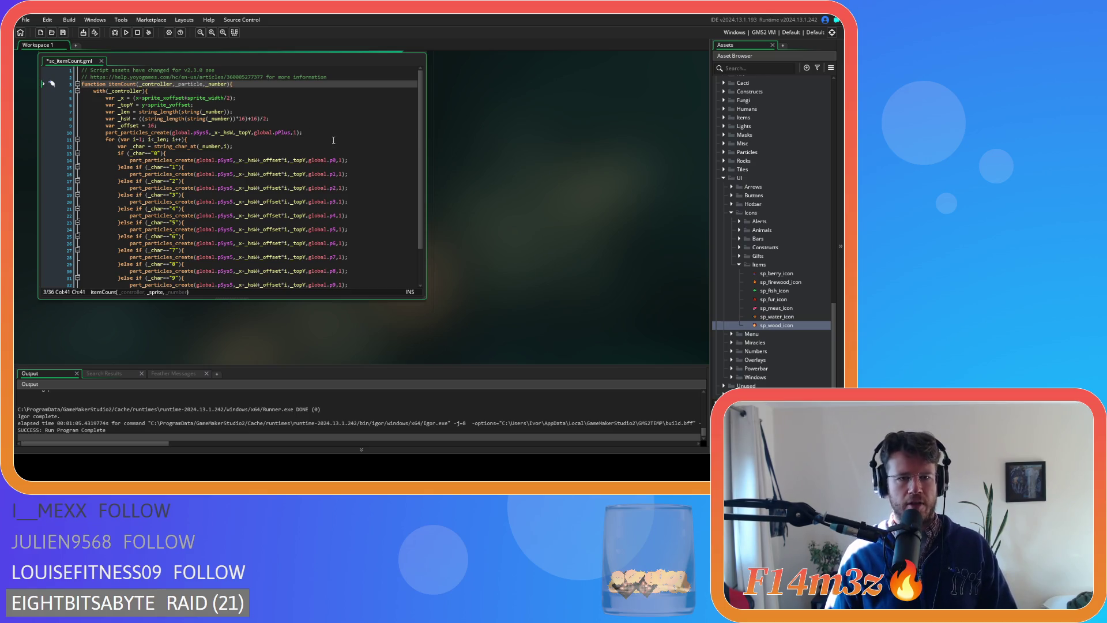
pyautogui.write('le,')
# - Duplicate the pPlus particle line, make the copy spawn _particle instead of global.pPlus, and save
pyautogui.click(333, 126)
pyautogui.click(332, 132)
pyautogui.hotkey('ctrl', 'd')
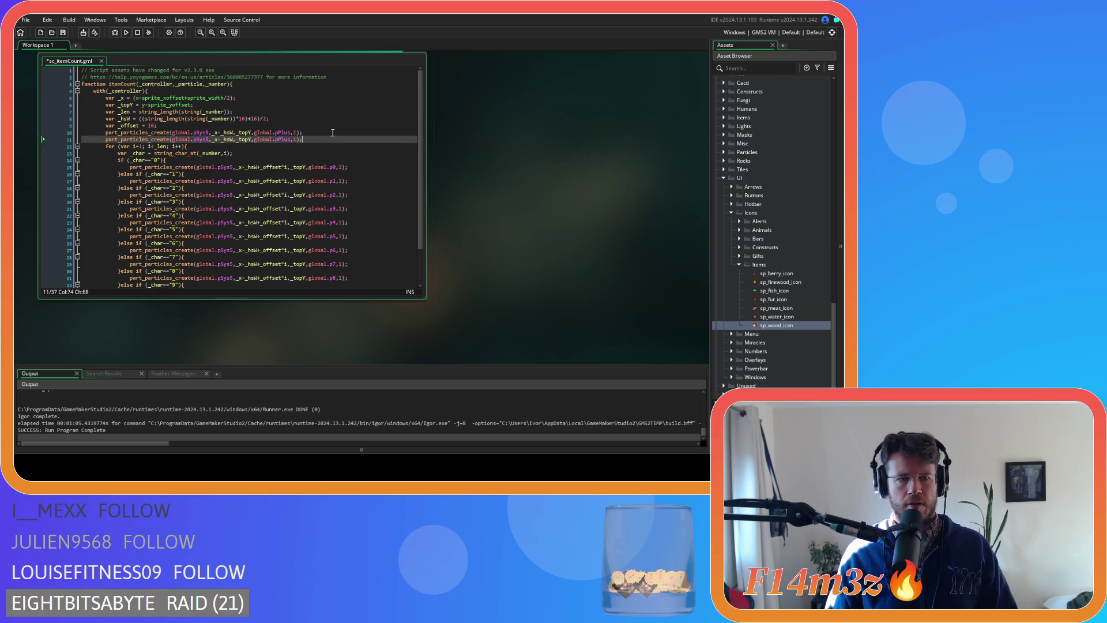
pyautogui.click(257, 133)
pyautogui.doubleClick(283, 133)
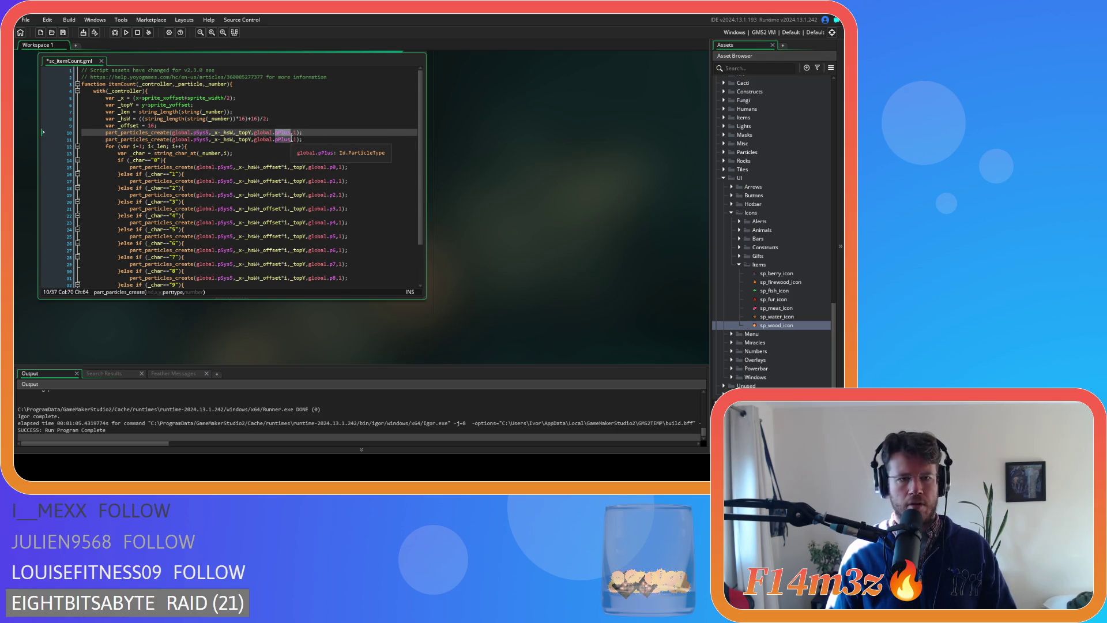
pyautogui.moveTo(254, 133); pyautogui.dragTo(291, 134)
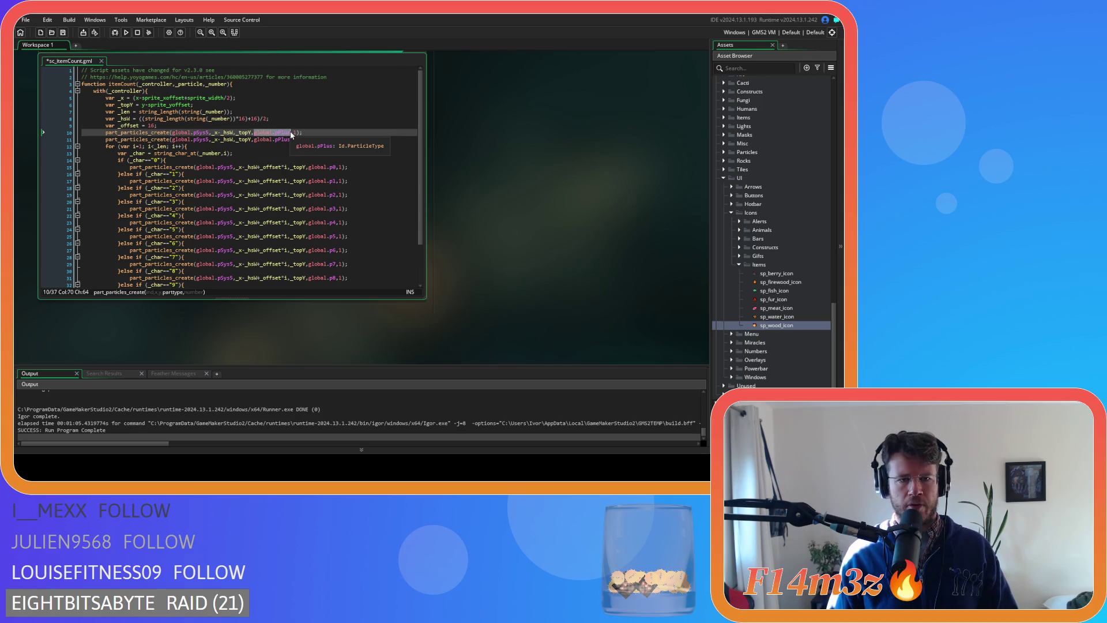
pyautogui.write('_')
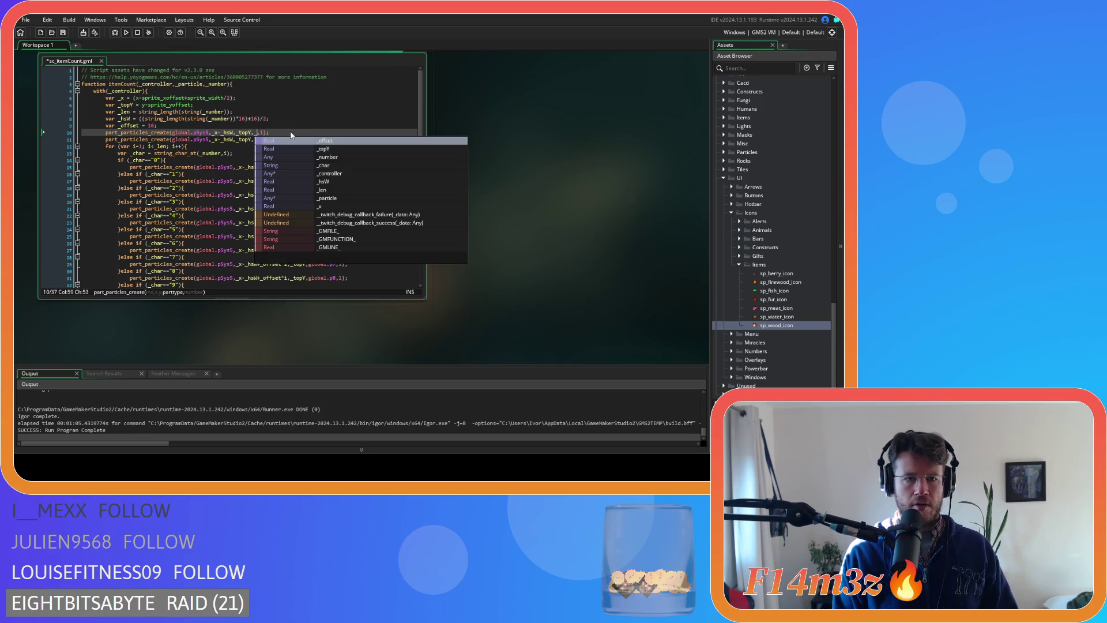
pyautogui.write('particle')
pyautogui.click(316, 134)
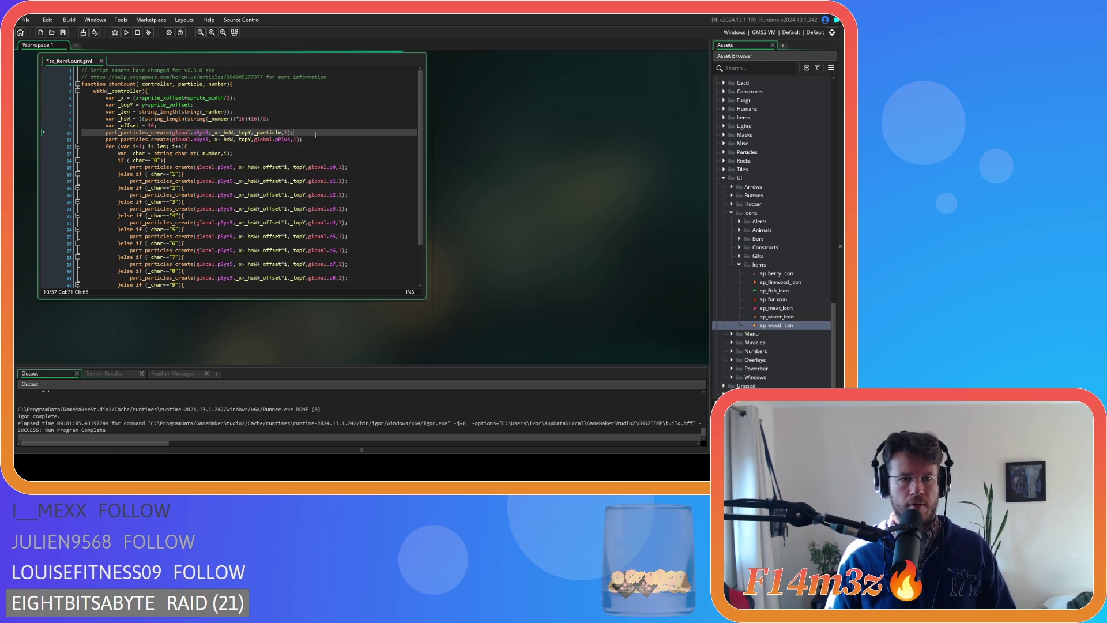
pyautogui.hotkey('ctrl', 's')
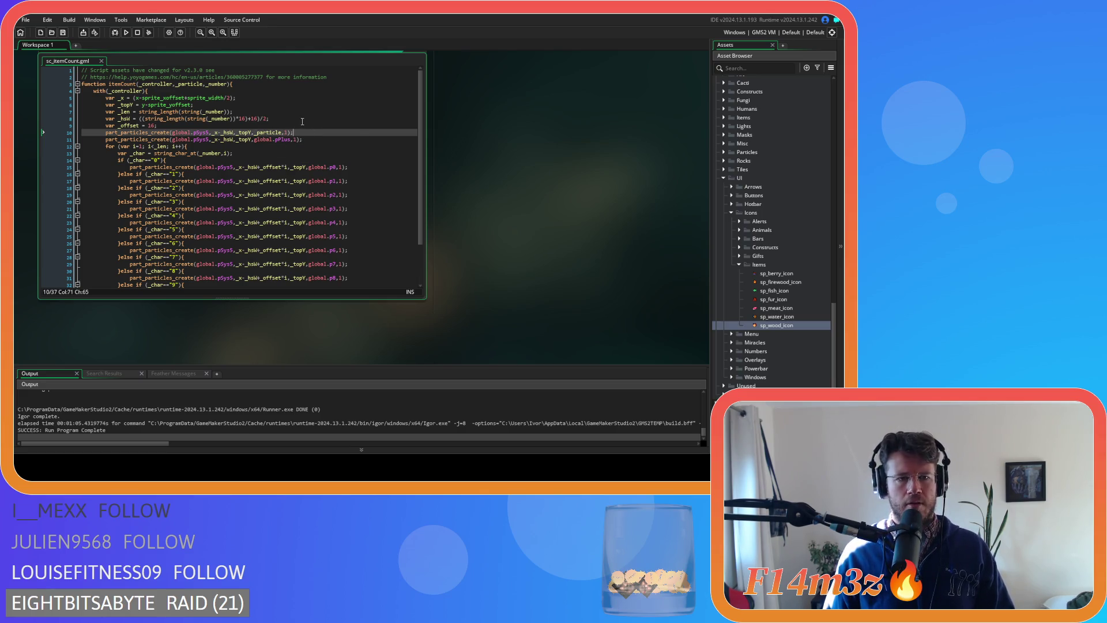
# - Change the half-width margin in sc_itemCount from 16 to 32 and save
pyautogui.doubleClick(254, 119)
pyautogui.write('32')
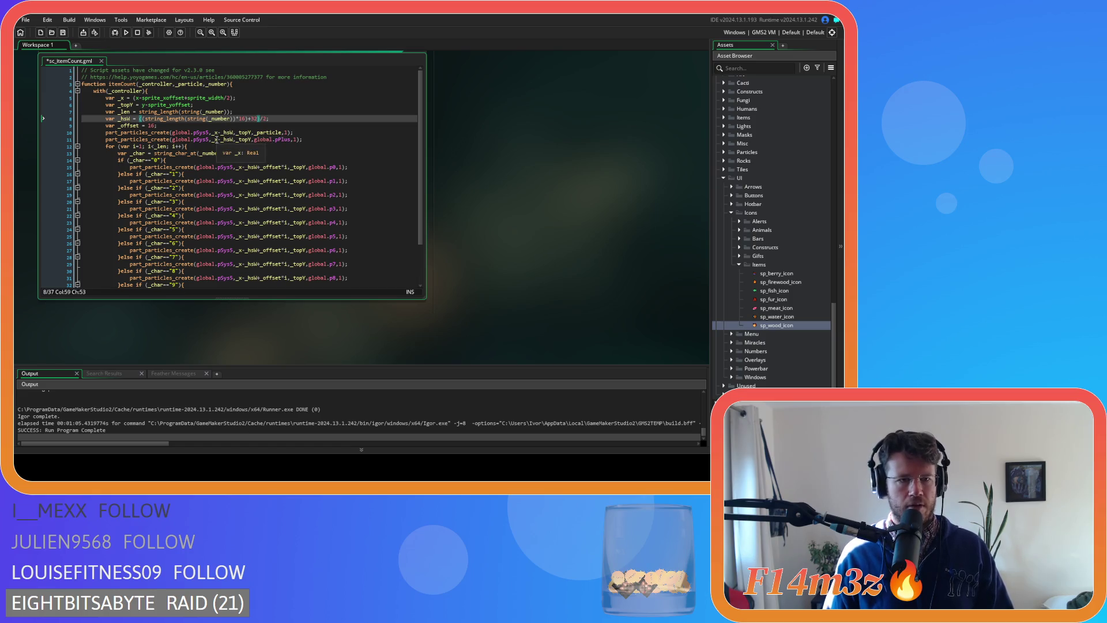
pyautogui.click(310, 133)
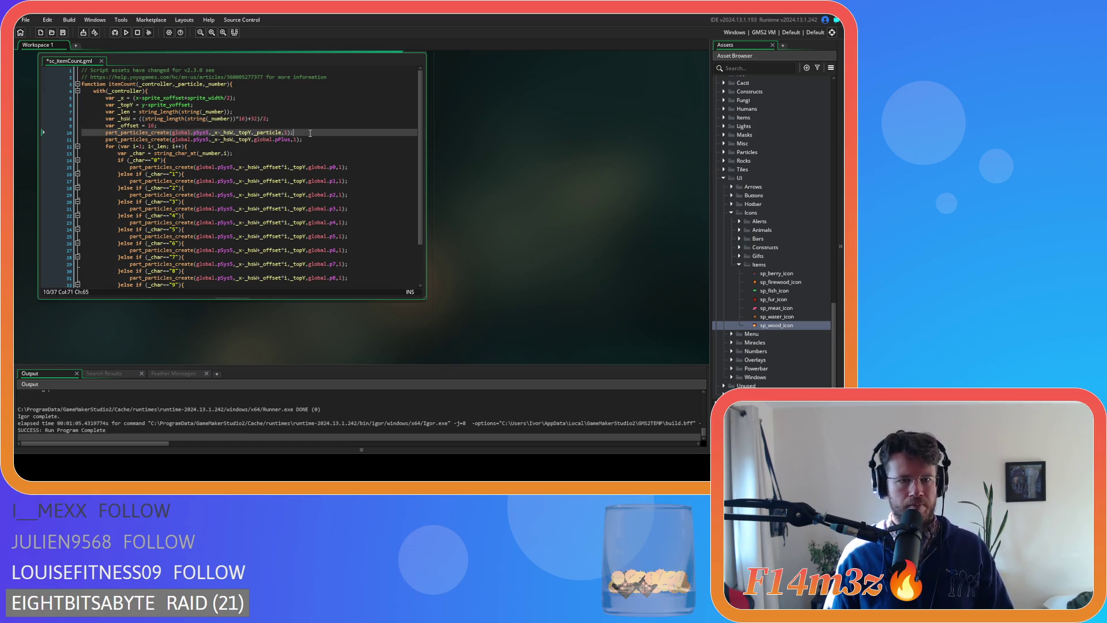
pyautogui.hotkey('ctrl', 's')
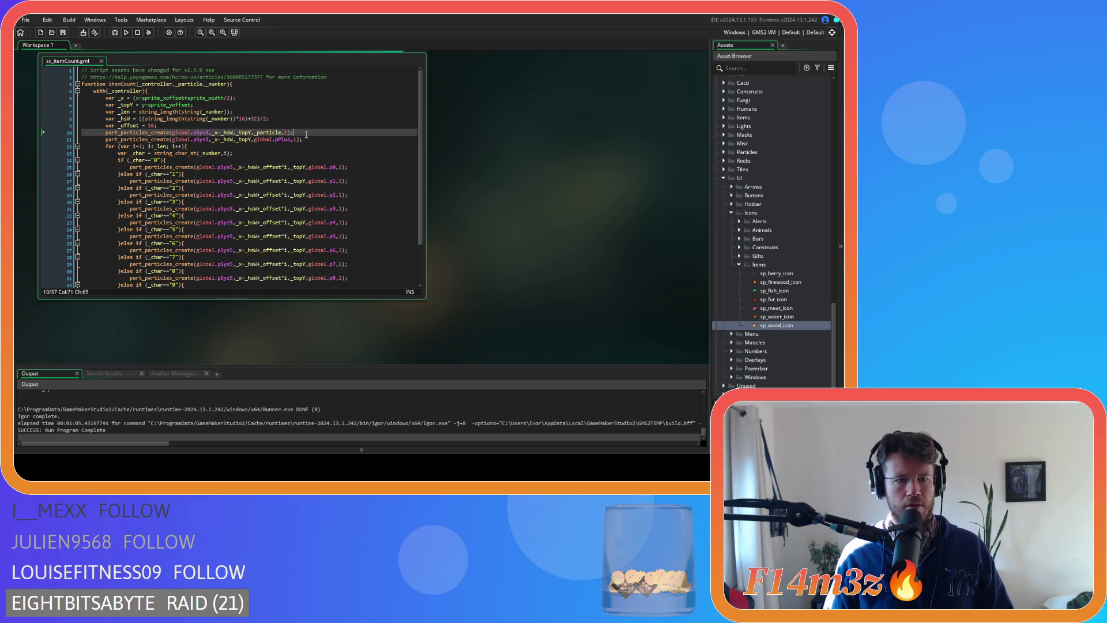
# - Shift the plus particle 16 right by adding +16 after _hsW in its creation line
pyautogui.click(232, 140)
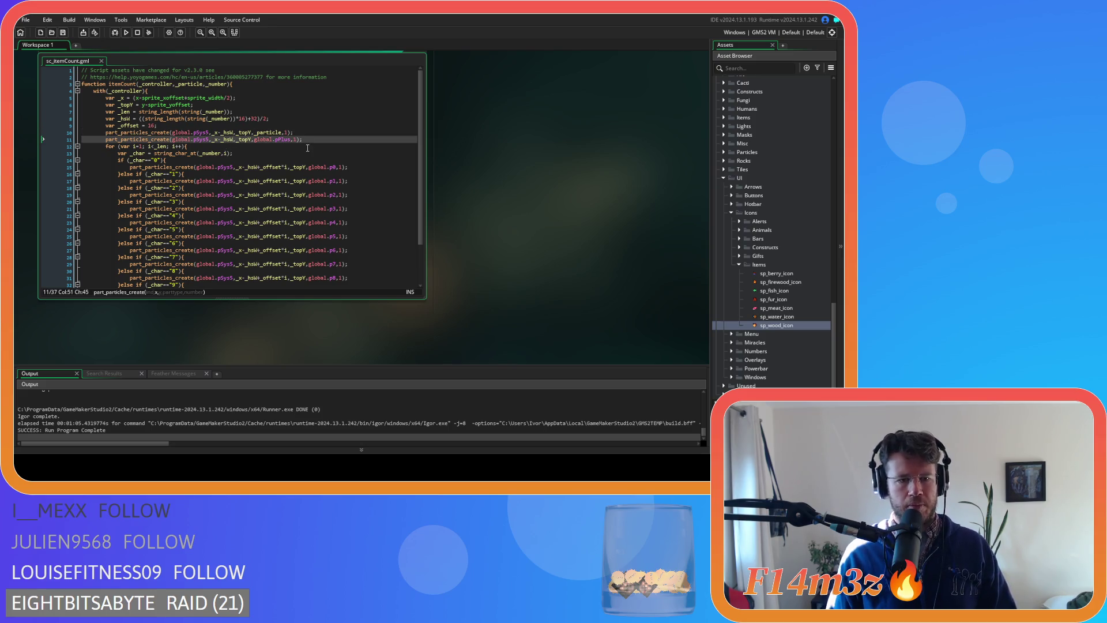
pyautogui.write('+16')
pyautogui.click(320, 141)
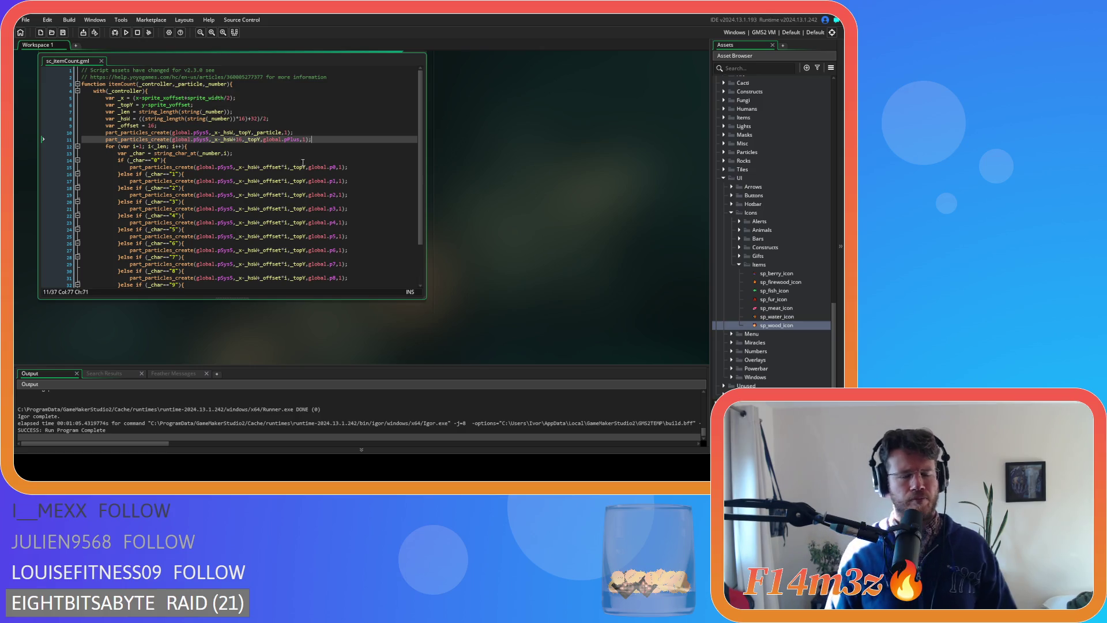
pyautogui.click(273, 142)
pyautogui.click(336, 160)
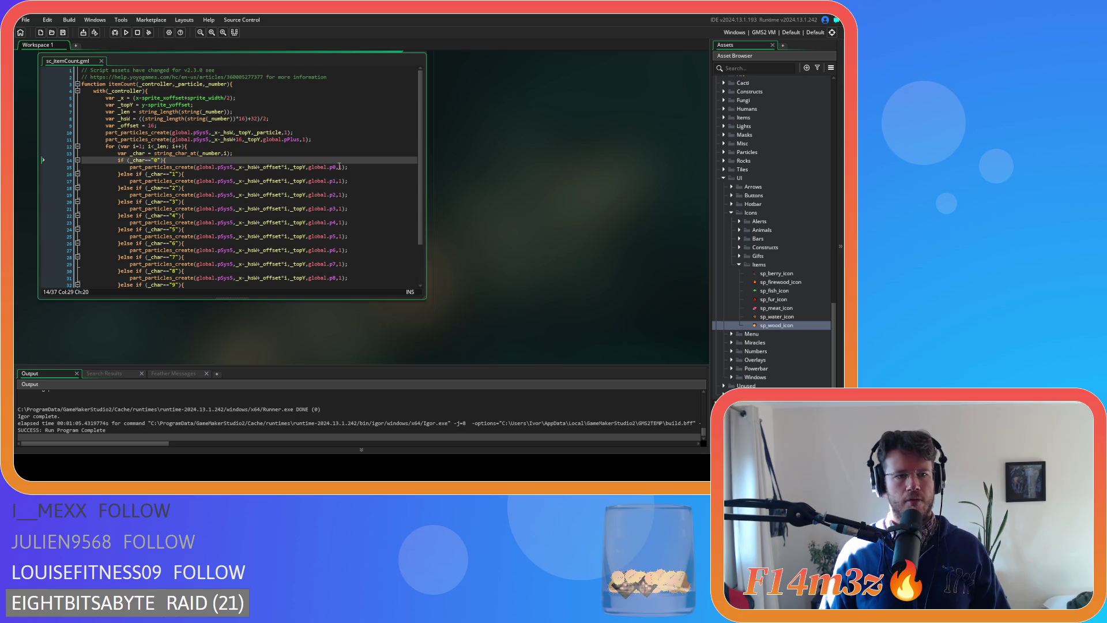
pyautogui.scroll(-2, 277, 179)
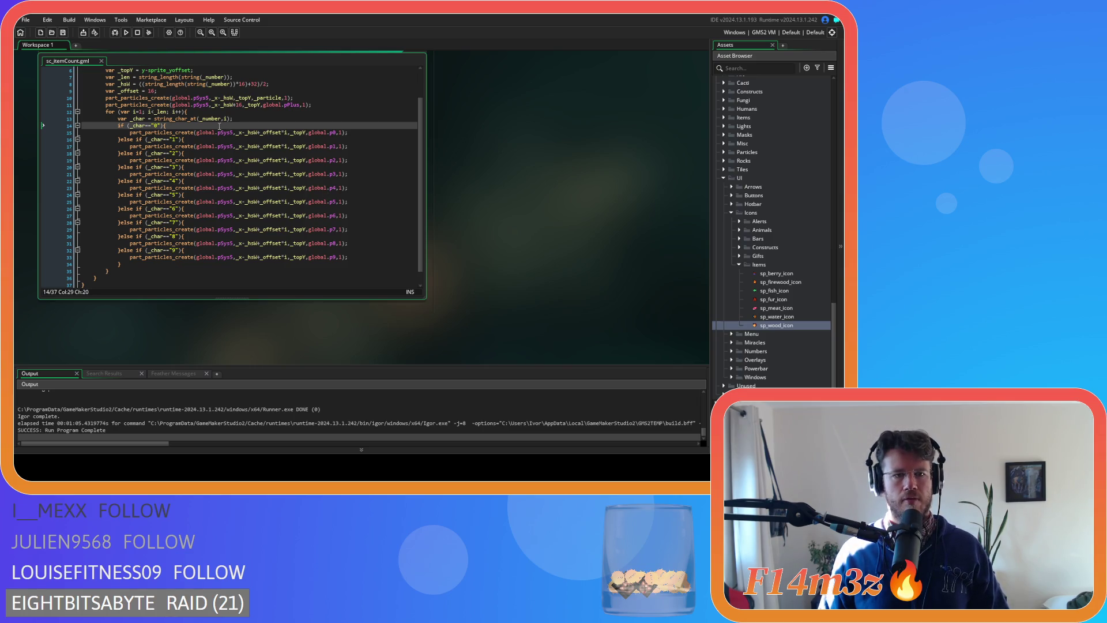
pyautogui.click(236, 119)
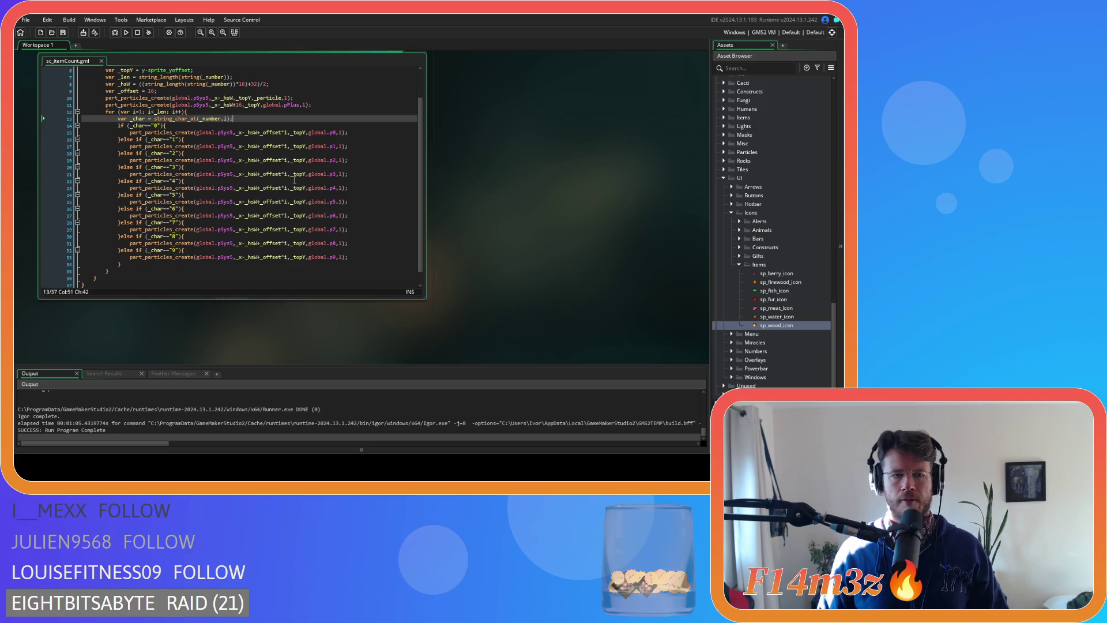
pyautogui.scroll(2, 352, 225)
pyautogui.scroll(-2, 352, 224)
pyautogui.scroll(2, 352, 225)
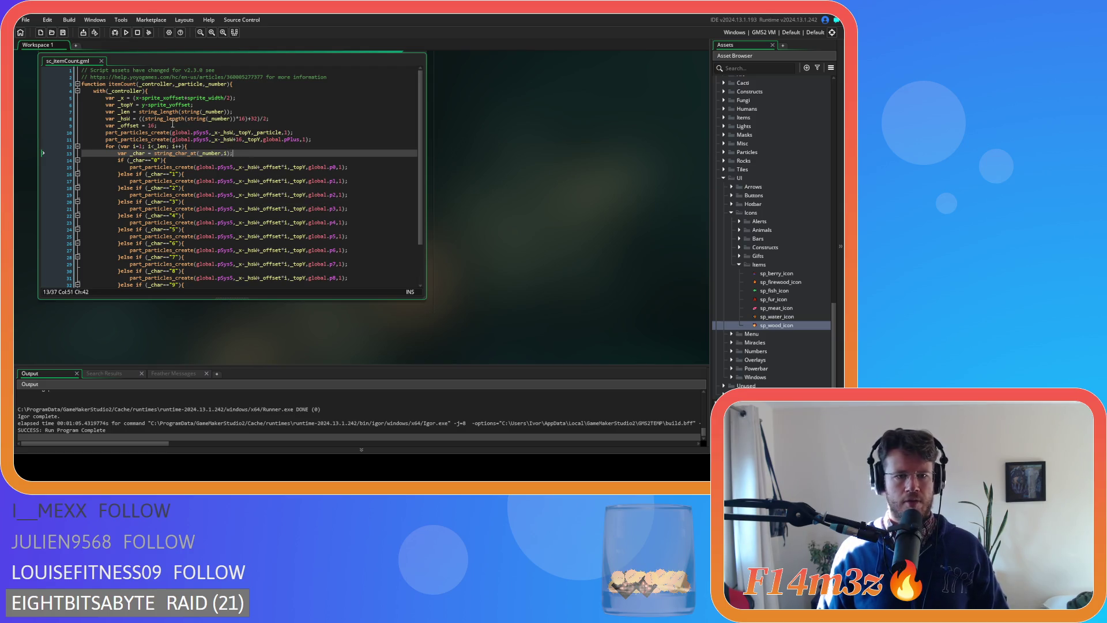
# - Replace string_length(string(_number)) in the half-width formula with _len and save
pyautogui.moveTo(237, 118); pyautogui.dragTo(143, 119)
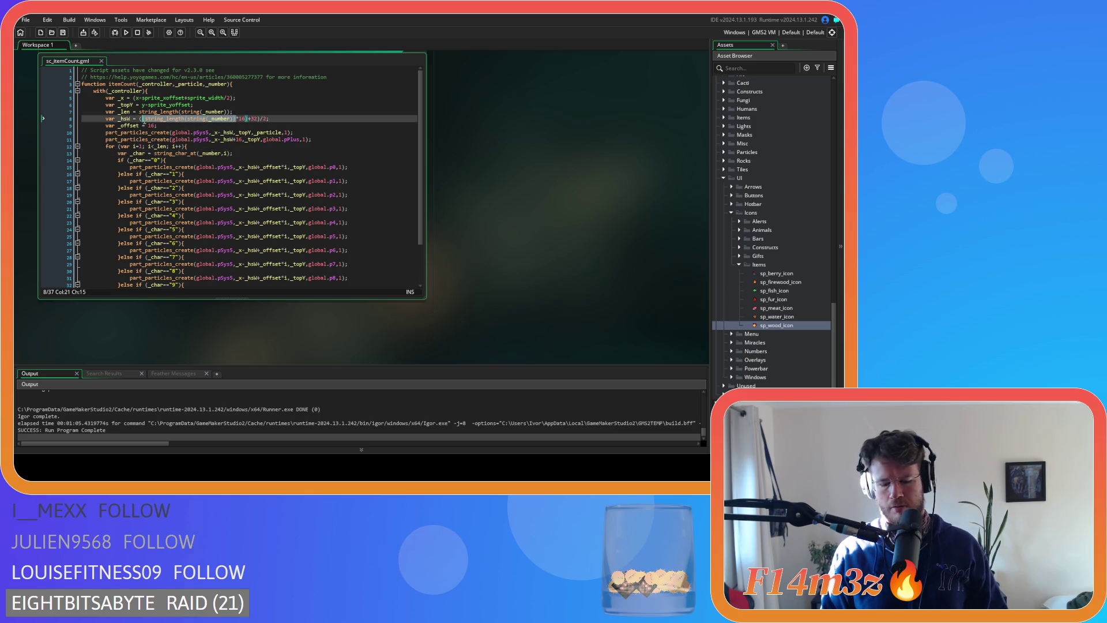
pyautogui.write('_l')
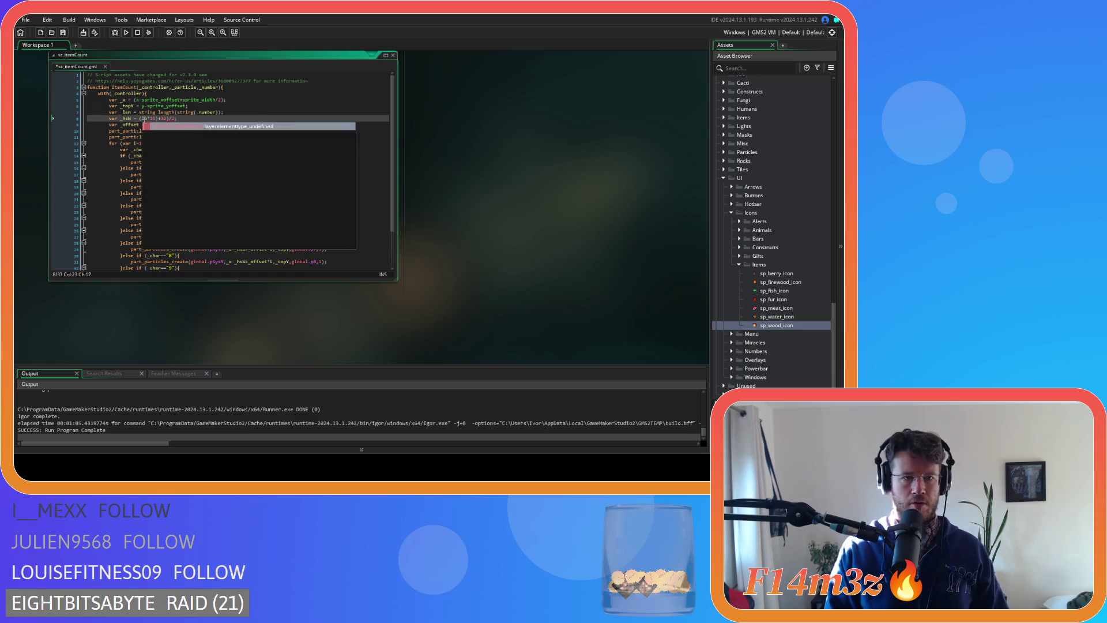
pyautogui.write('en')
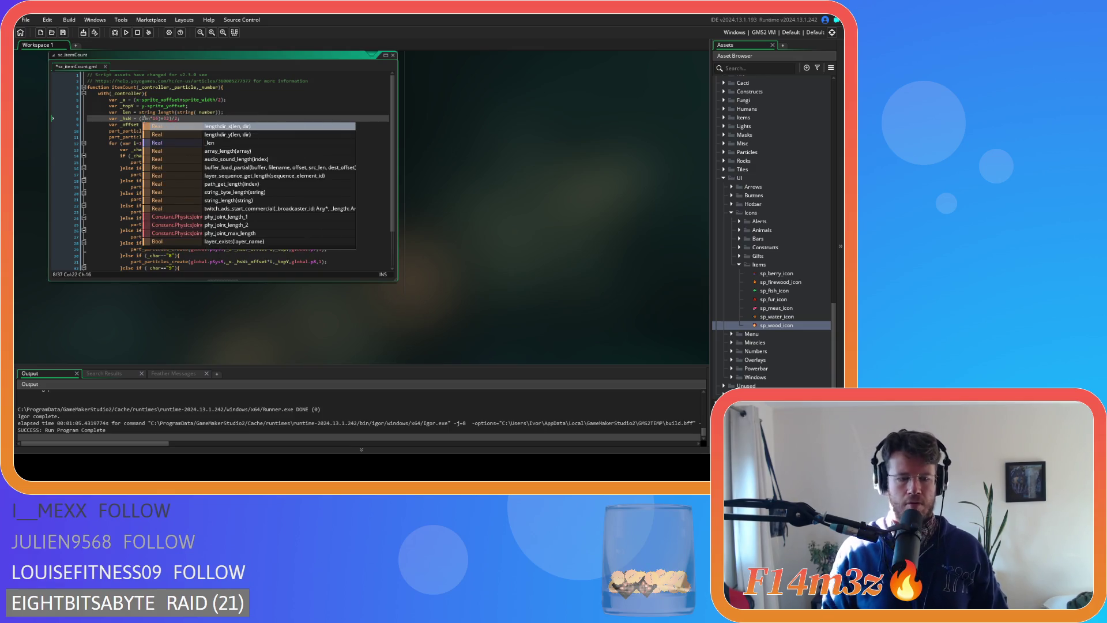
pyautogui.press('Right')
pyautogui.click(266, 113)
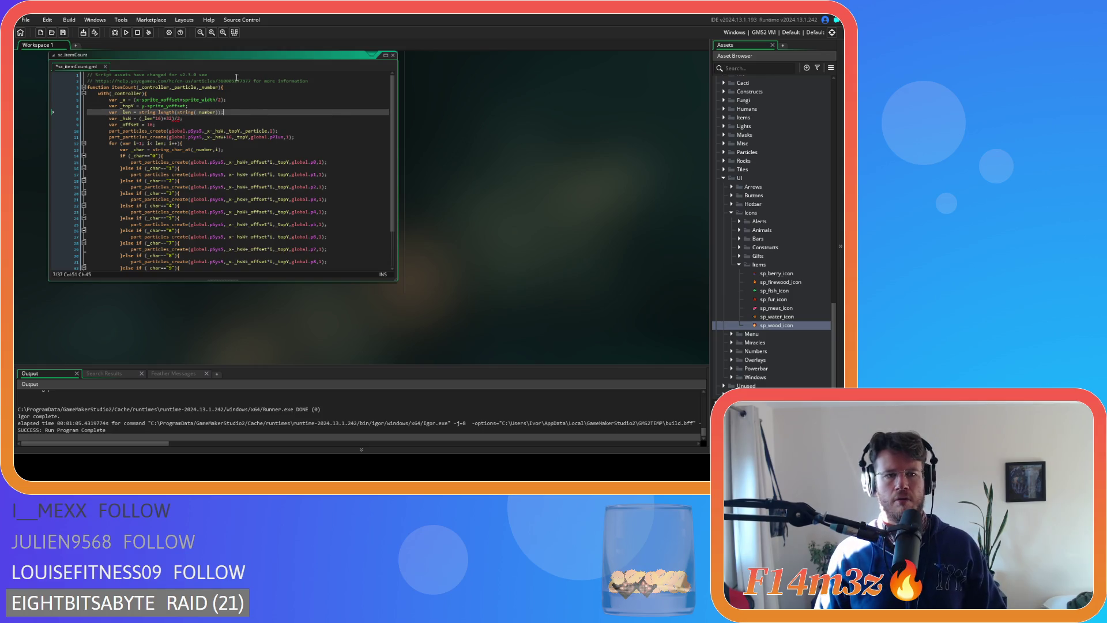
pyautogui.click(212, 33)
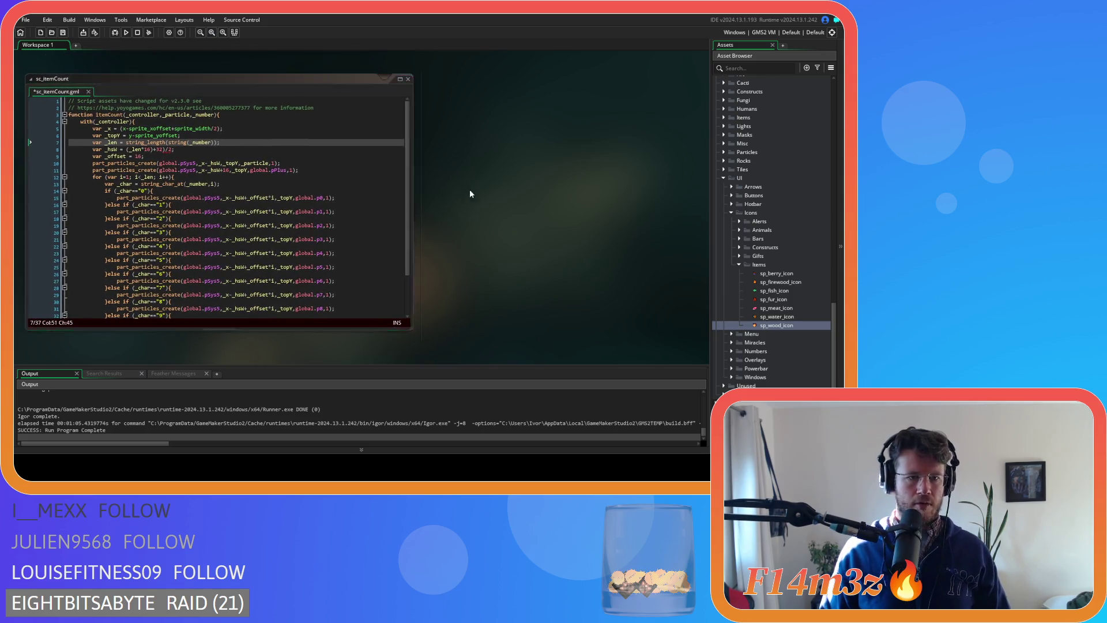
pyautogui.click(296, 147)
pyautogui.hotkey('ctrl', 's')
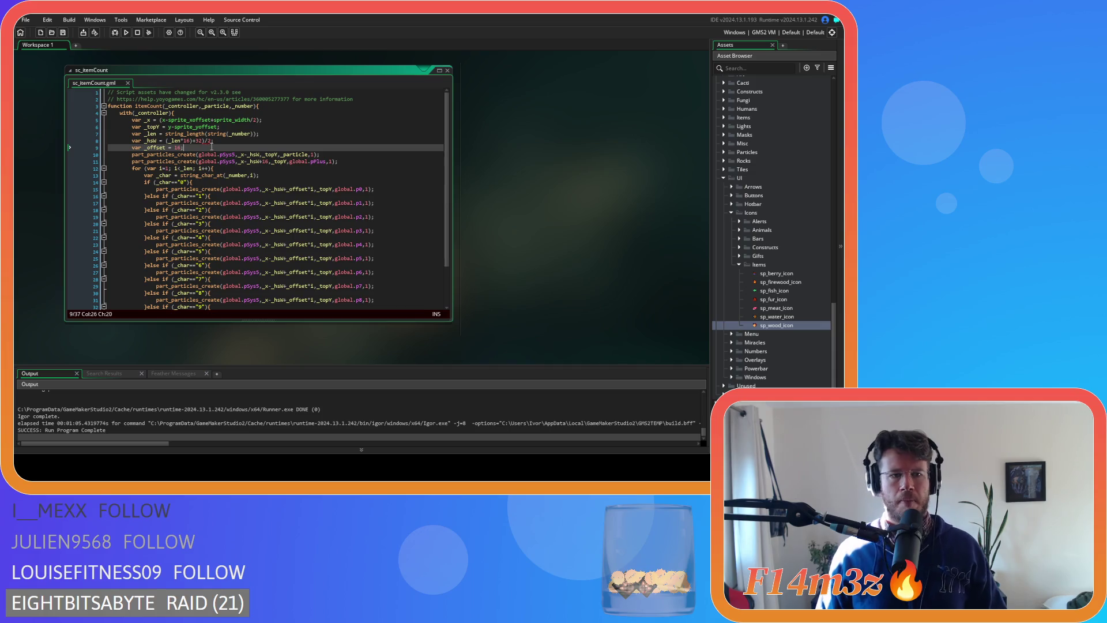
# - Add an opening bracket before (_len*16) so _hsW reads ((_len*16)+32)/2
pyautogui.click(166, 140)
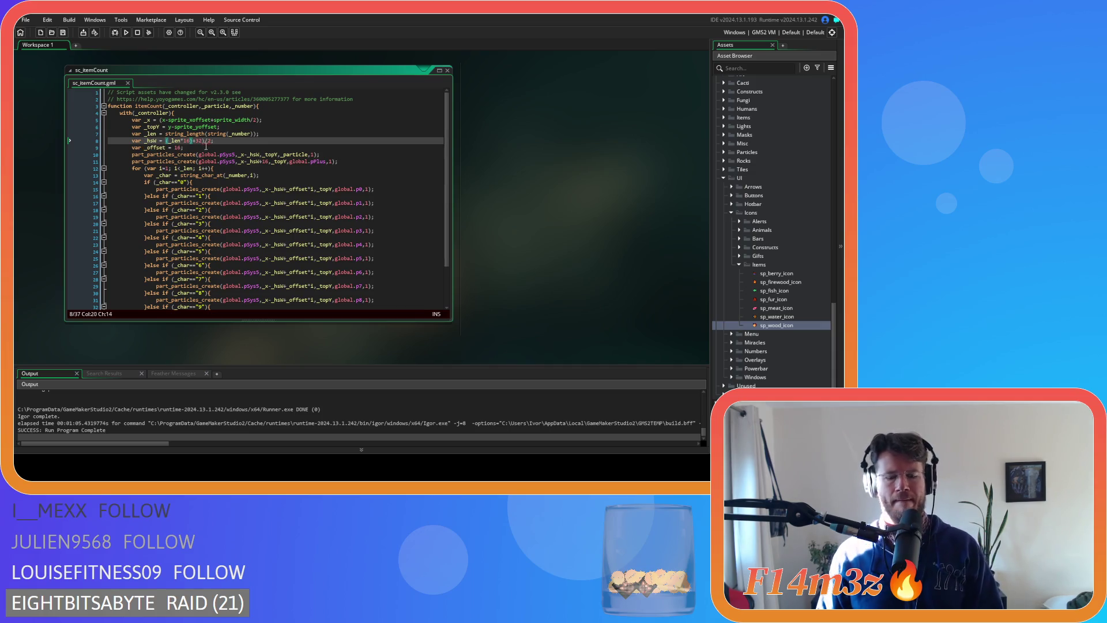
pyautogui.write('(')
pyautogui.press('End')
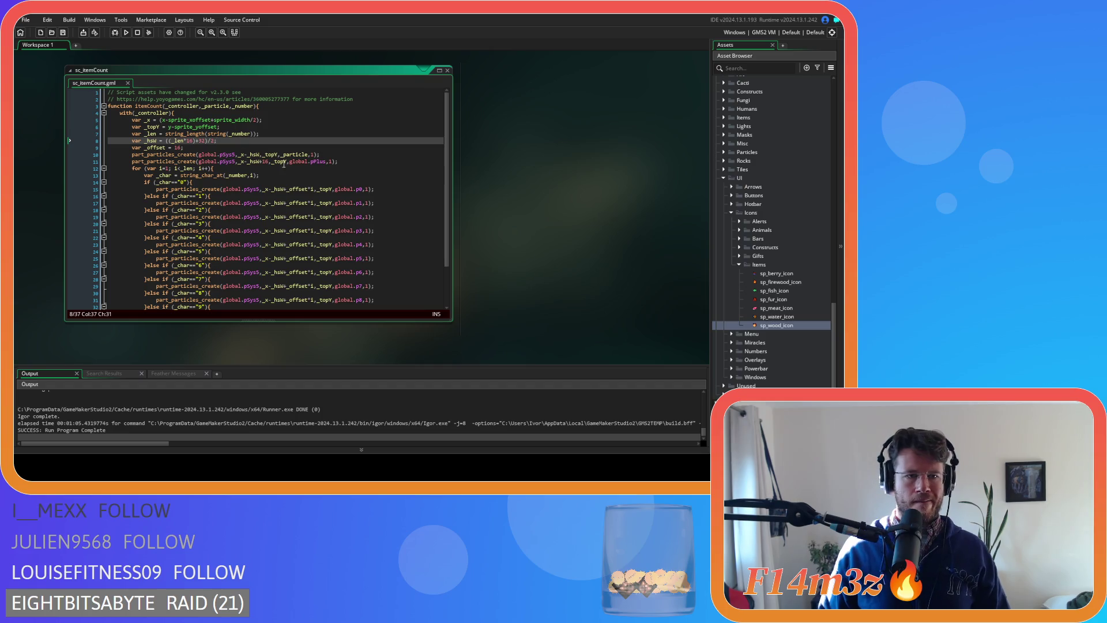
pyautogui.click(259, 149)
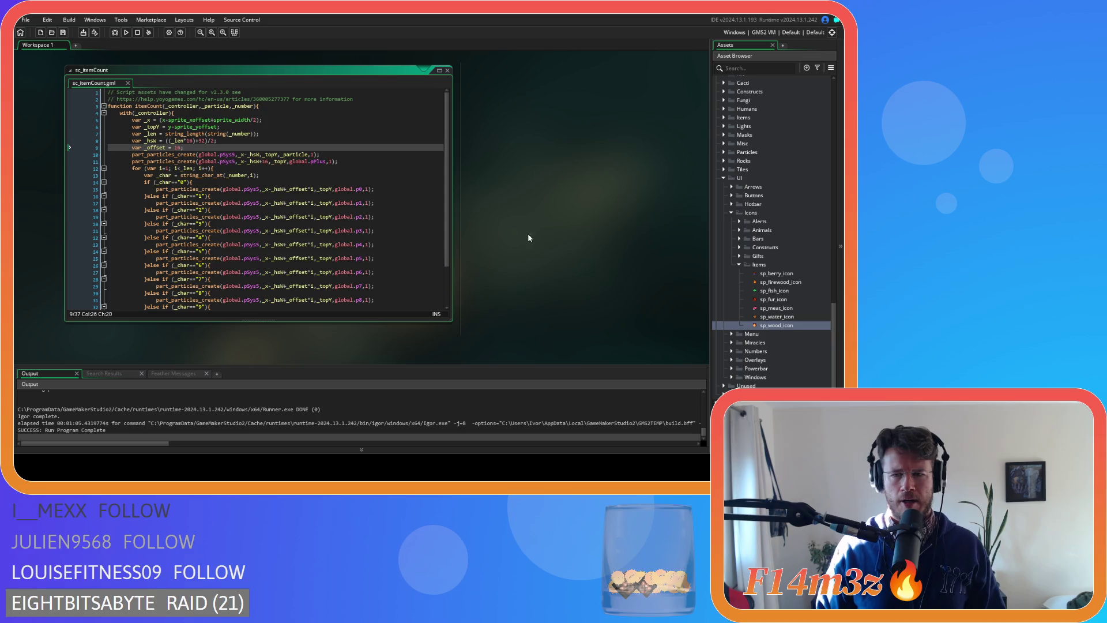
# - Open the ob_human object's Create event code
pyautogui.scroll(15, 760, 218)
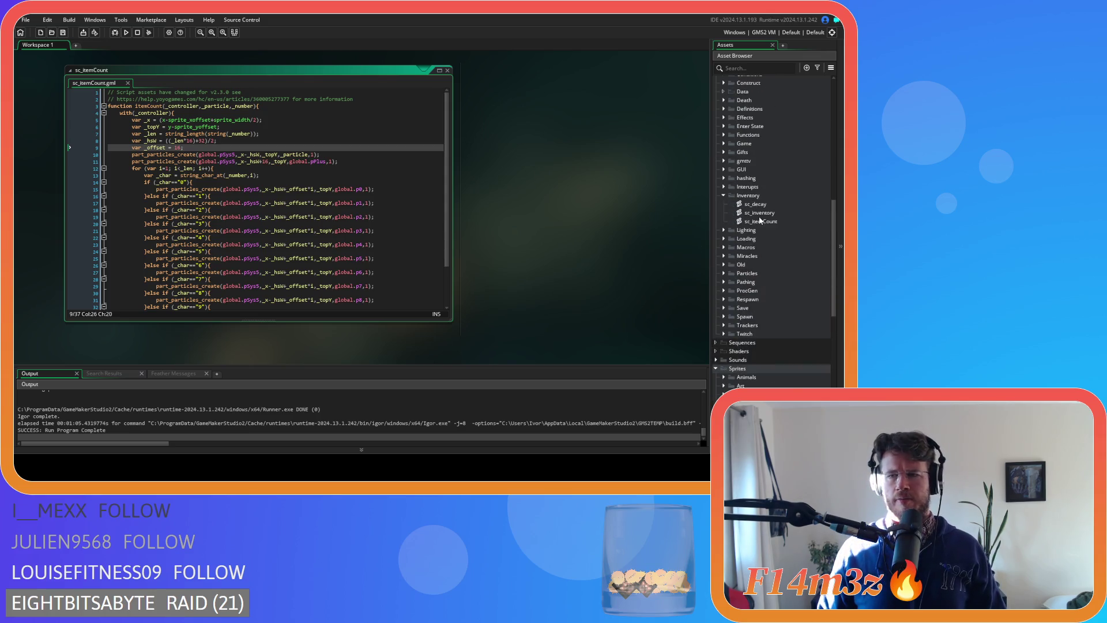
pyautogui.scroll(7, 726, 164)
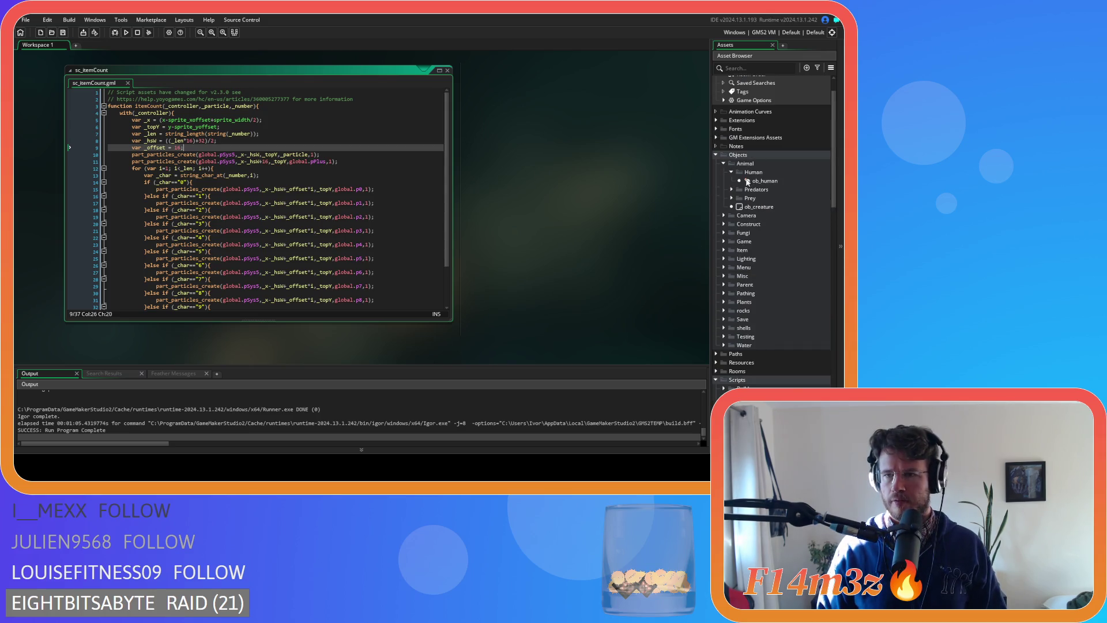
pyautogui.click(782, 179)
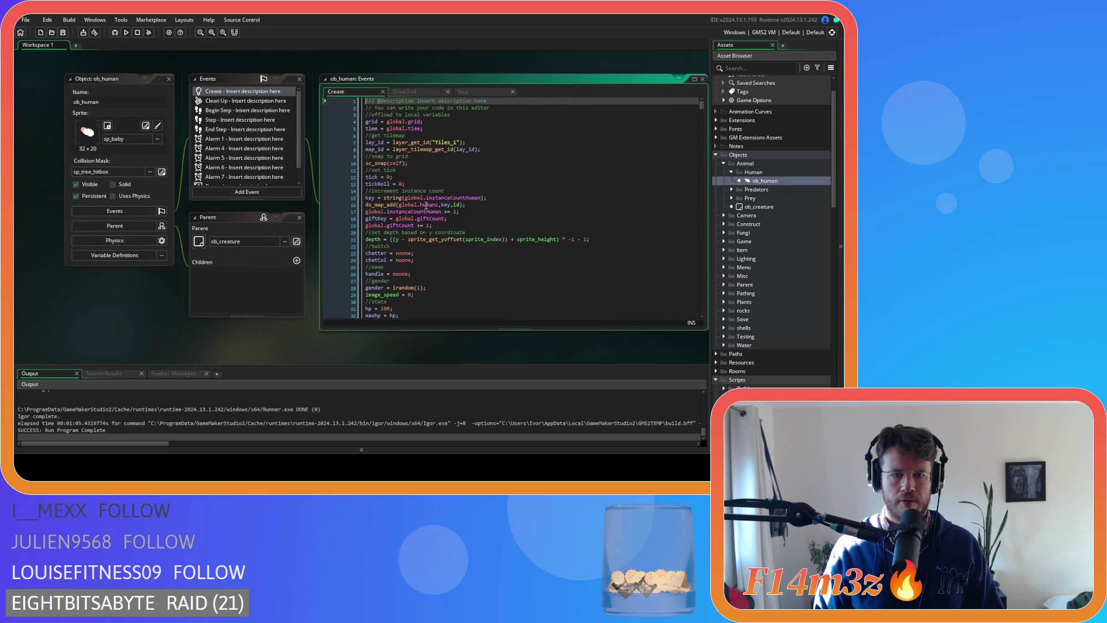
pyautogui.click(469, 172)
# - Search for state_harvesting and select the fur and meat part_particles_create lines
pyautogui.scroll(-14, 470, 170)
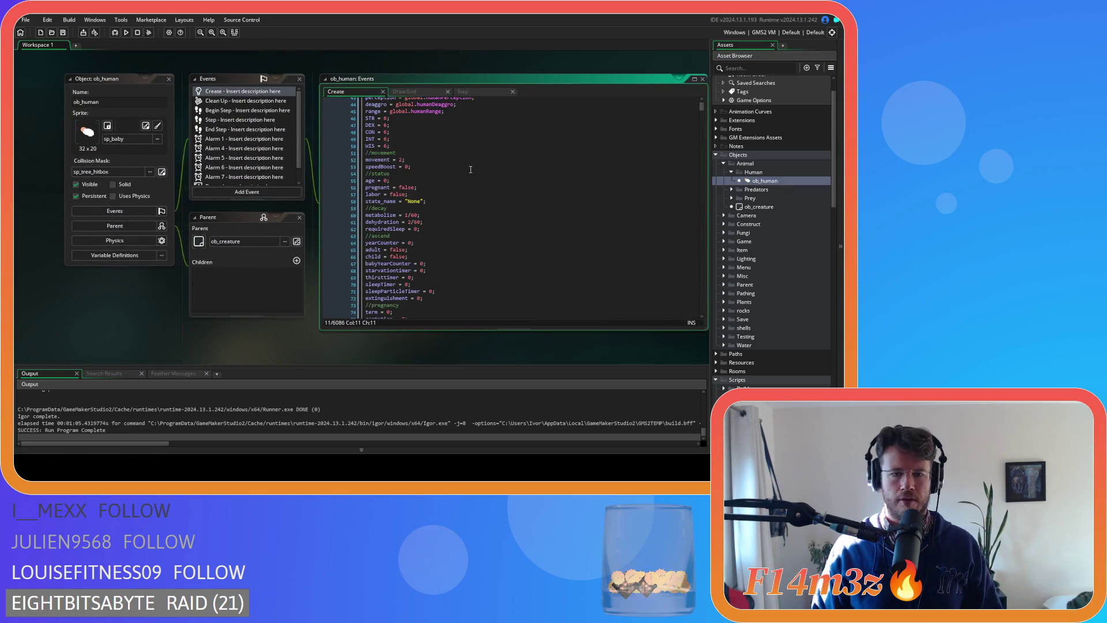
pyautogui.scroll(-11, 470, 169)
pyautogui.hotkey('ctrl', 'f')
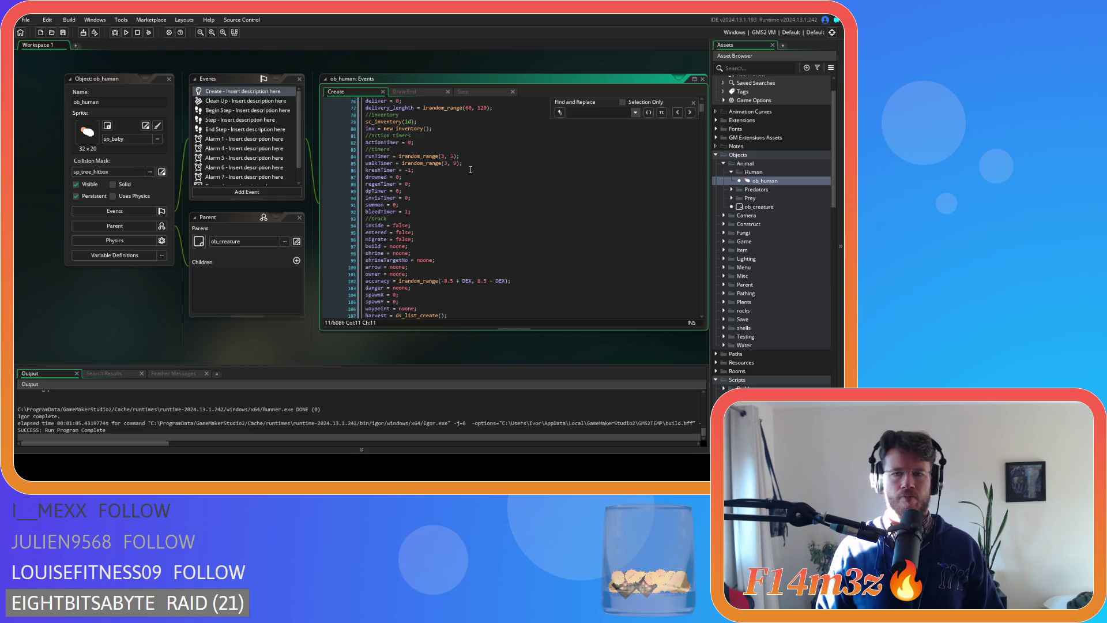
pyautogui.write('s')
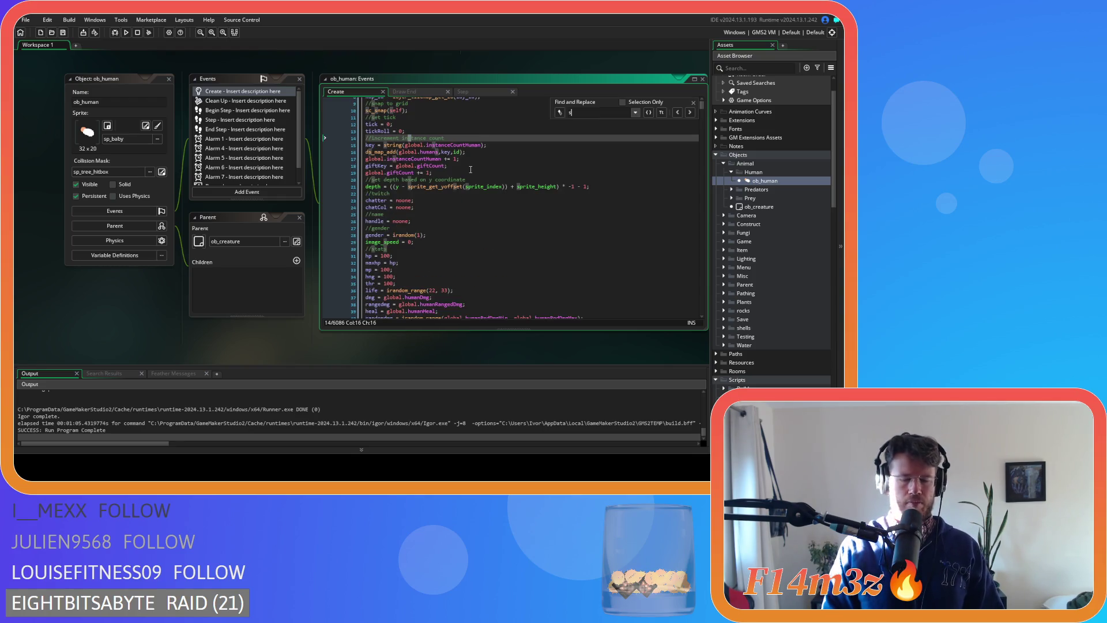
pyautogui.write('tat')
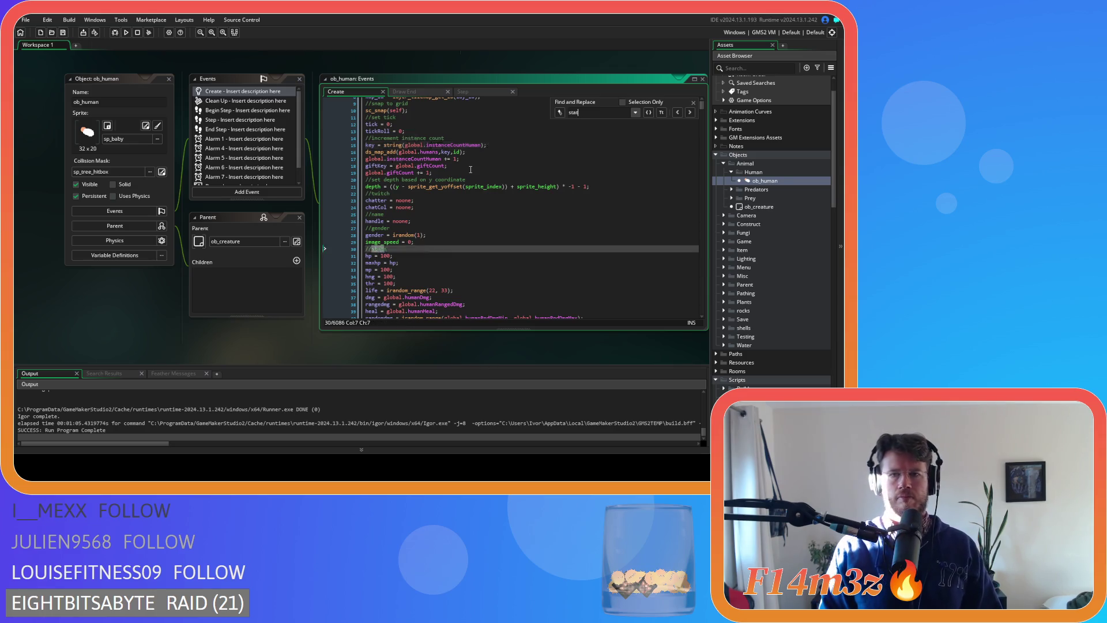
pyautogui.write('e_harve')
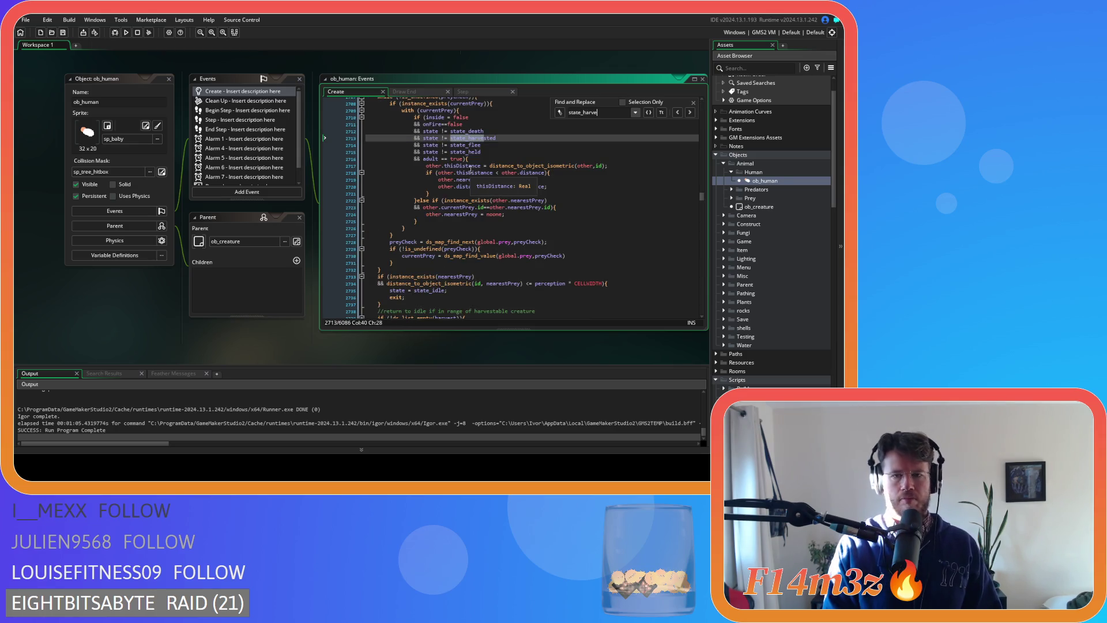
pyautogui.write('sting')
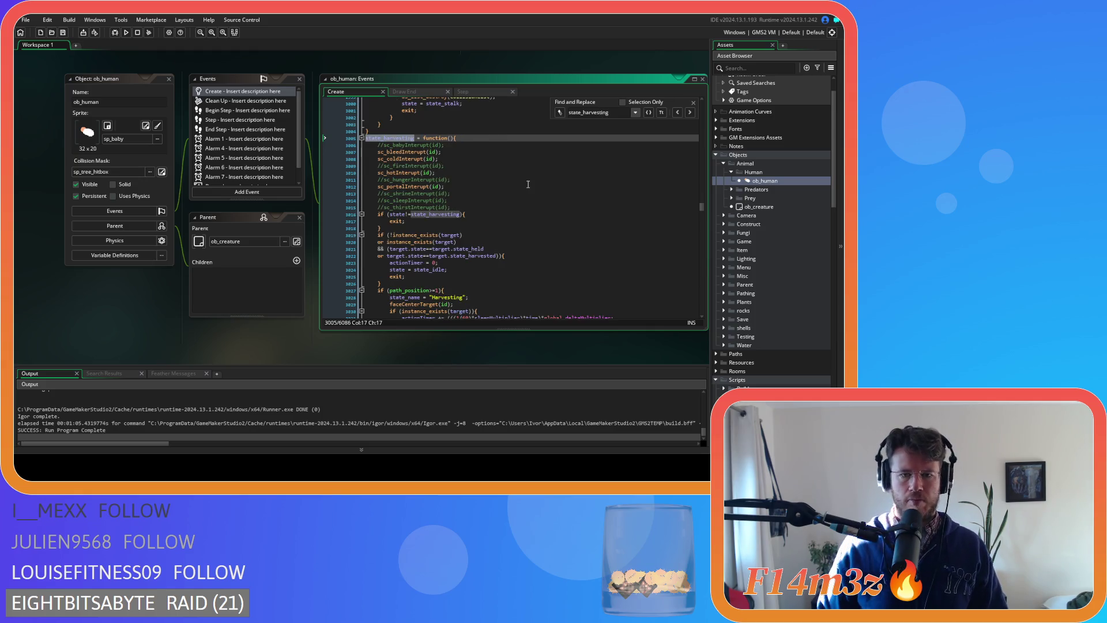
pyautogui.scroll(-7, 522, 182)
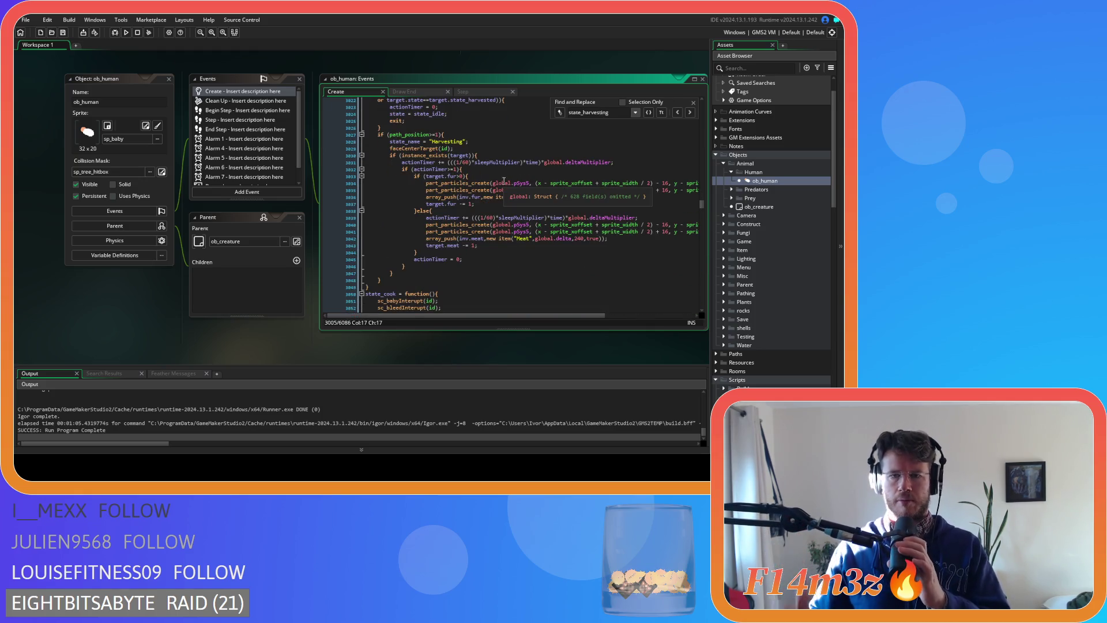
pyautogui.moveTo(501, 312)
pyautogui.mouseDown()
pyautogui.moveTo(598, 311)
pyautogui.moveTo(529, 314)
pyautogui.moveTo(589, 314)
pyautogui.mouseUp()
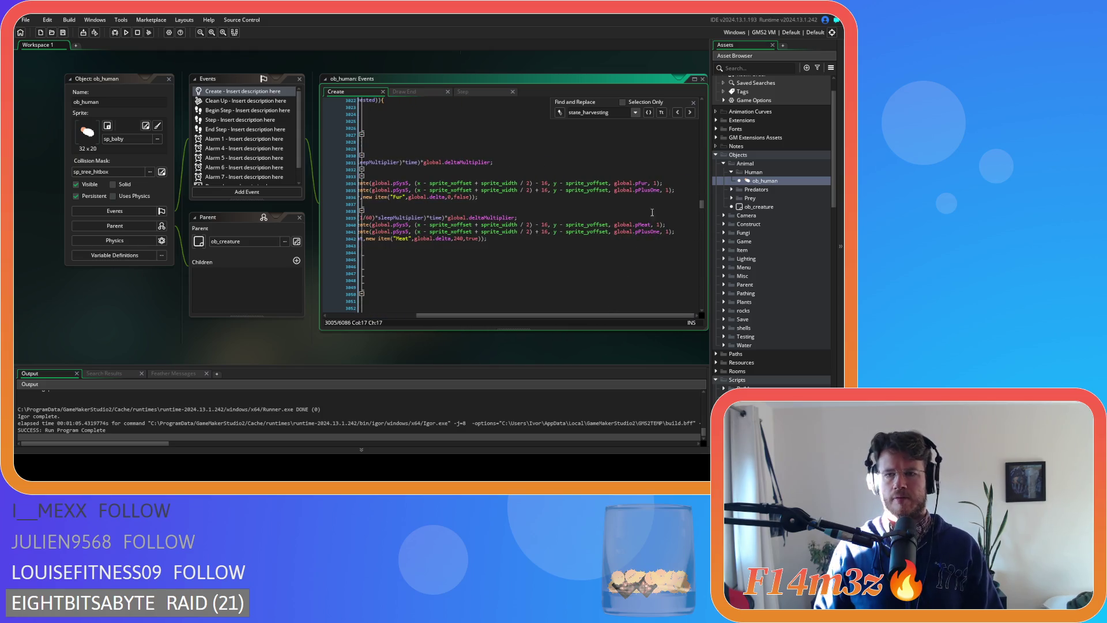
pyautogui.moveTo(677, 190); pyautogui.dragTo(425, 182)
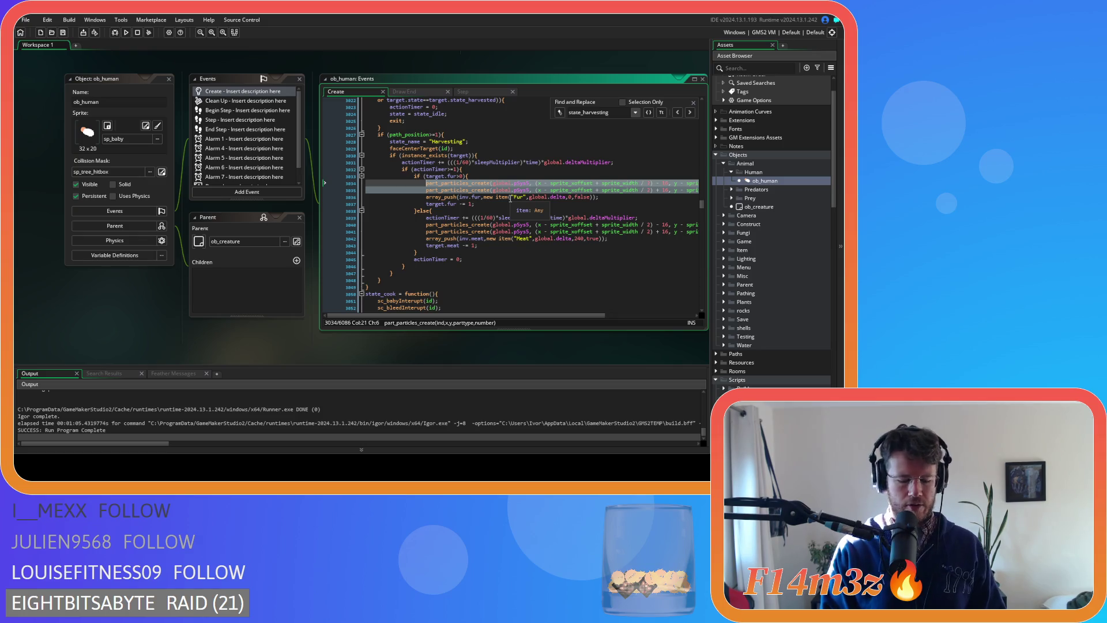
# - Insert itemCount(target,global.pFur,1) in the fur harvesting branch
pyautogui.write('item')
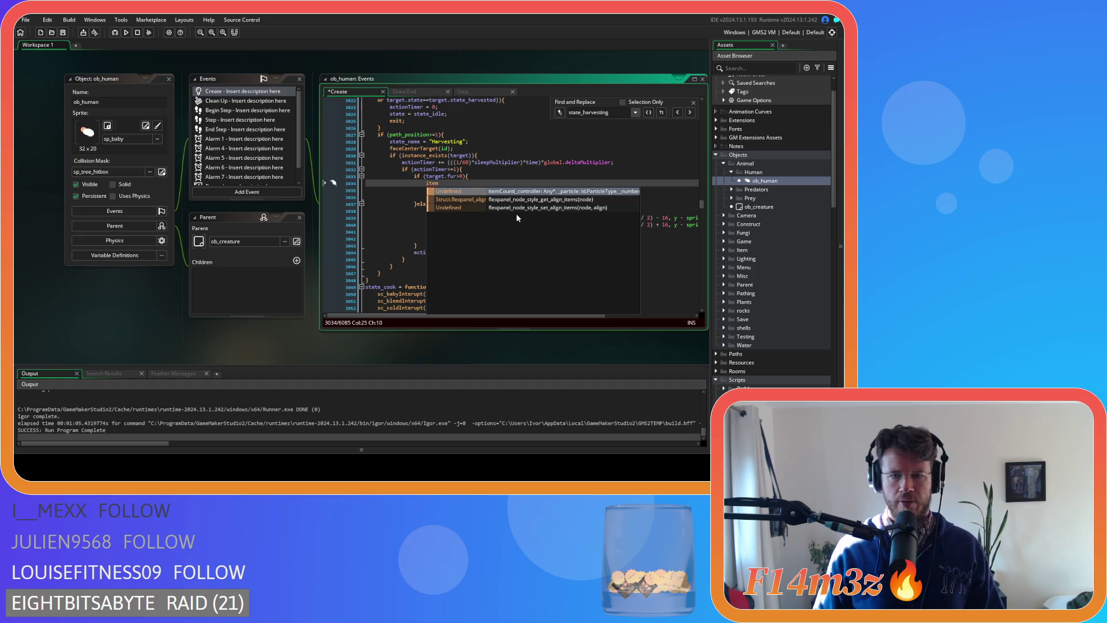
pyautogui.click(502, 191)
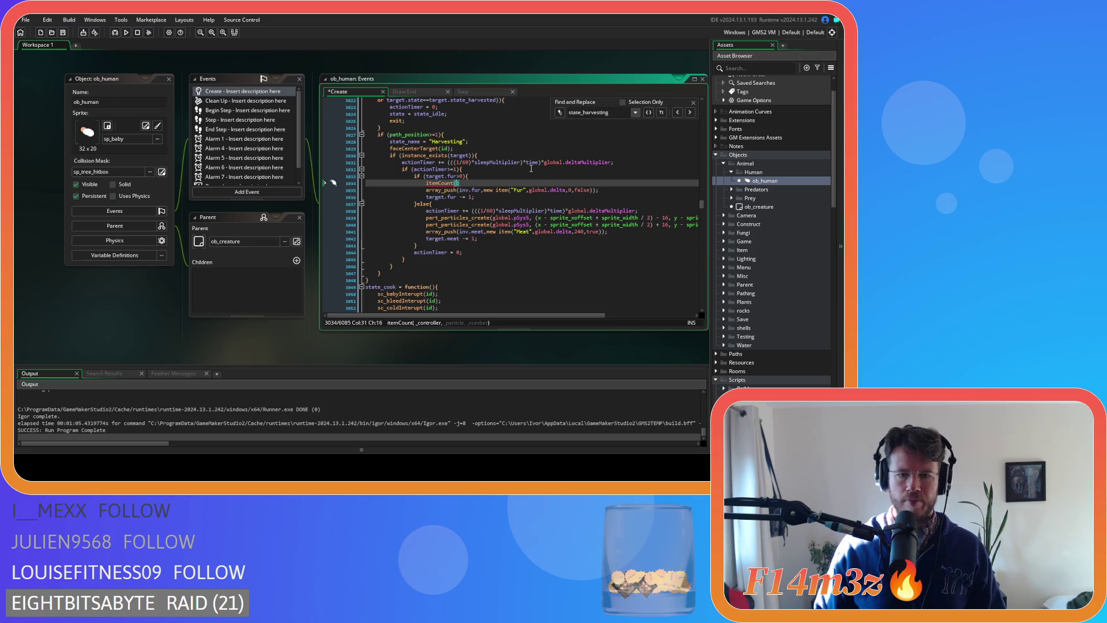
pyautogui.hotkey('ctrl', 'space')
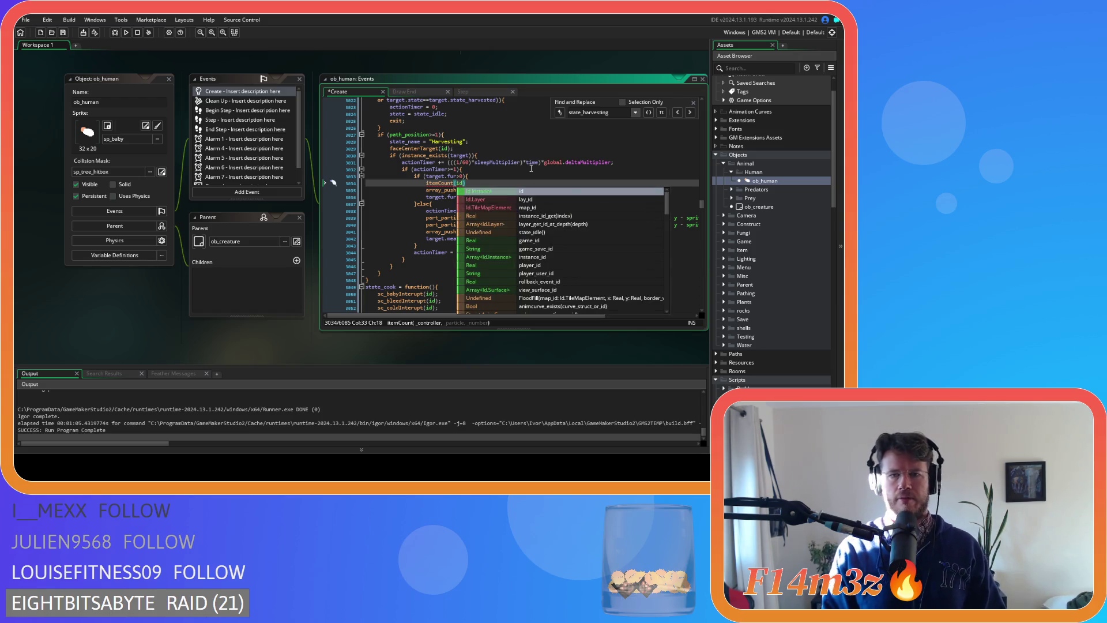
pyautogui.press('Escape')
pyautogui.write('target')
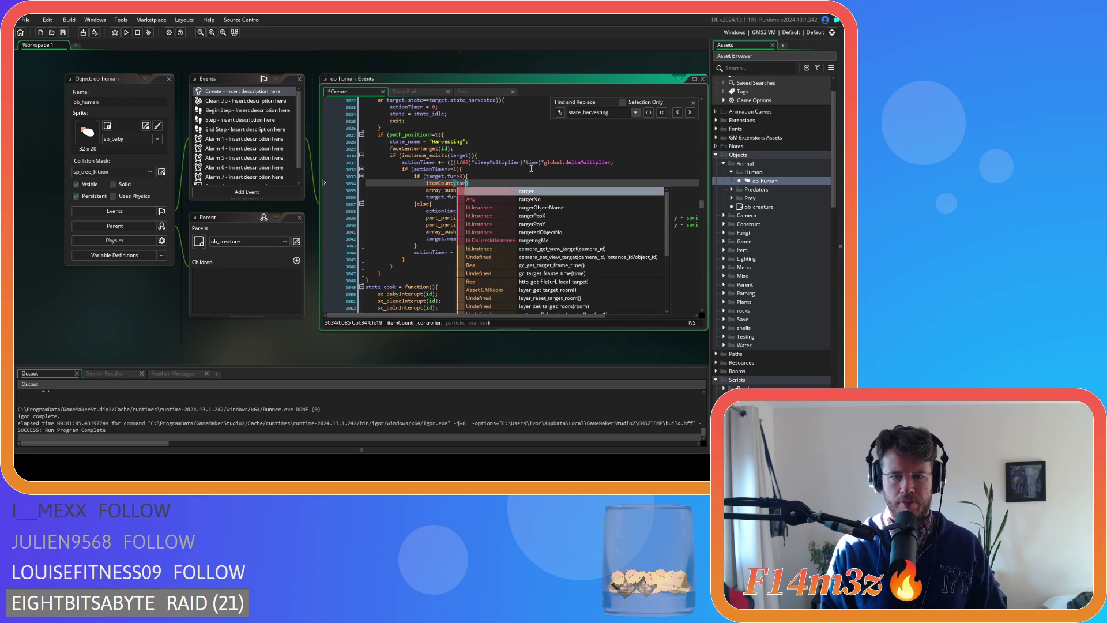
pyautogui.write(',')
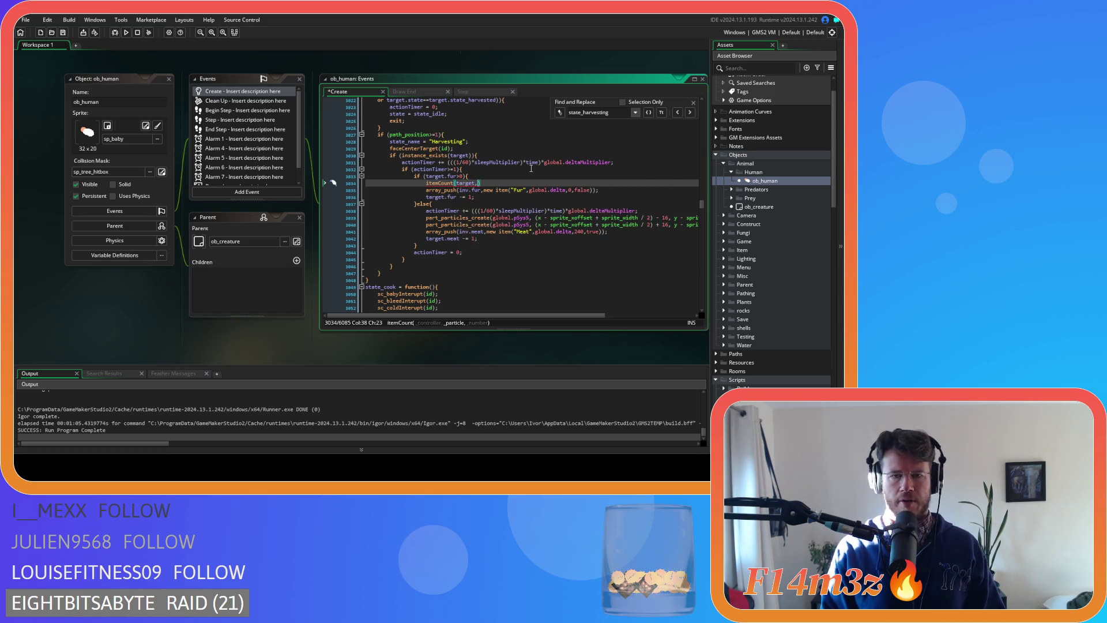
pyautogui.write('global.p')
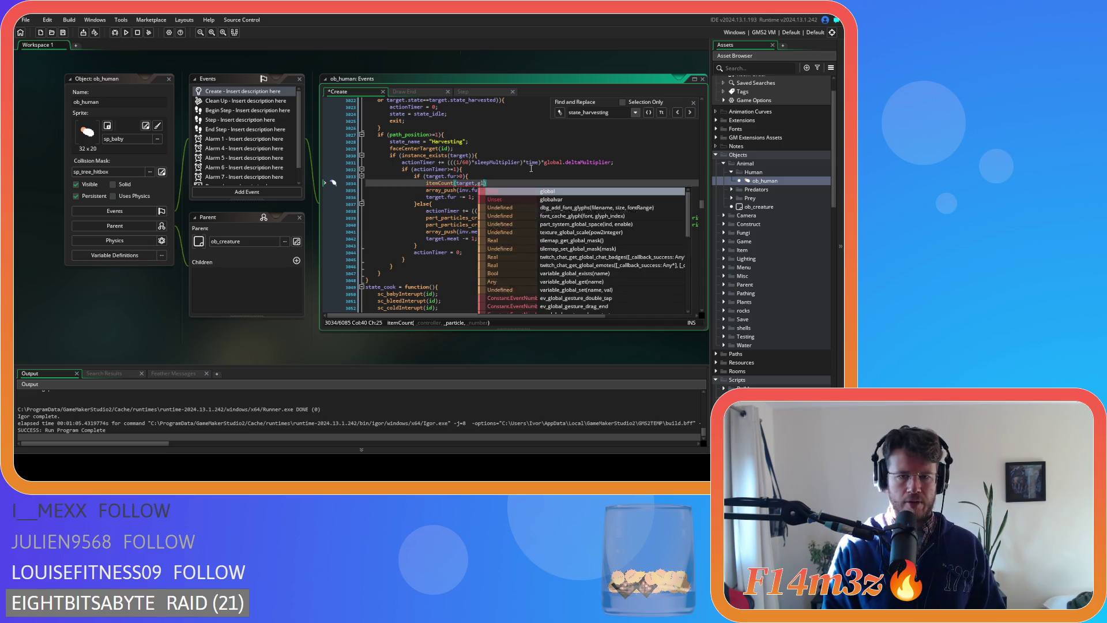
pyautogui.write('F')
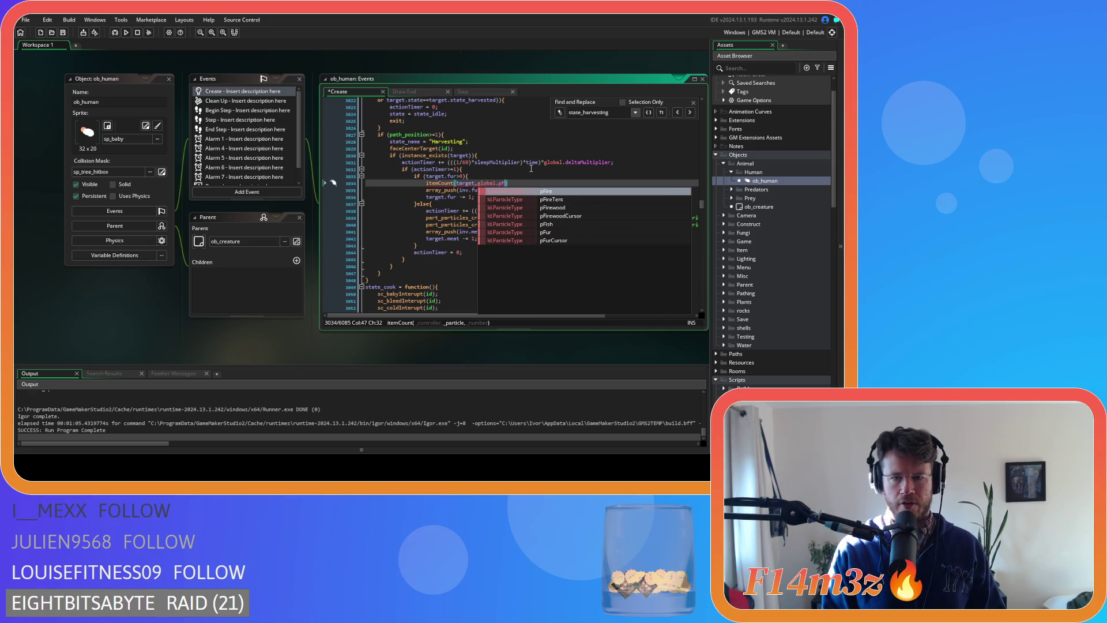
pyautogui.press('Down')
pyautogui.press('Down')
pyautogui.press('Down')
pyautogui.press('Return')
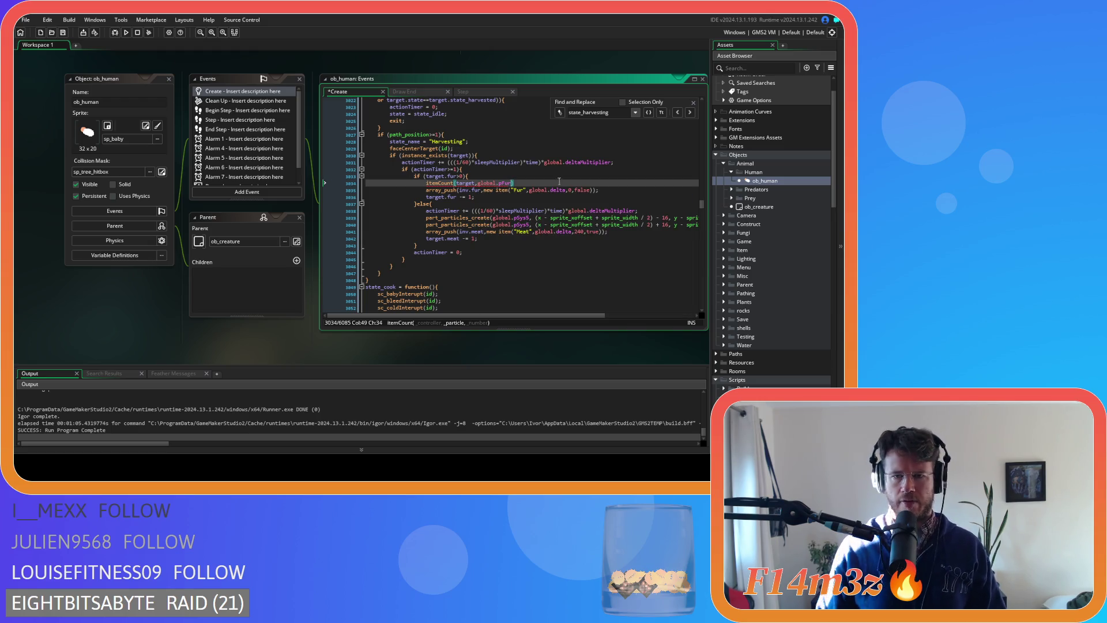
pyautogui.write(',')
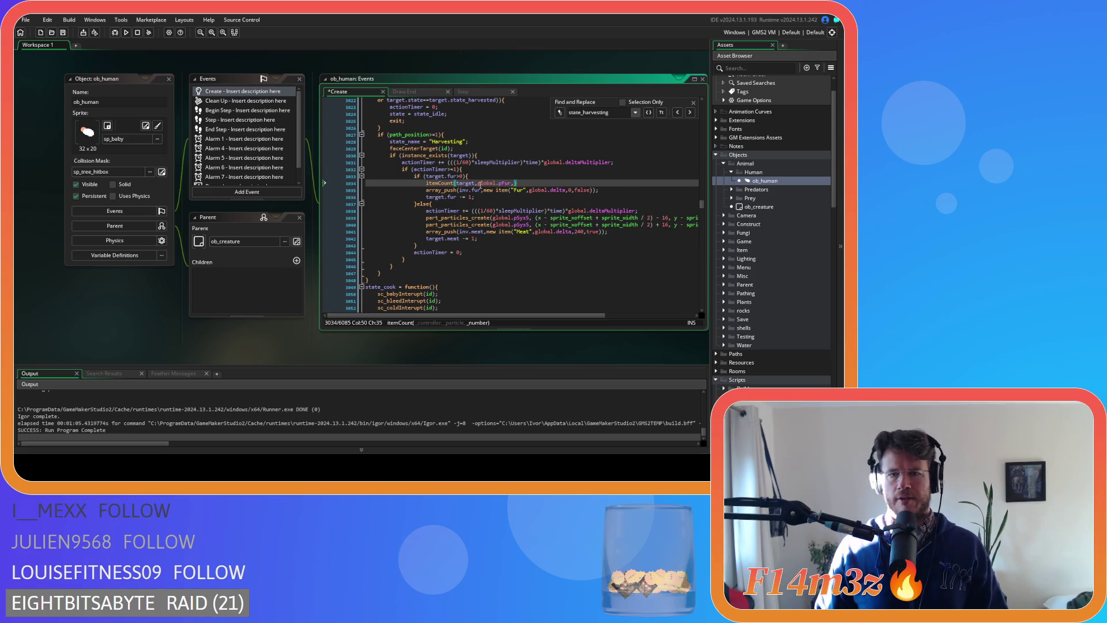
pyautogui.write('1')
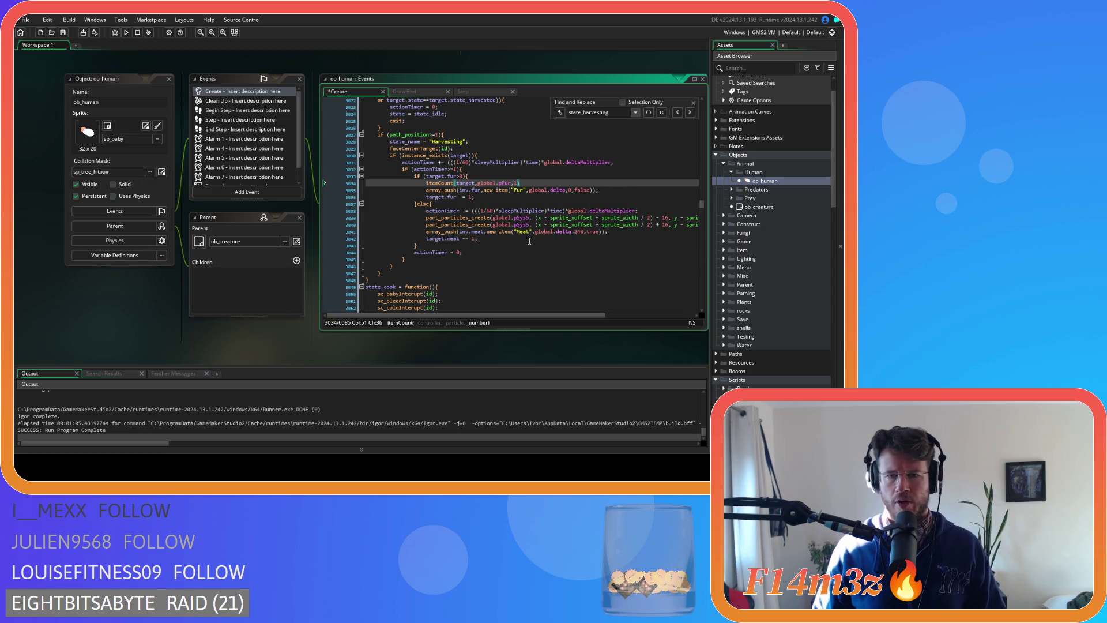
pyautogui.write(')')
# - Replace the meat particle lines with itemCount(target,global.pMeat,1), save, and run the game
pyautogui.moveTo(531, 182); pyautogui.dragTo(426, 183)
pyautogui.hotkey('ctrl', 'c')
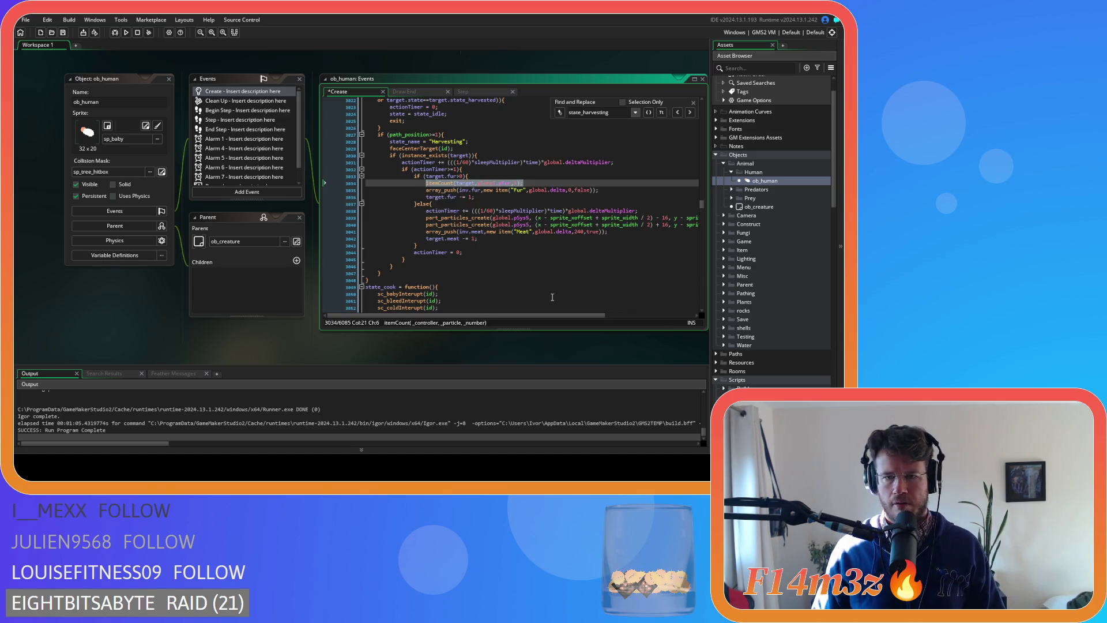
pyautogui.moveTo(562, 316); pyautogui.dragTo(674, 317)
pyautogui.moveTo(675, 225); pyautogui.dragTo(421, 216)
pyautogui.hotkey('ctrl', 'v')
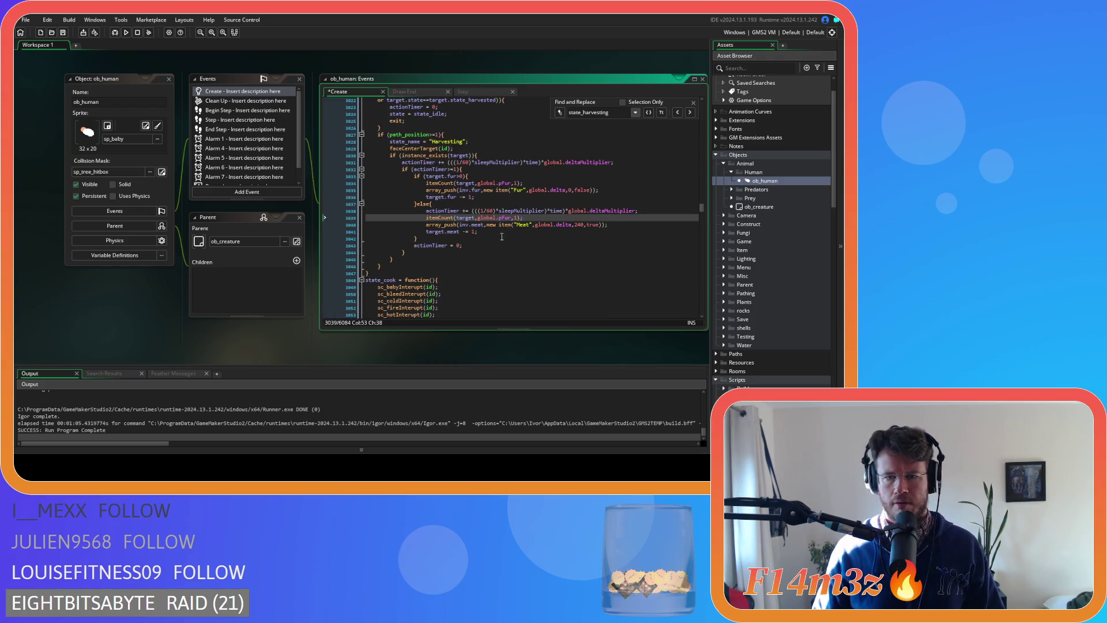
pyautogui.doubleClick(506, 218)
pyautogui.write('pMeat')
pyautogui.press('End')
pyautogui.hotkey('ctrl', 's')
pyautogui.click(500, 233)
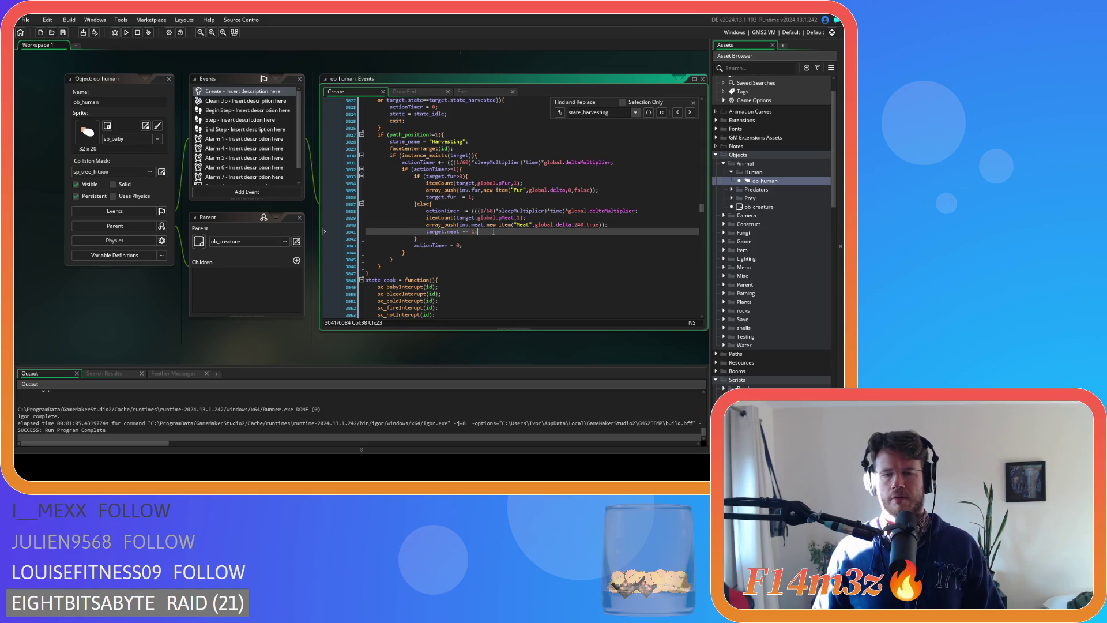
pyautogui.press('F5')
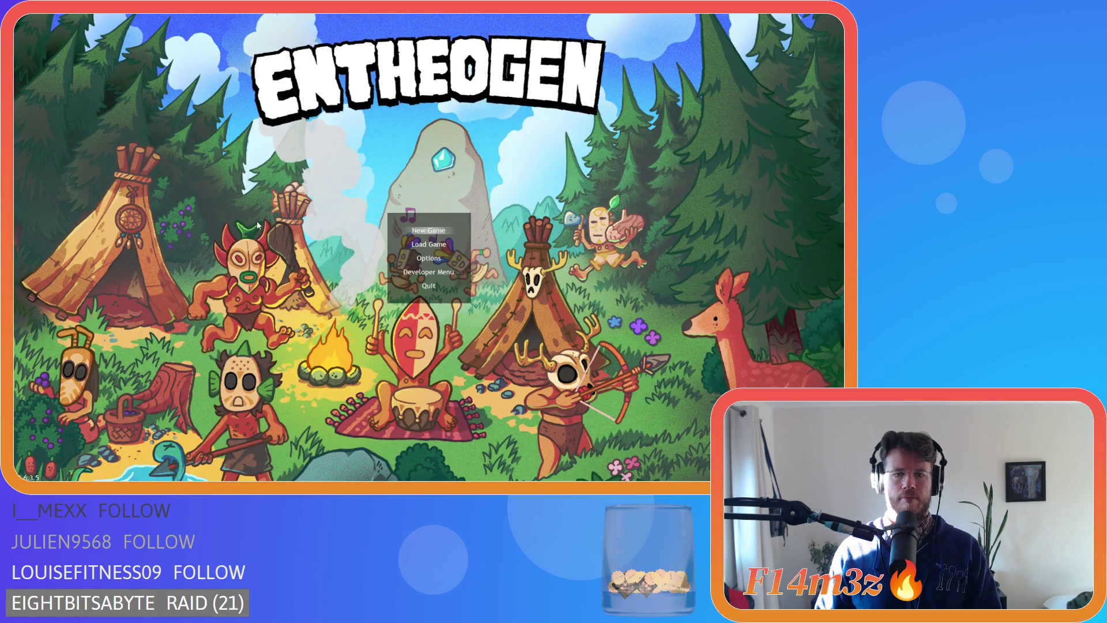
# - Load the saved game, watch the fur and meat count popups, then quit with Escape and Y
pyautogui.press('Down')
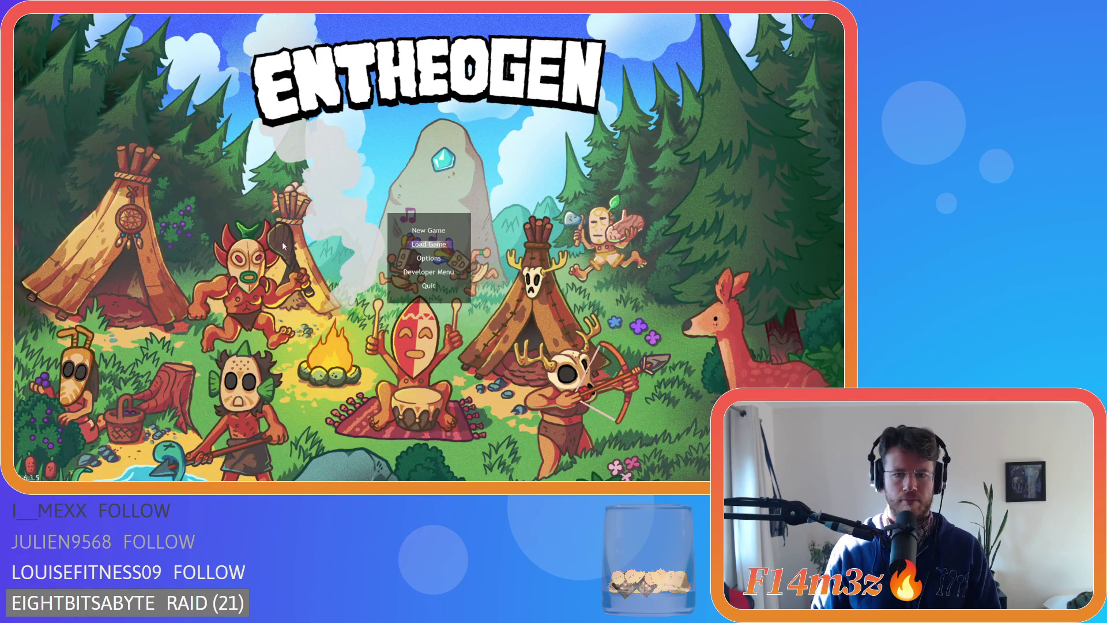
pyautogui.press('Return')
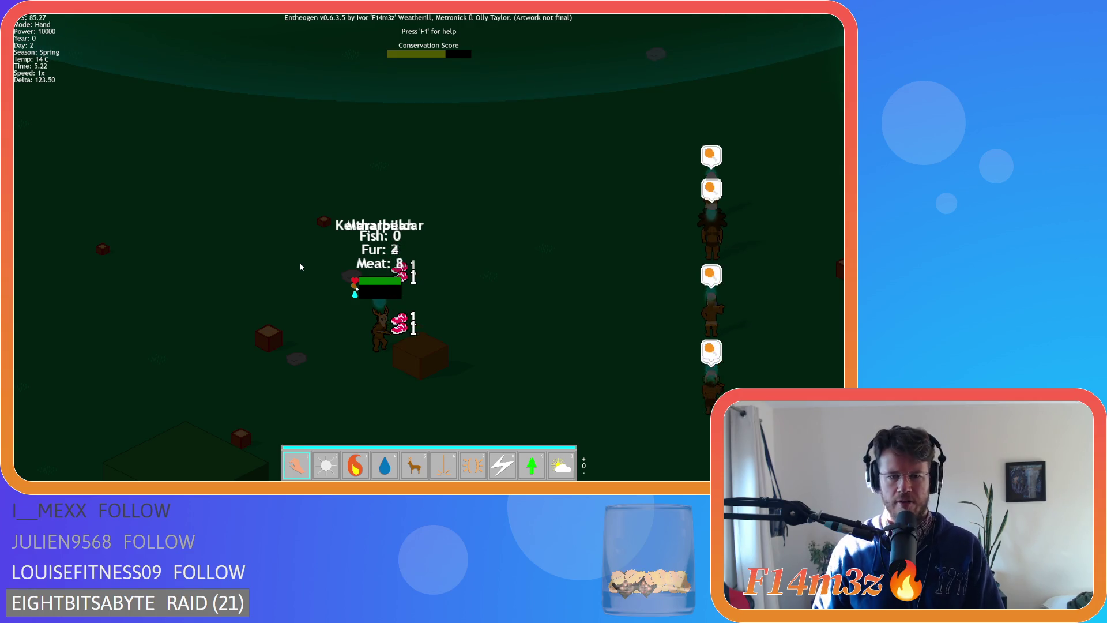
pyautogui.press('Escape')
pyautogui.press('y')
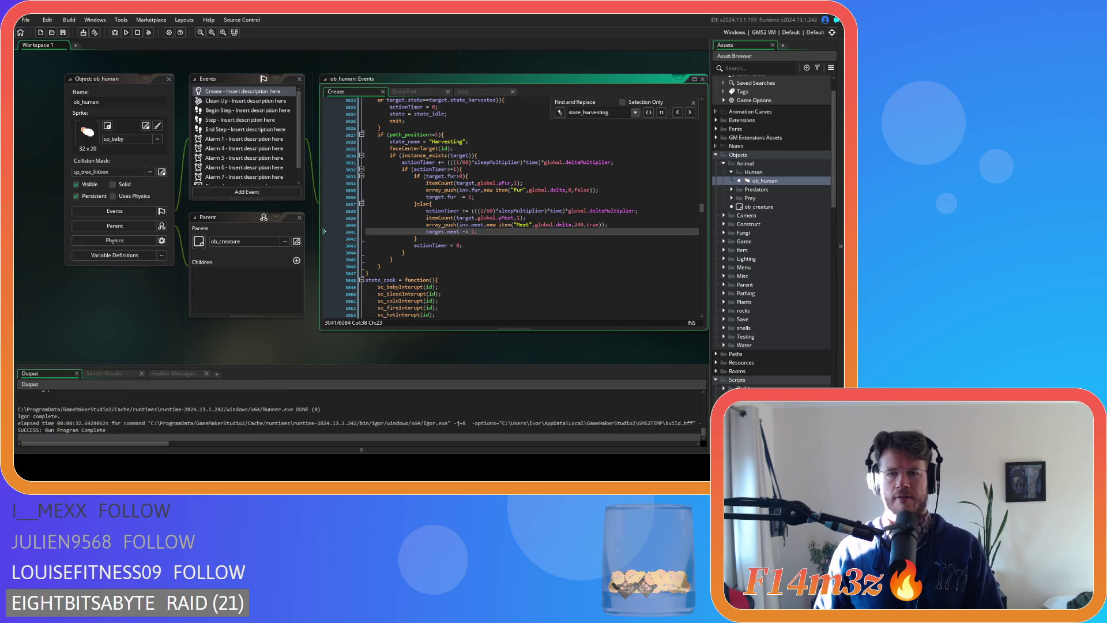
# - In sc_itemCount, raise the half-width margin from 32 to 48 and the pPlus offset from 16 to 32, then run
pyautogui.press('F12')
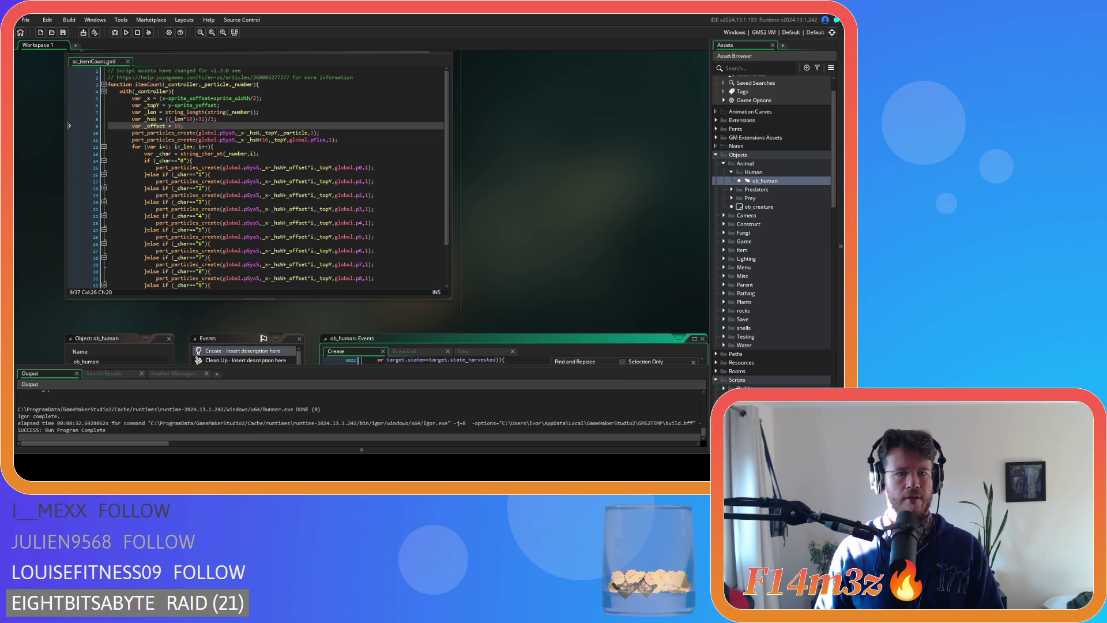
pyautogui.click(306, 140)
pyautogui.click(282, 133)
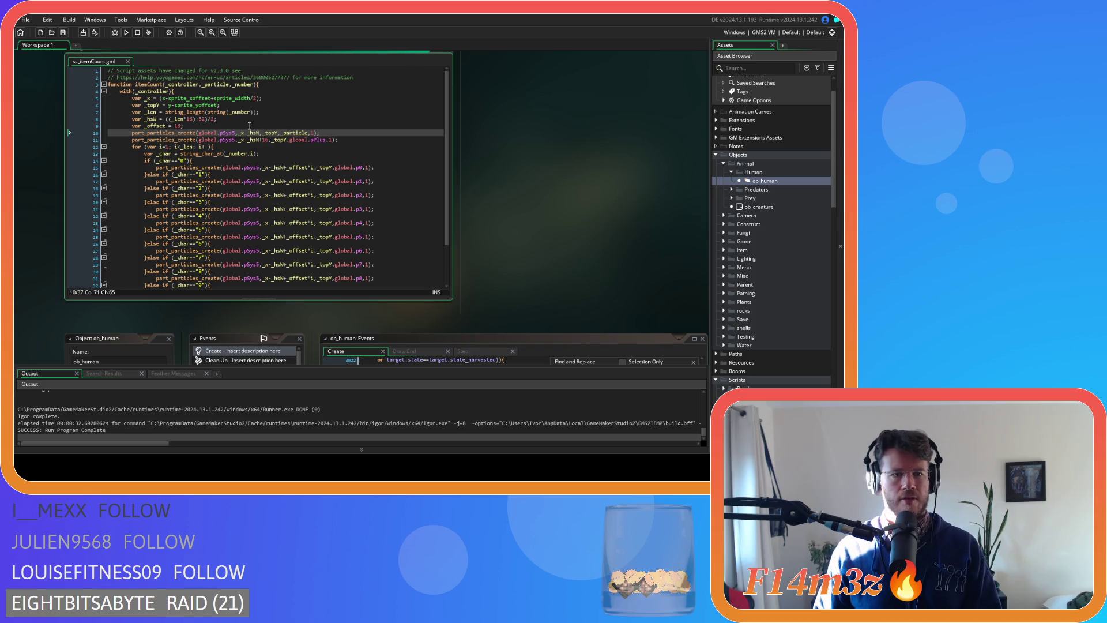
pyautogui.doubleClick(202, 119)
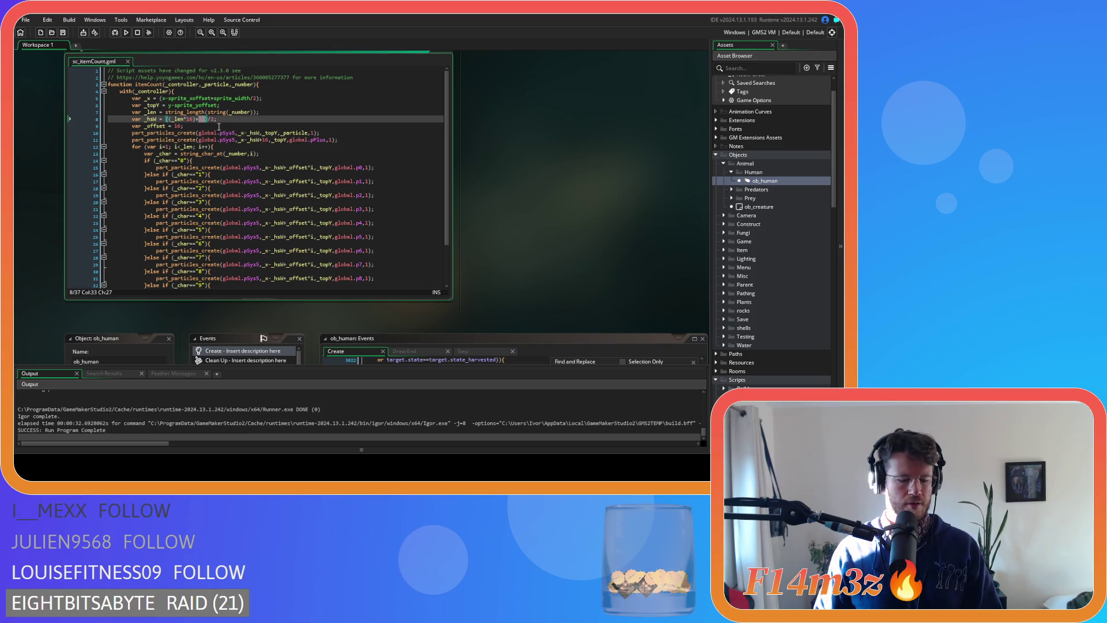
pyautogui.write('48')
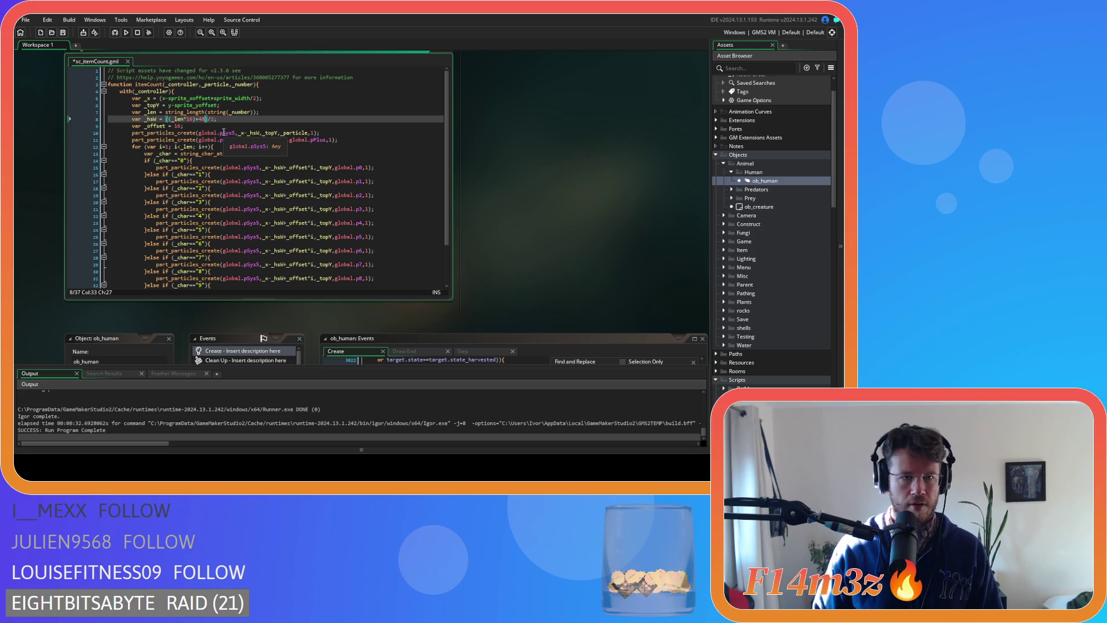
pyautogui.doubleClick(265, 140)
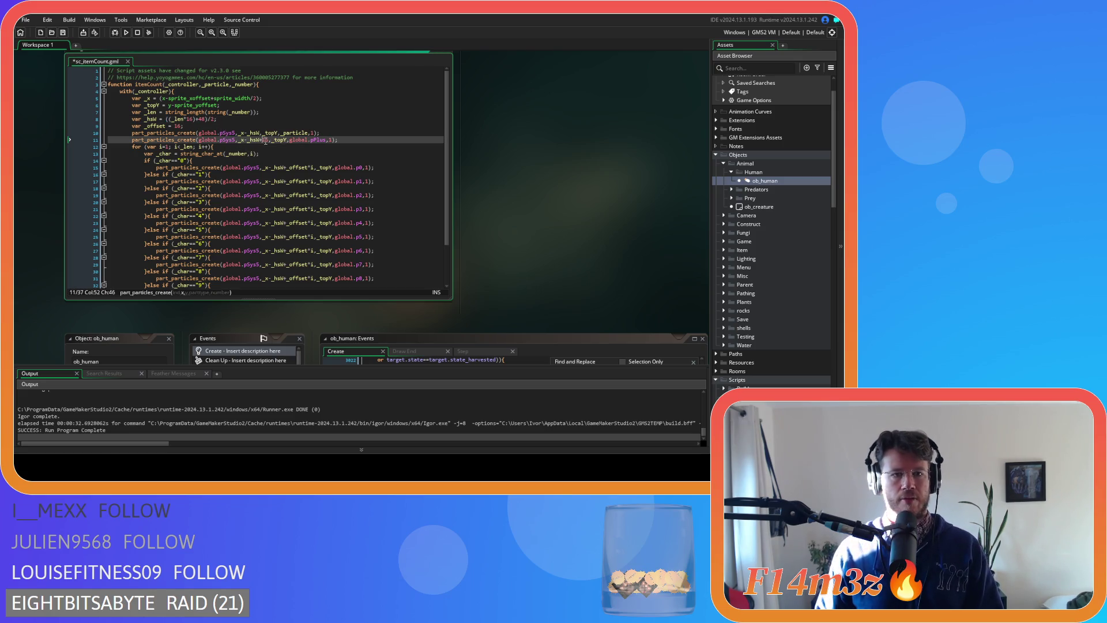
pyautogui.write('32')
pyautogui.click(351, 141)
pyautogui.press('F5')
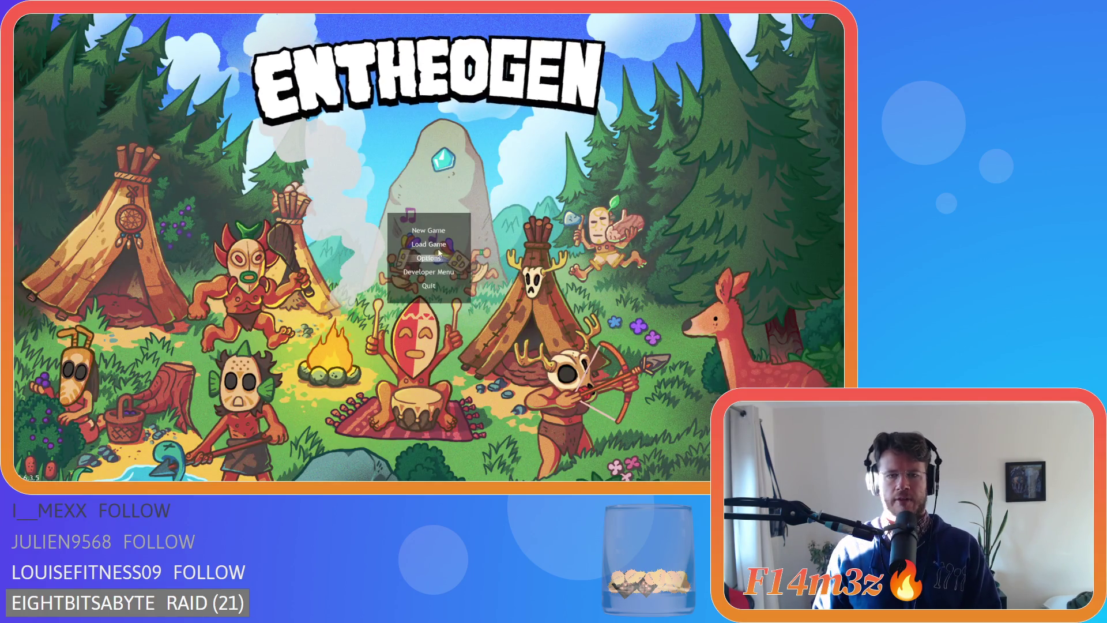
# - Load the saved game to check the re-centred Fish, Fur and Meat counters, then quit
pyautogui.click(379, 234)
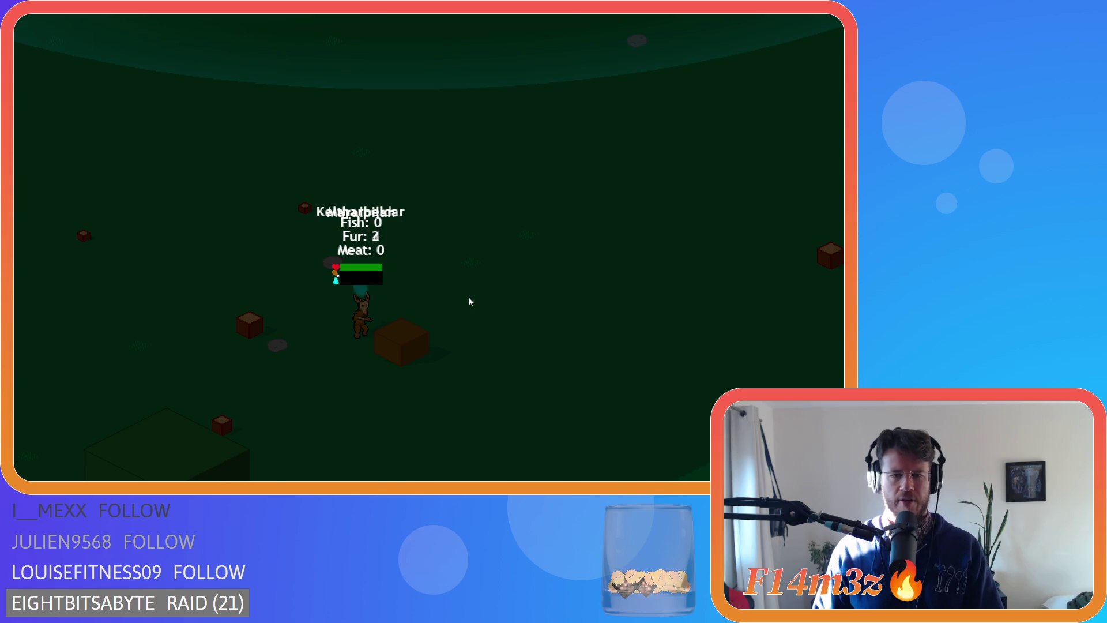
pyautogui.press('Escape')
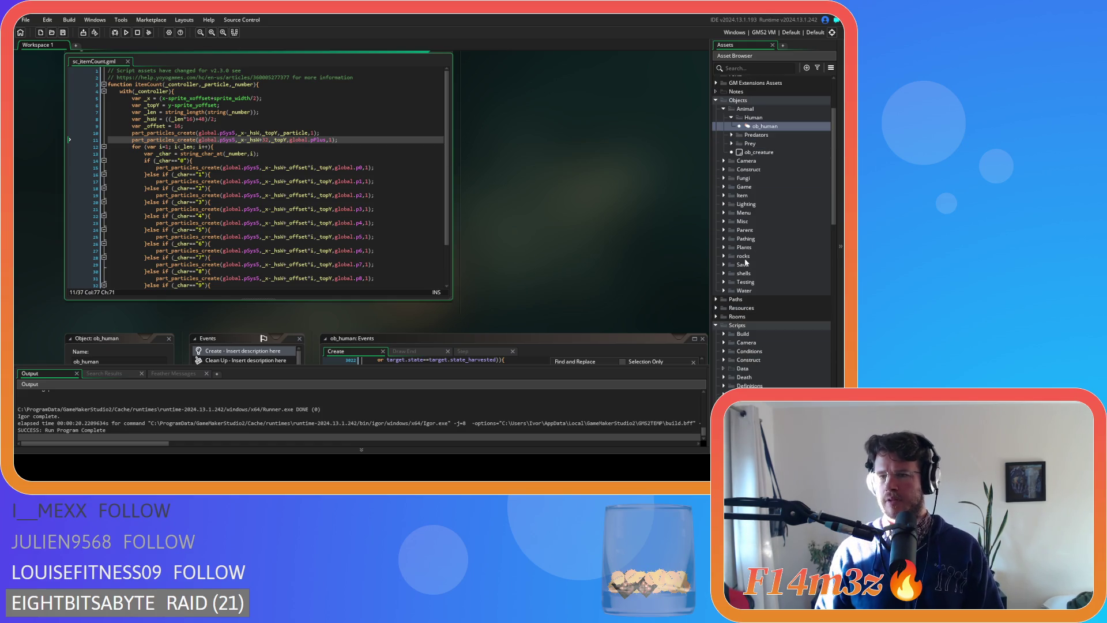
# - Open ob_particles' Create event code and scroll to the particle sprite definitions
pyautogui.scroll(2, 744, 260)
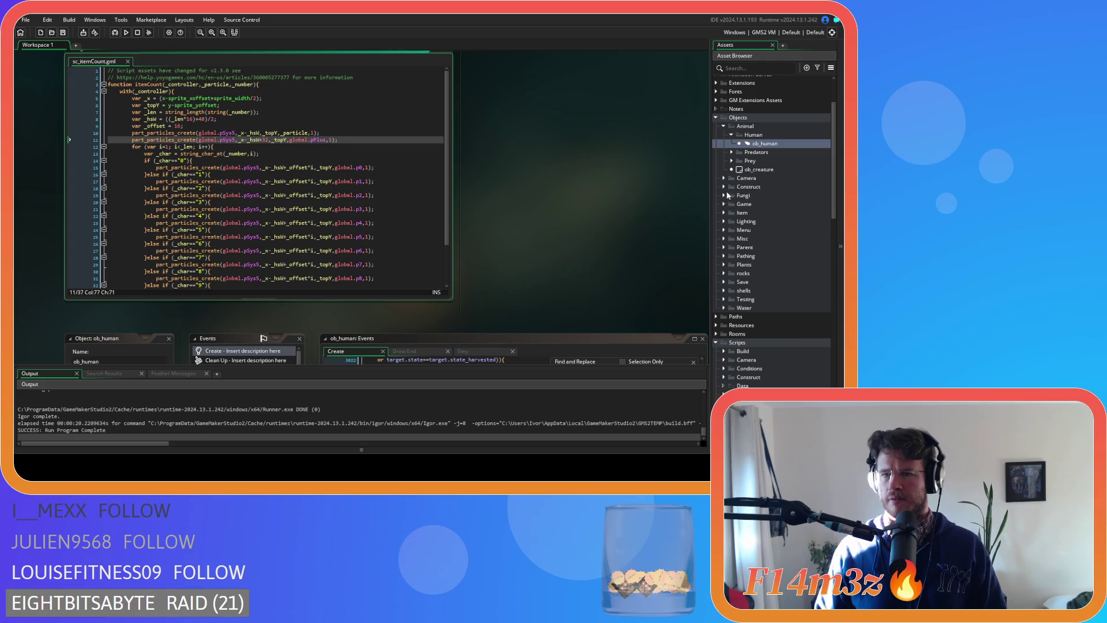
pyautogui.click(723, 204)
pyautogui.click(778, 248)
pyautogui.doubleClick(779, 250)
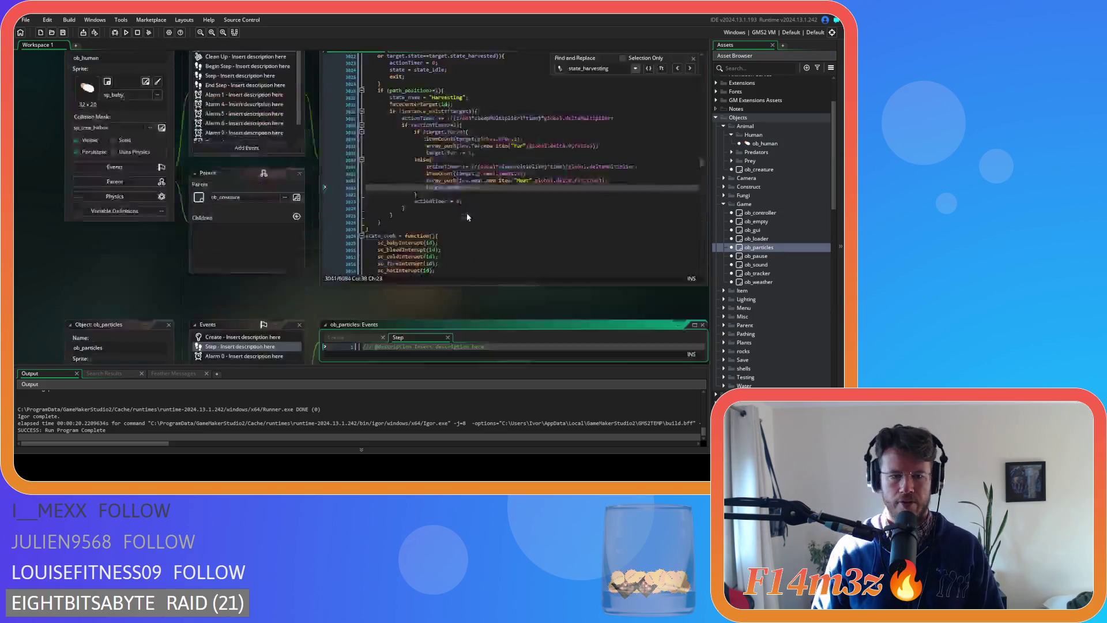
pyautogui.click(242, 91)
pyautogui.scroll(-15, 457, 197)
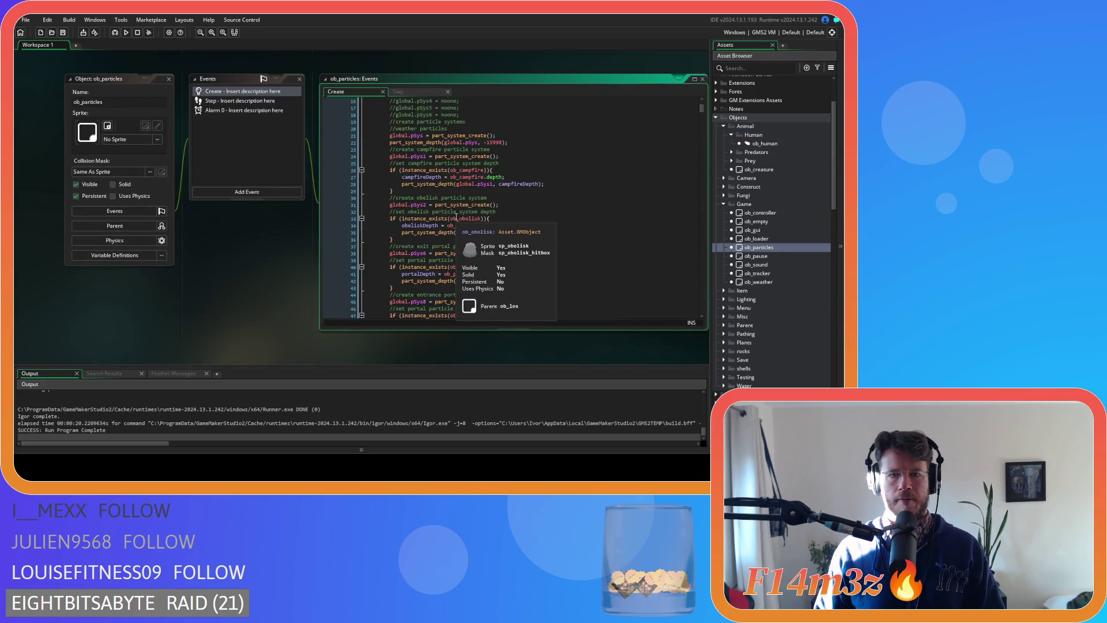
pyautogui.scroll(-20, 457, 198)
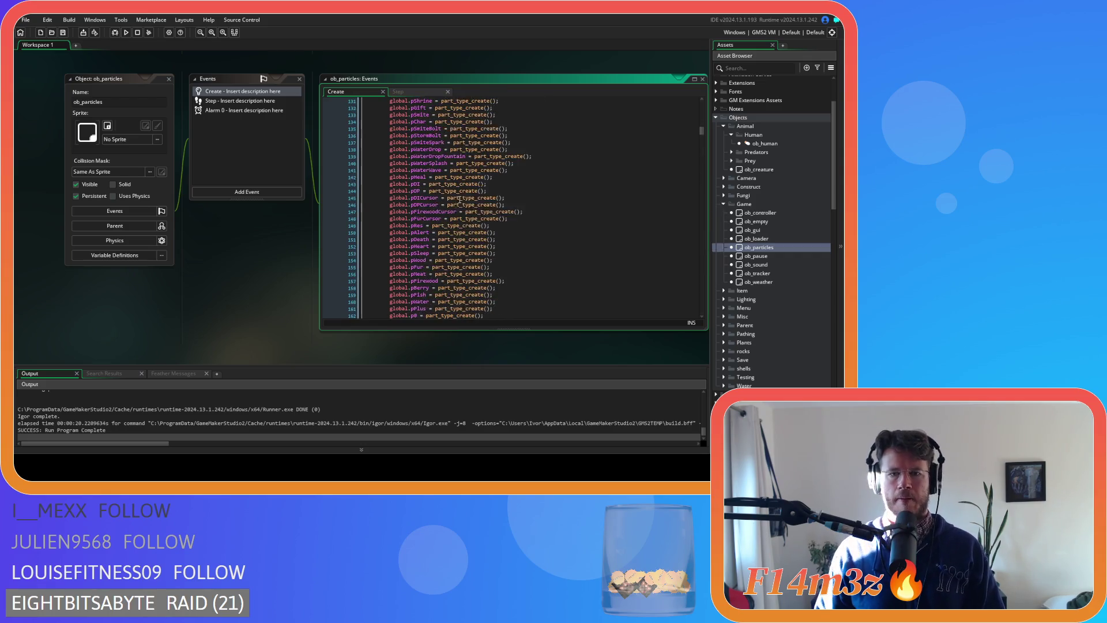
pyautogui.scroll(-20, 459, 199)
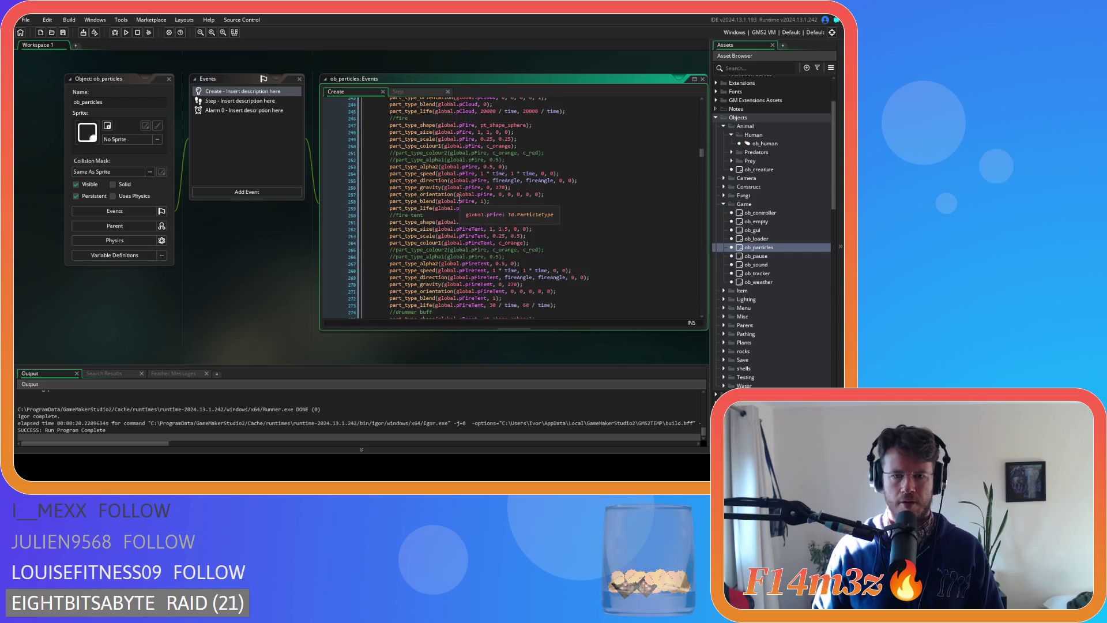
pyautogui.scroll(-7, 516, 205)
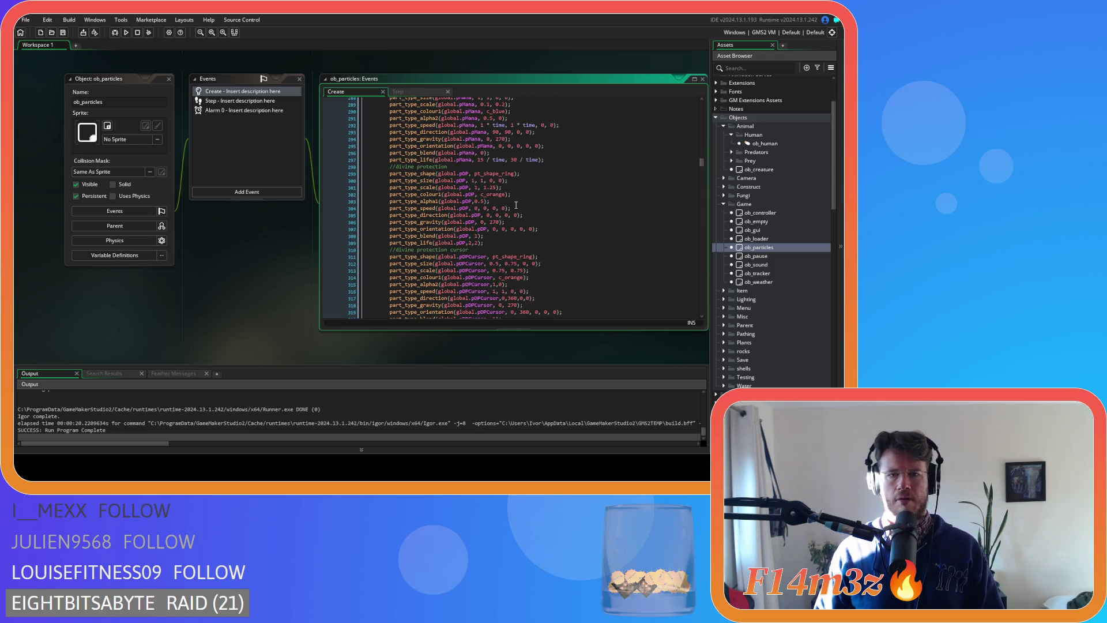
pyautogui.scroll(-15, 515, 205)
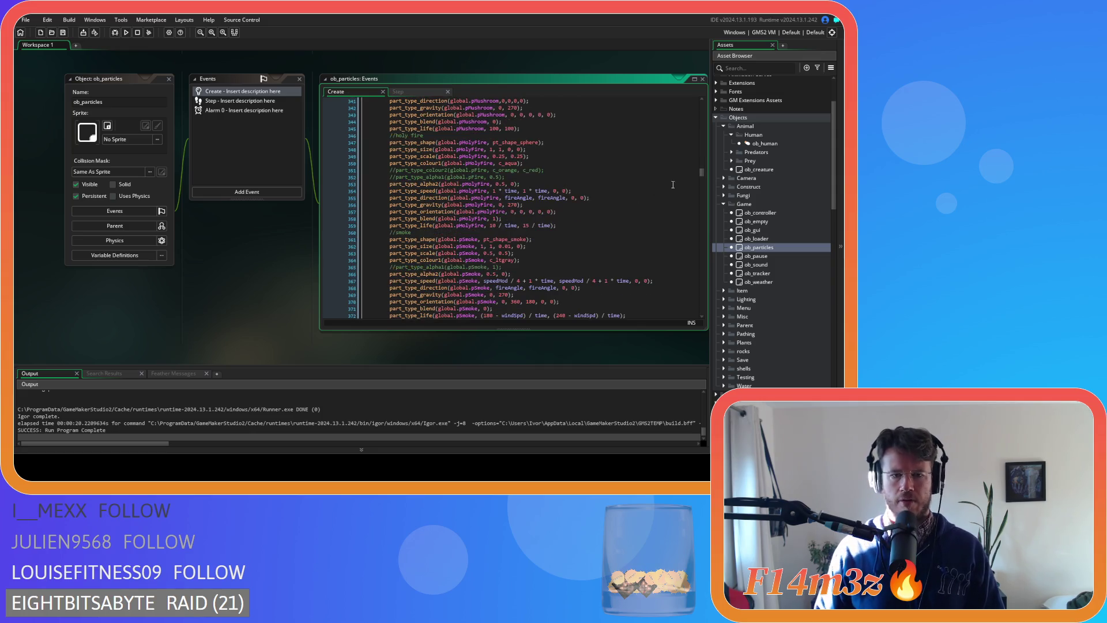
pyautogui.moveTo(704, 178); pyautogui.dragTo(710, 268)
pyautogui.scroll(10, 549, 240)
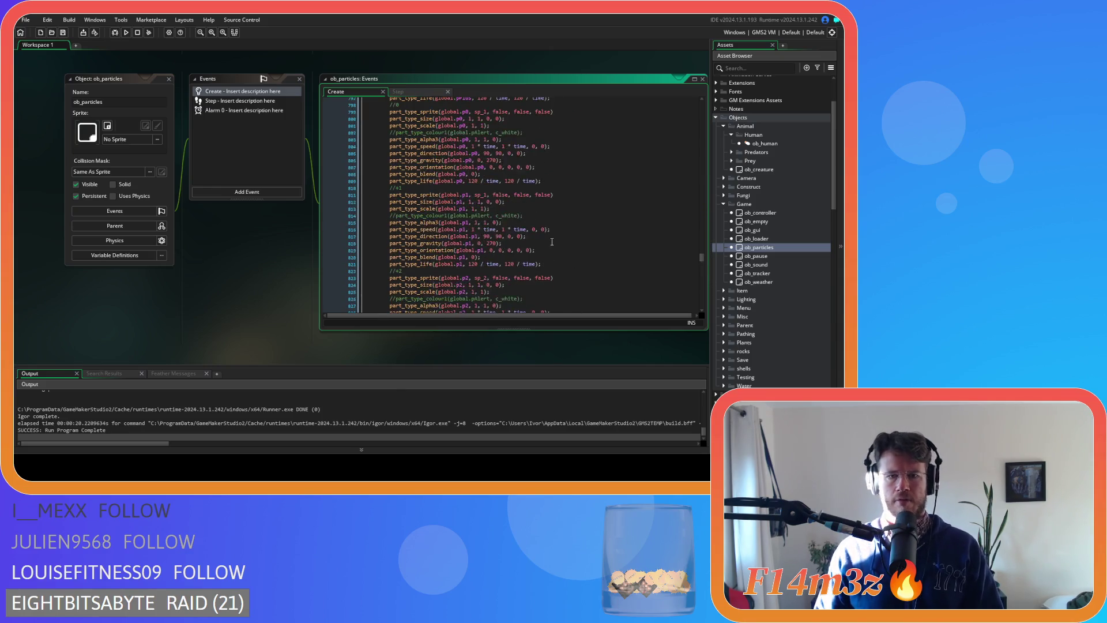
pyautogui.scroll(1, 530, 233)
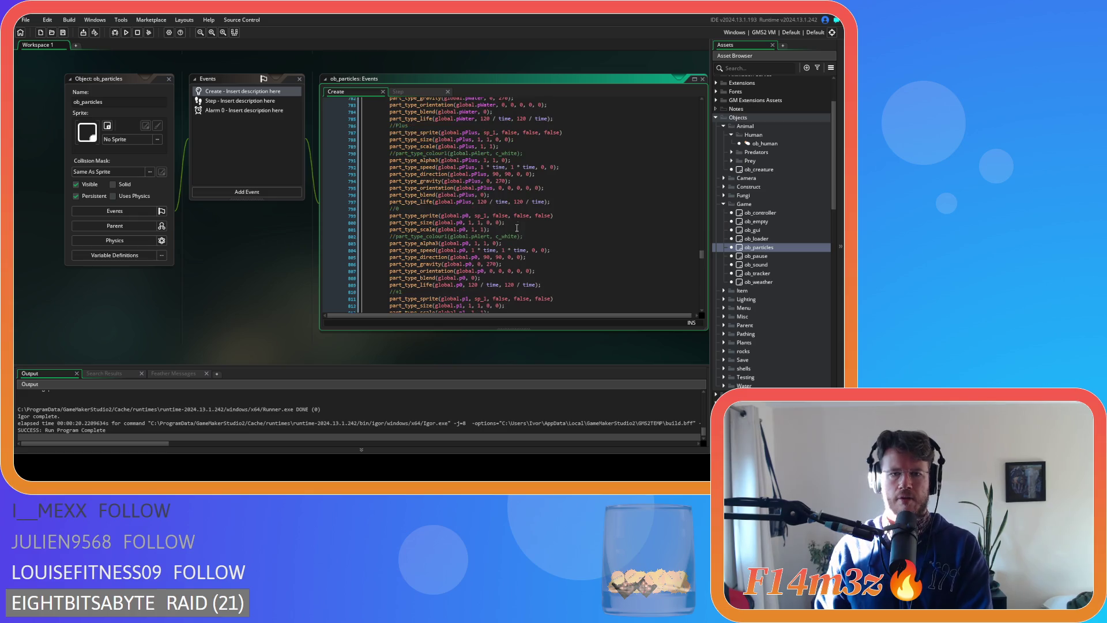
# - Set p0's sprite to sp_0 and pPlus's sprite to sp_plus, save, and run the game
pyautogui.click(485, 218)
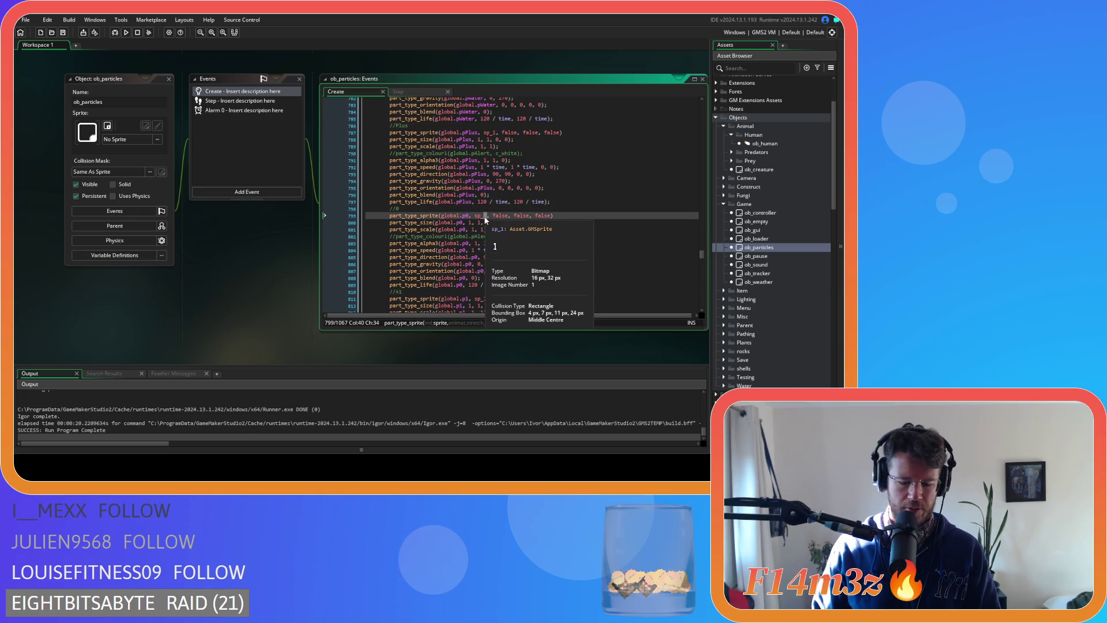
pyautogui.press('Delete')
pyautogui.write('0')
pyautogui.scroll(3, 504, 206)
pyautogui.click(495, 184)
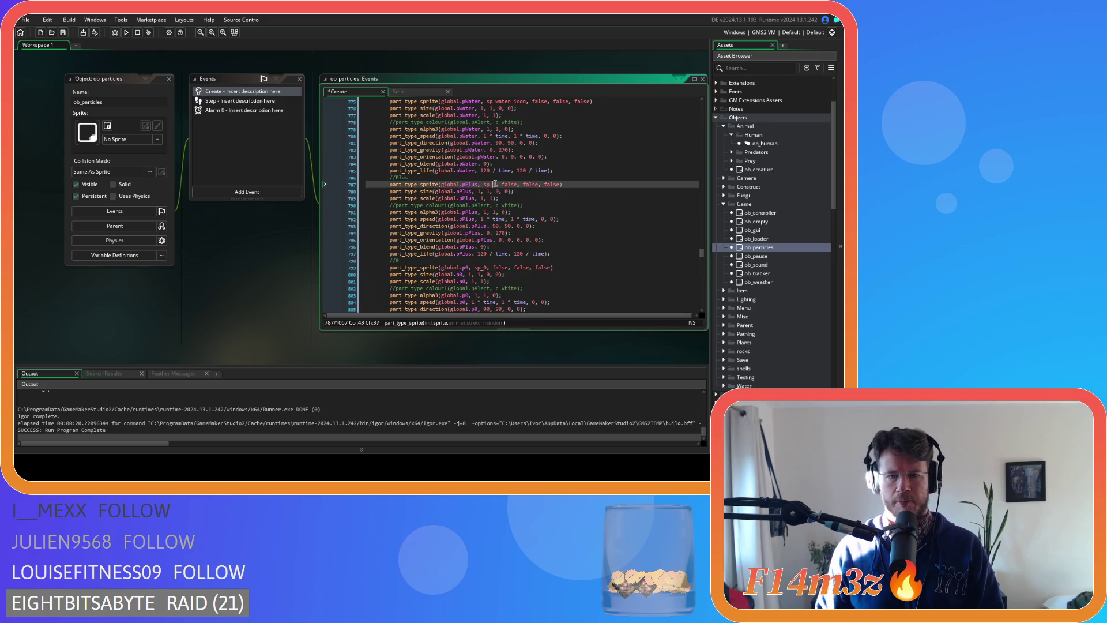
pyautogui.press('BackSpace')
pyautogui.write('plus')
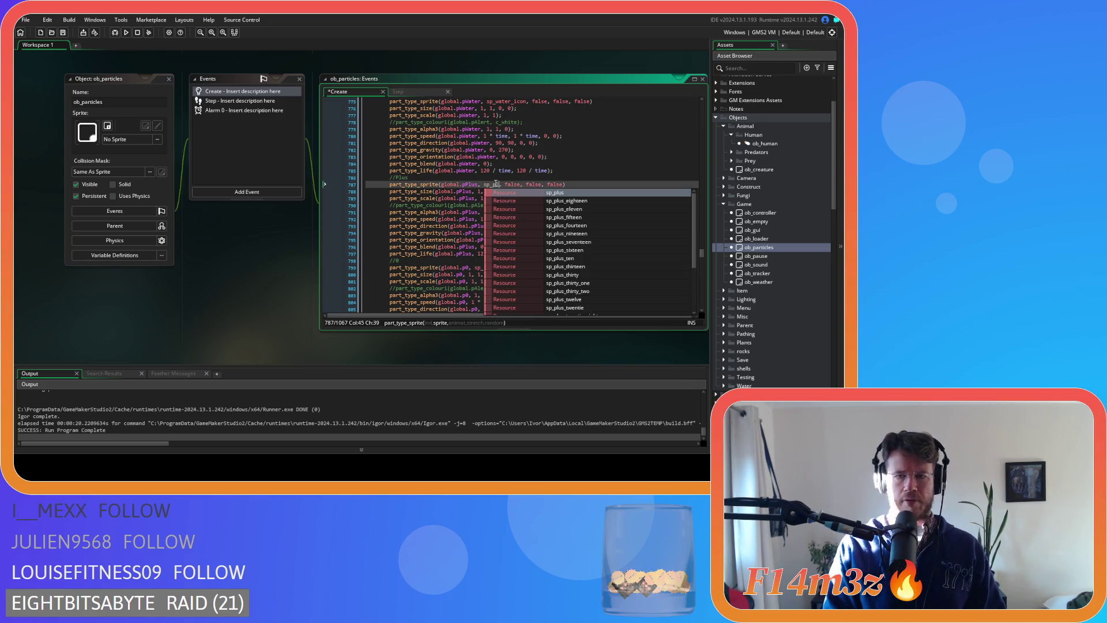
pyautogui.click(420, 205)
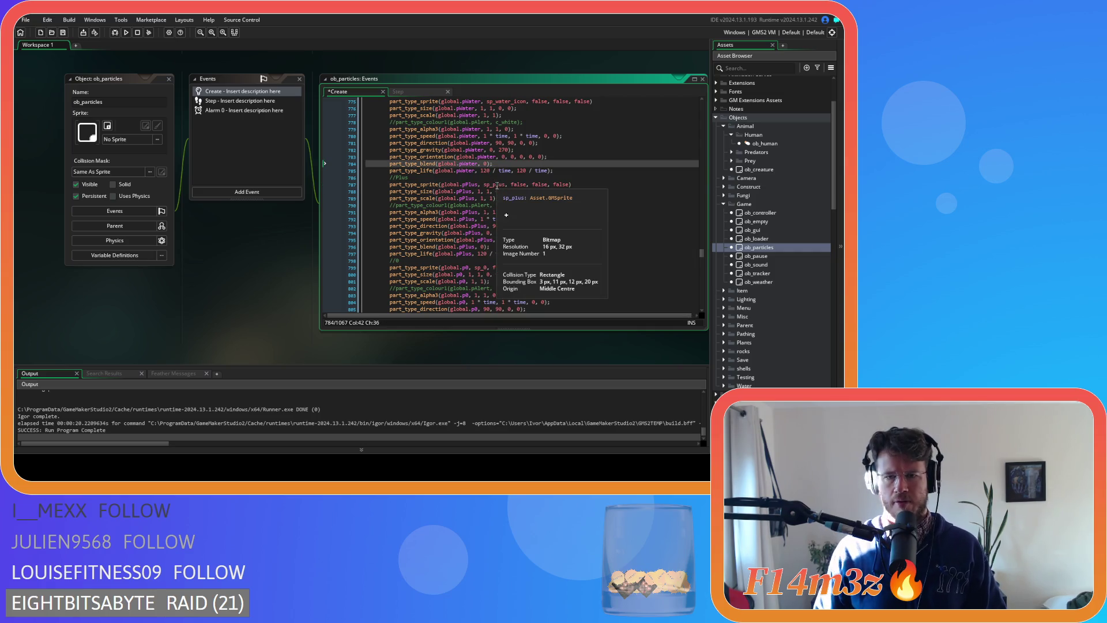
pyautogui.hotkey('ctrl', 's')
pyautogui.press('F5')
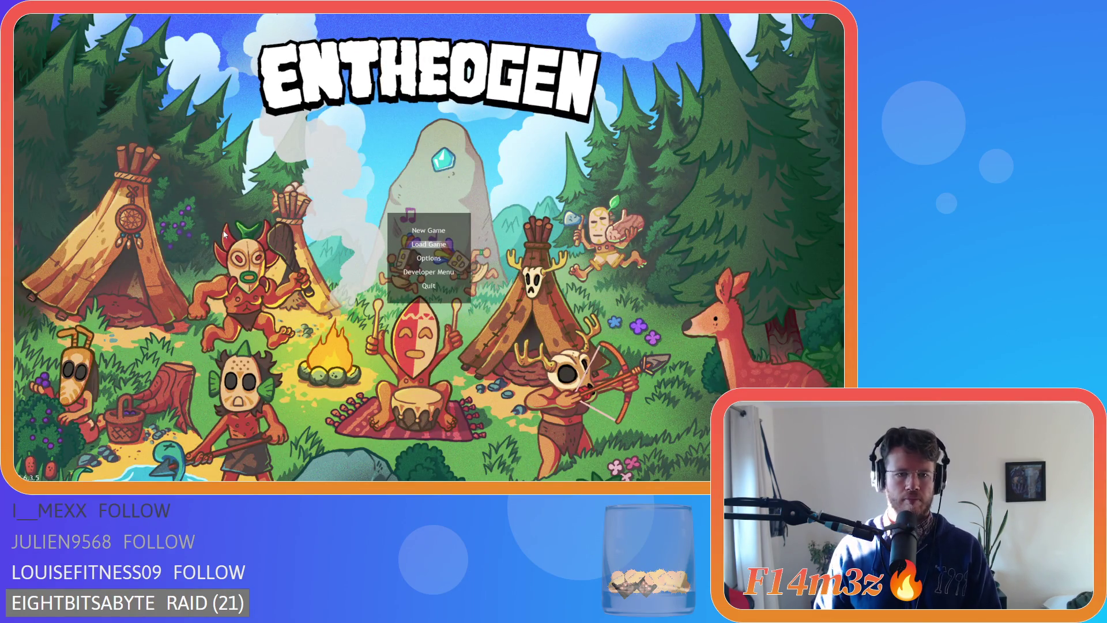
pyautogui.press('Return')
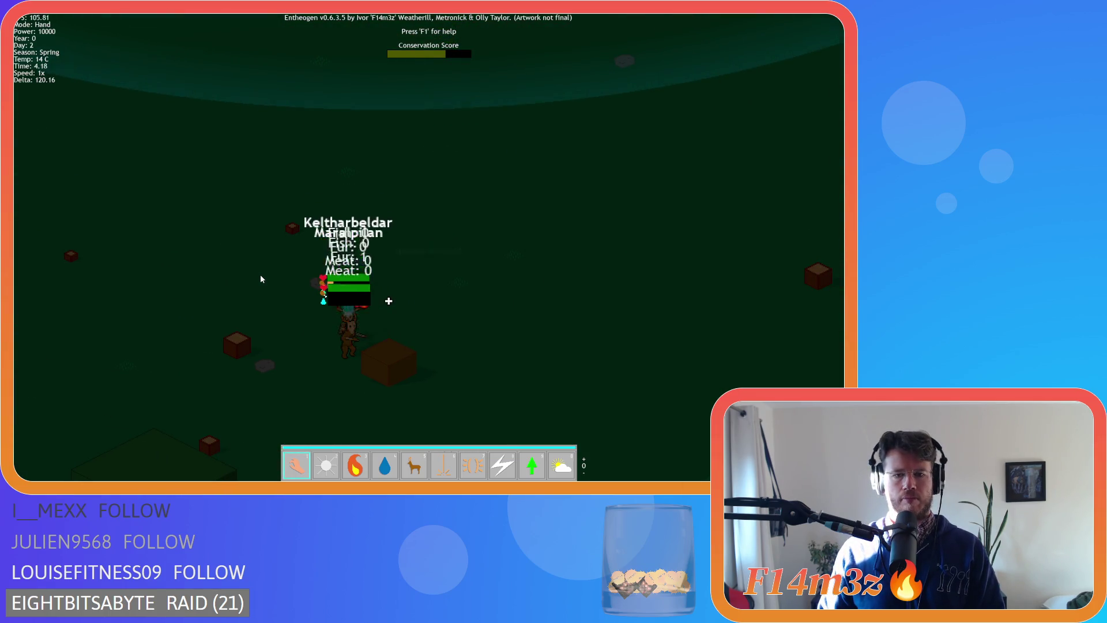
pyautogui.press('Escape')
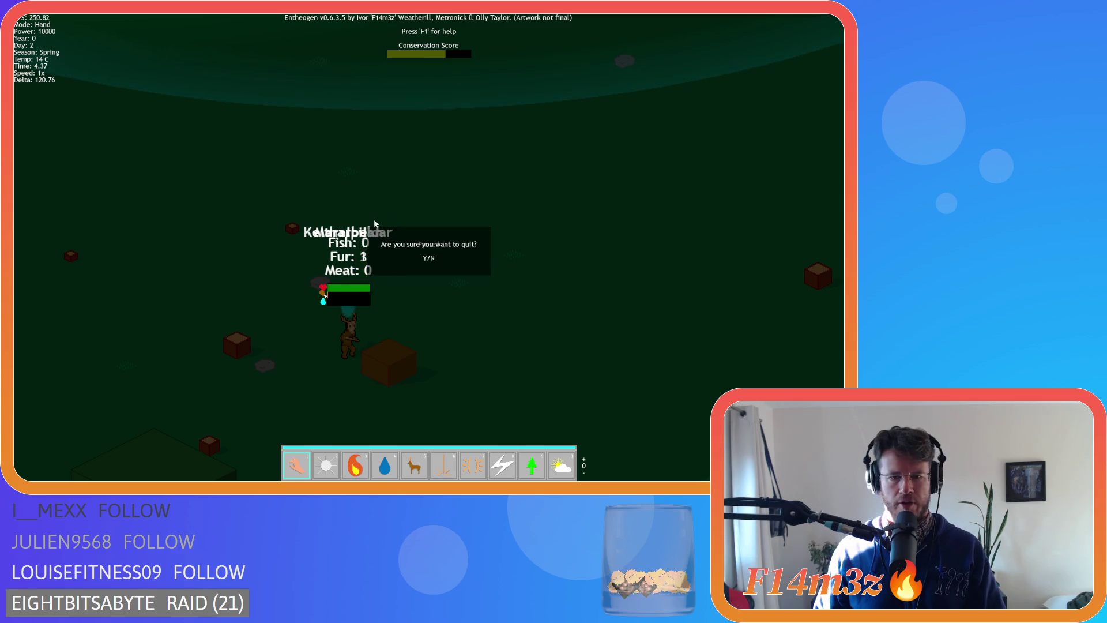
pyautogui.press('y')
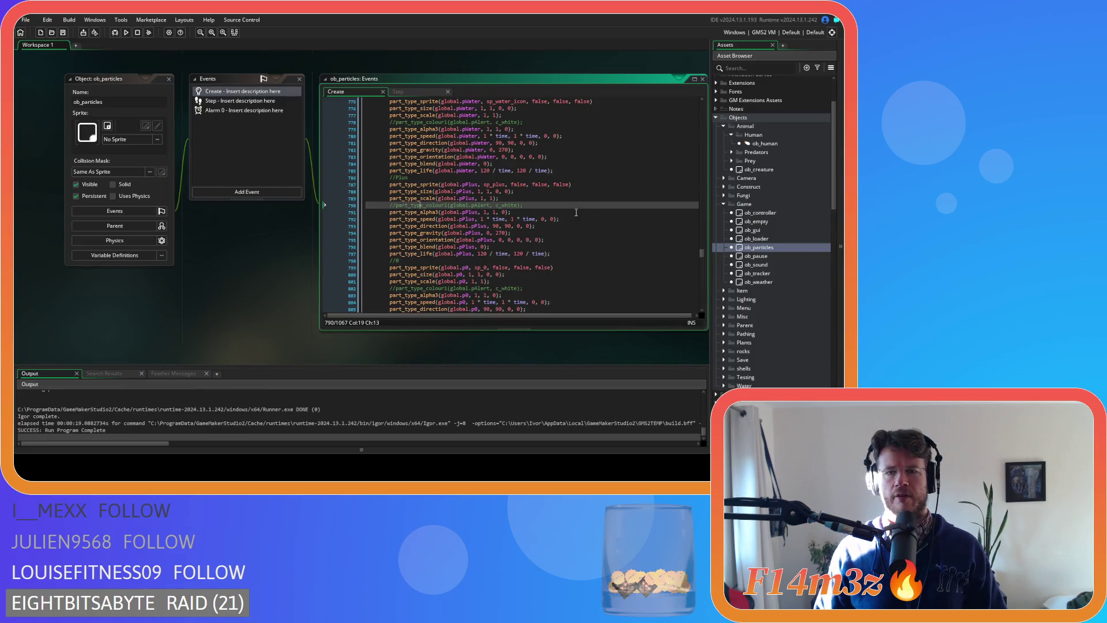
# - Recheck the pPlus sprite line, then return to the sc_itemCount script
pyautogui.click(568, 184)
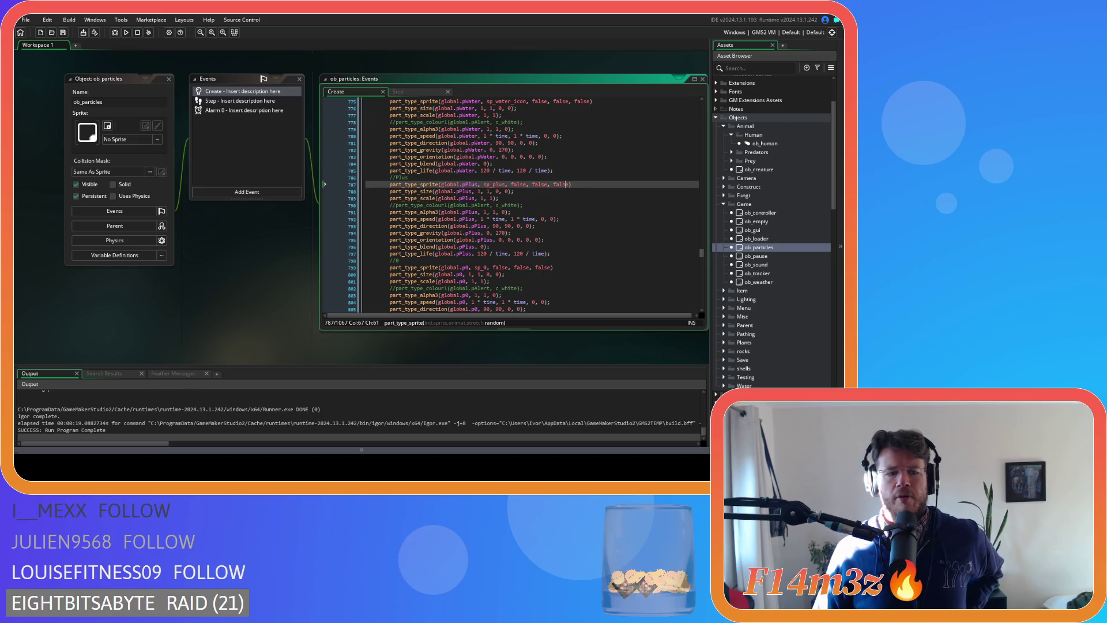
pyautogui.hotkey('ctrl', 'Tab')
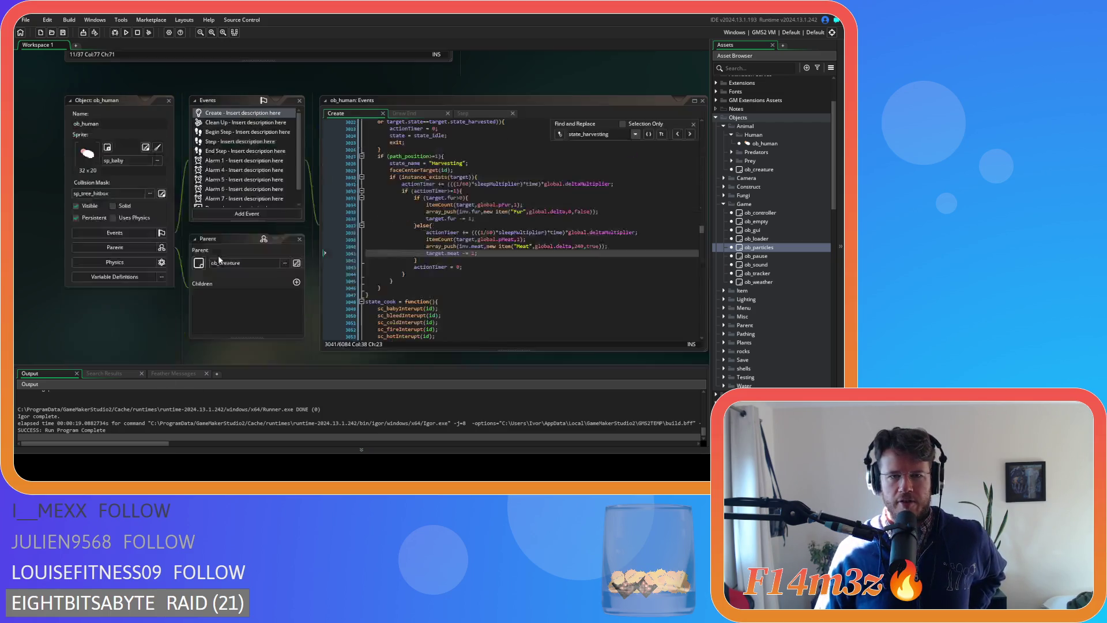
pyautogui.scroll(5, 403, 248)
pyautogui.scroll(-3, 427, 241)
pyautogui.hotkey('ctrl', 'Tab')
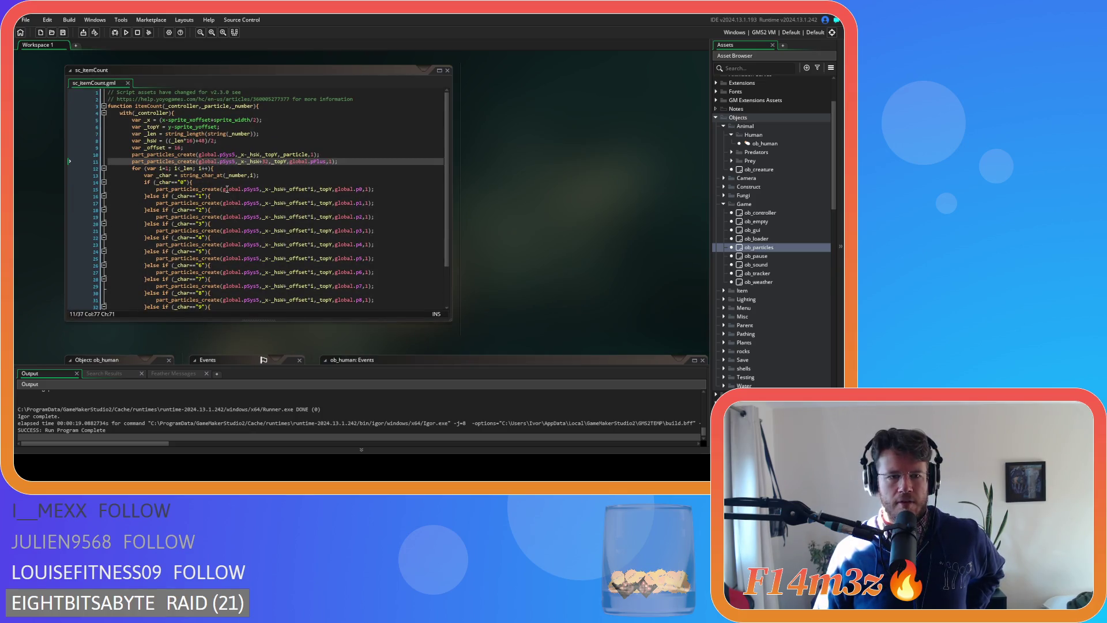
pyautogui.click(228, 174)
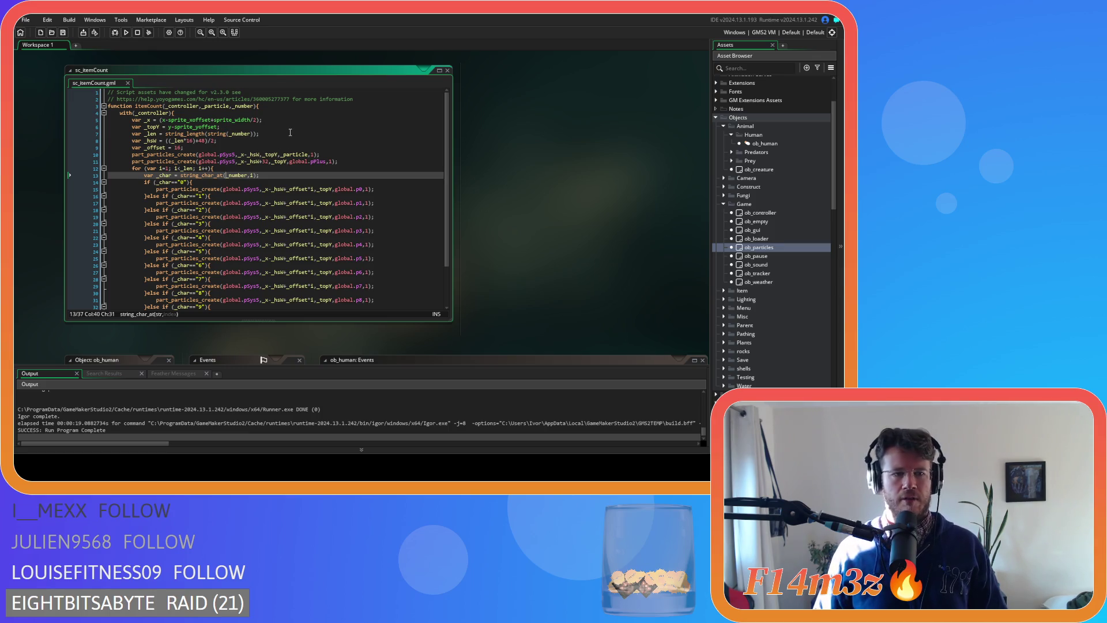
# - Replace string(_number) in the string_length call with _no
pyautogui.click(206, 113)
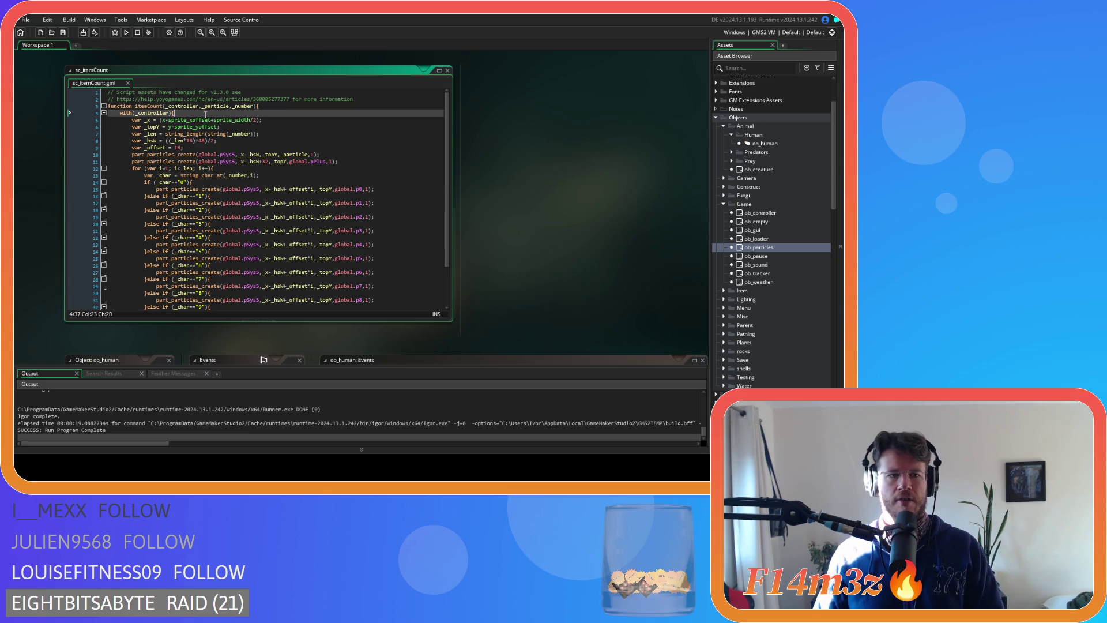
pyautogui.click(254, 129)
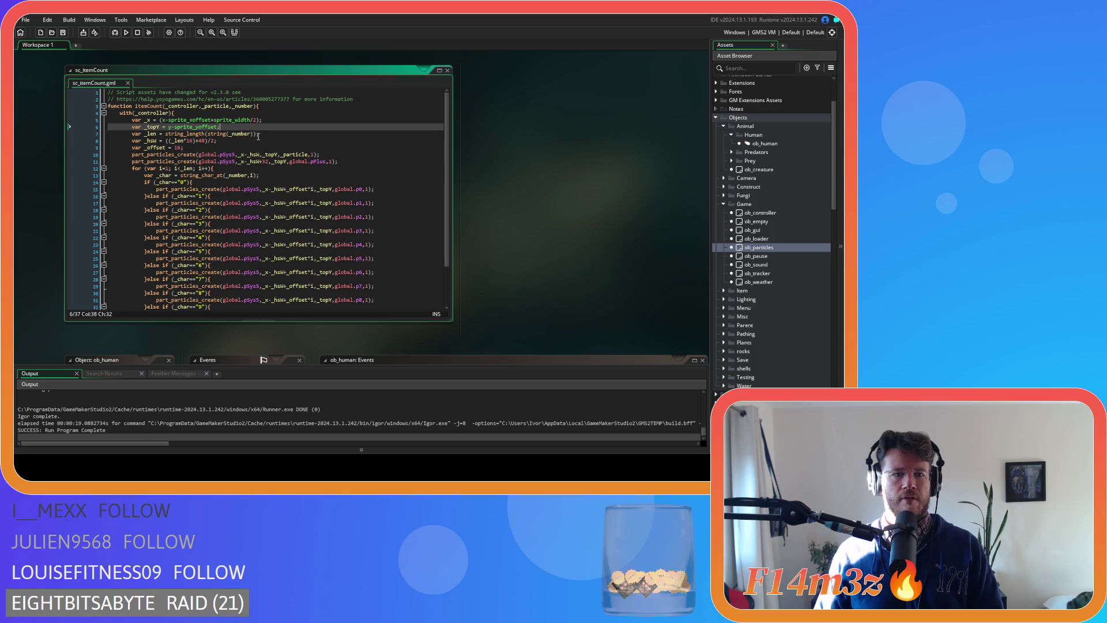
pyautogui.moveTo(254, 134); pyautogui.dragTo(207, 134)
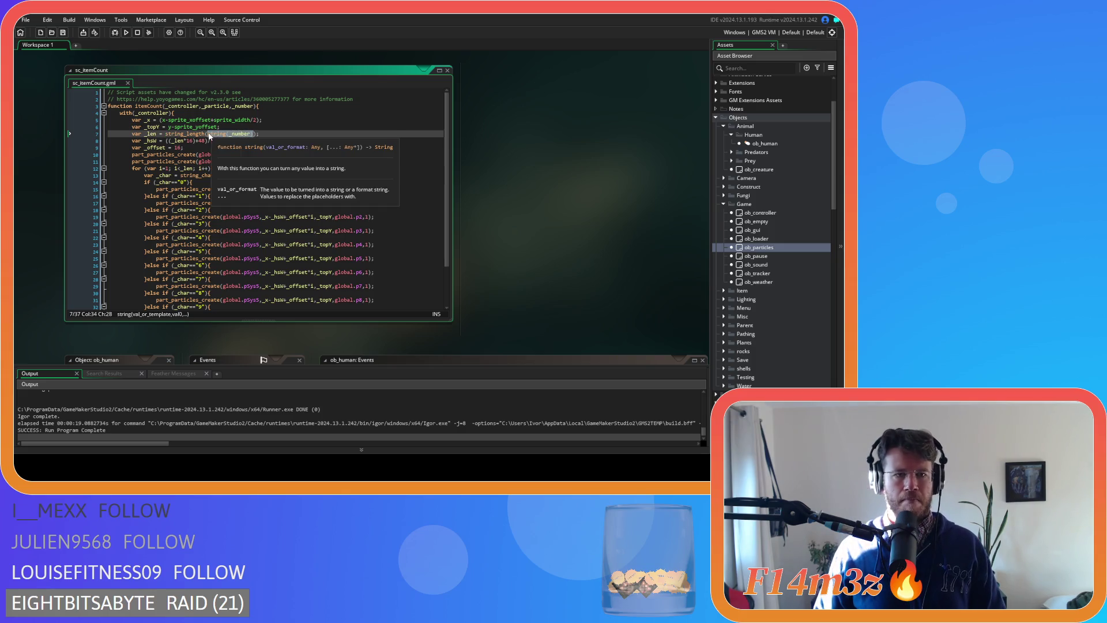
pyautogui.write('_no')
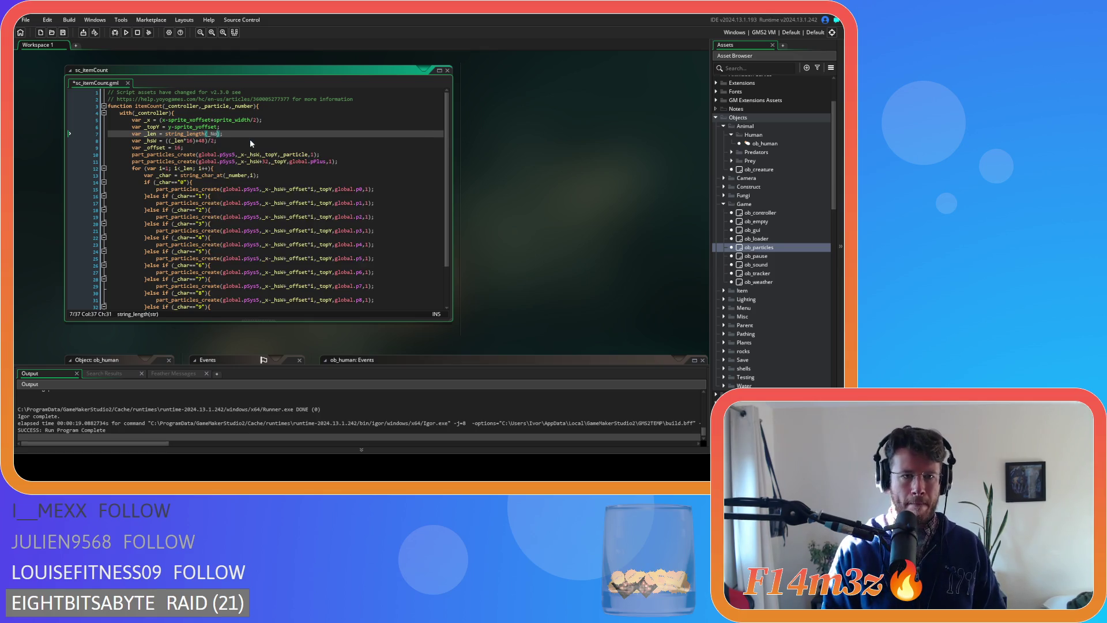
pyautogui.press('Escape')
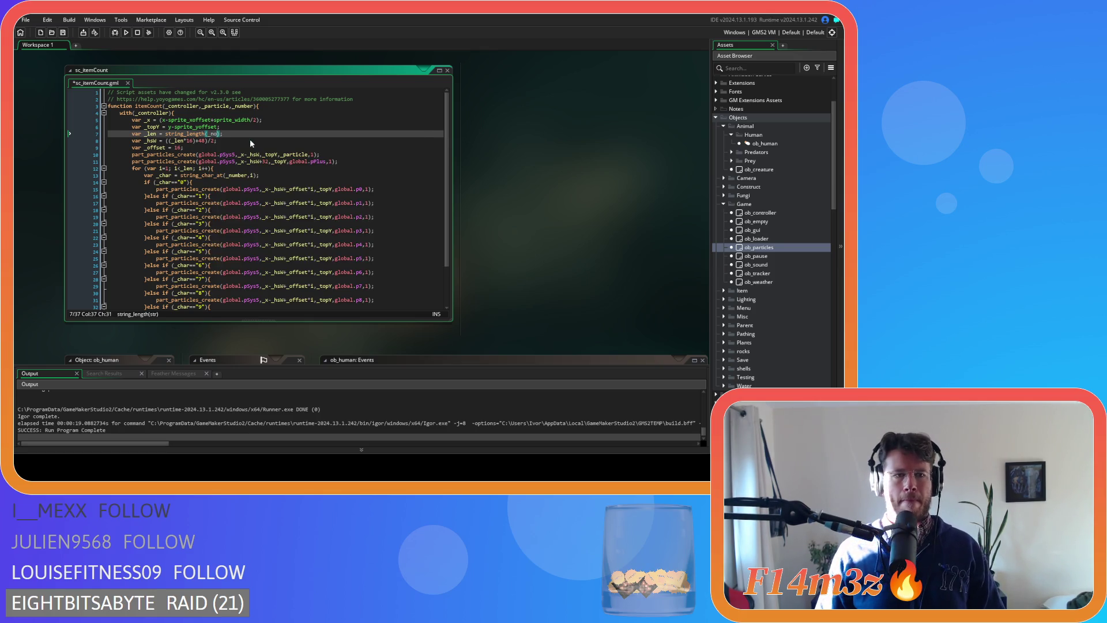
# - Declare var _no = string(_number) after _topY, use _no in string_char_at, and save
pyautogui.click(264, 129)
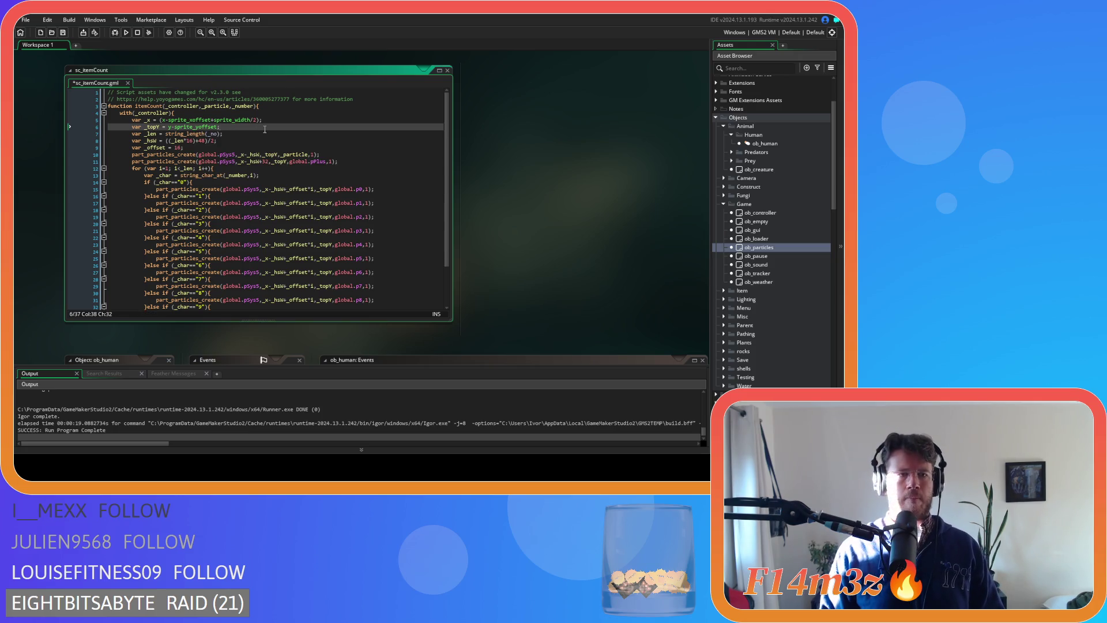
pyautogui.press('Return')
pyautogui.write('var _')
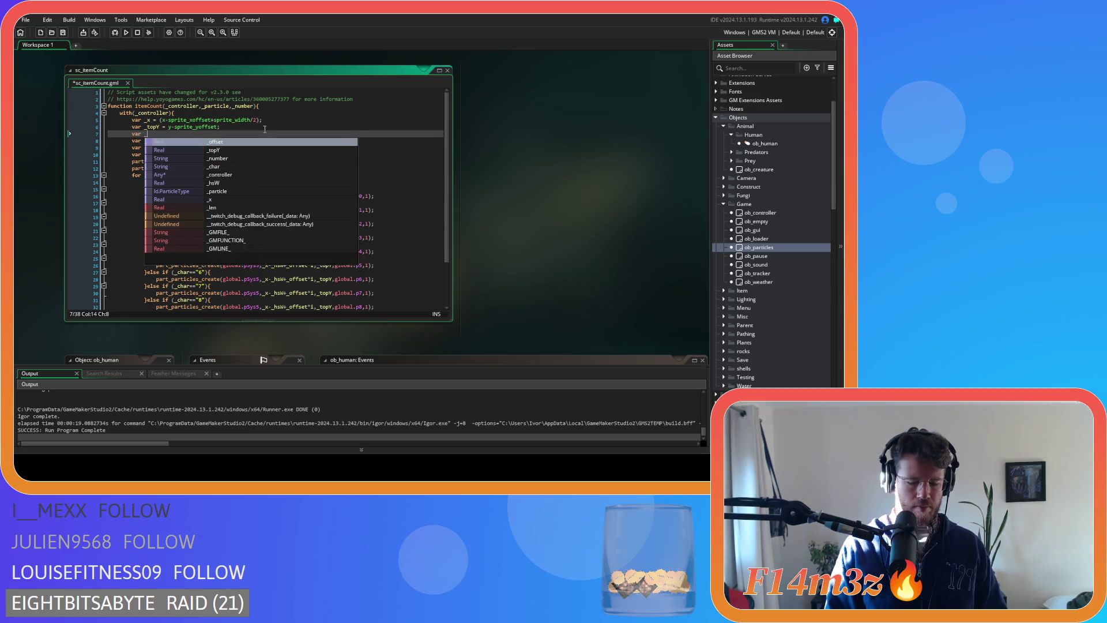
pyautogui.write('no = ')
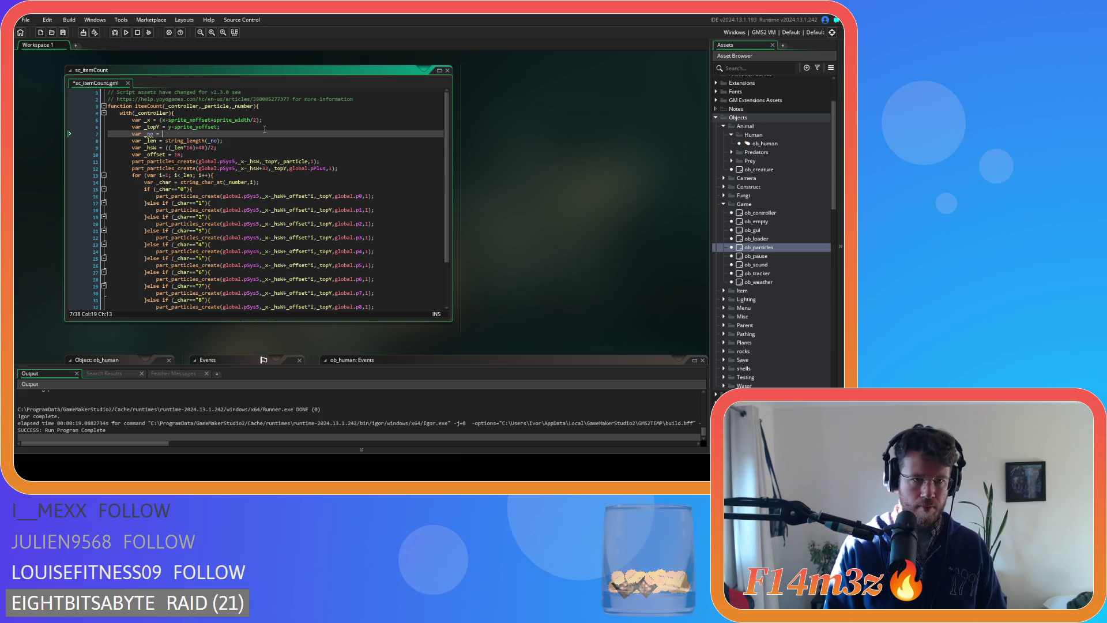
pyautogui.write('string(_number);')
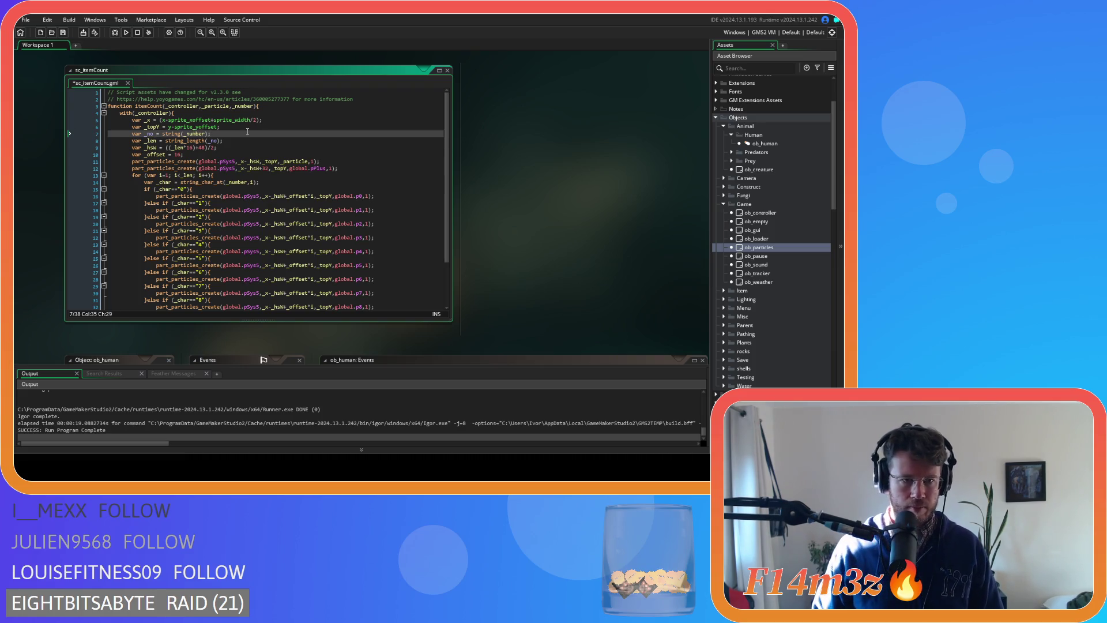
pyautogui.doubleClick(243, 184)
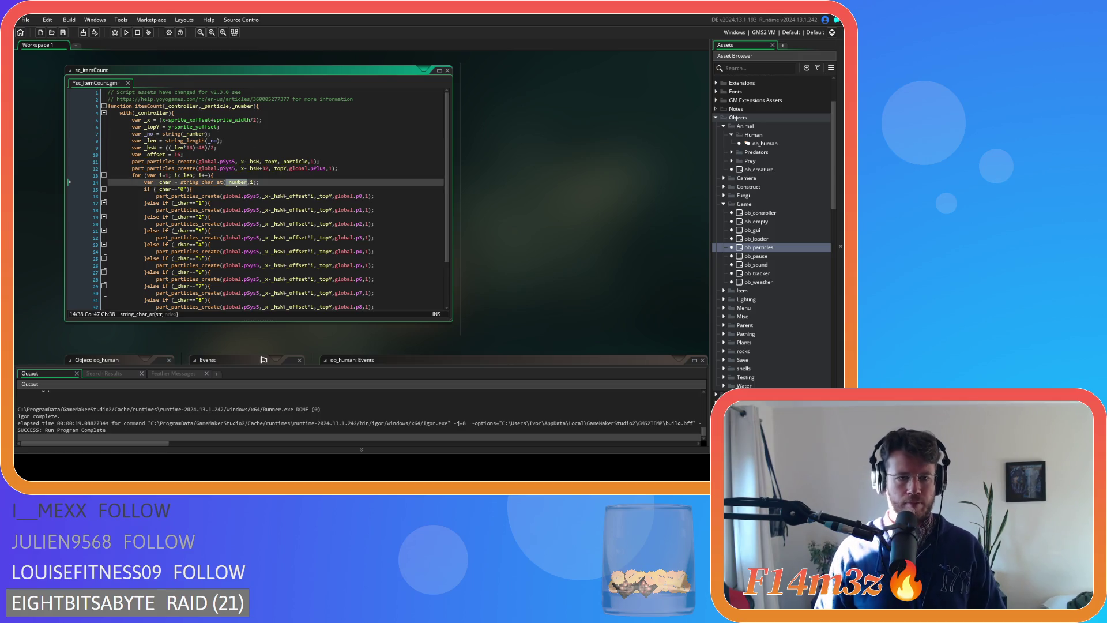
pyautogui.write('_no')
pyautogui.click(272, 183)
pyautogui.hotkey('ctrl', 's')
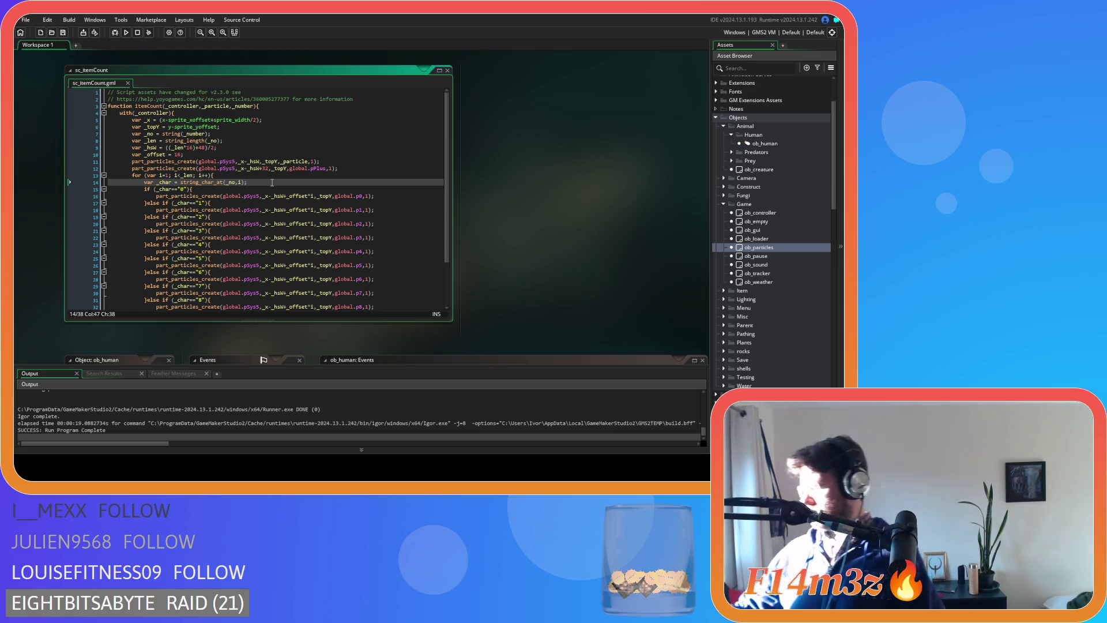
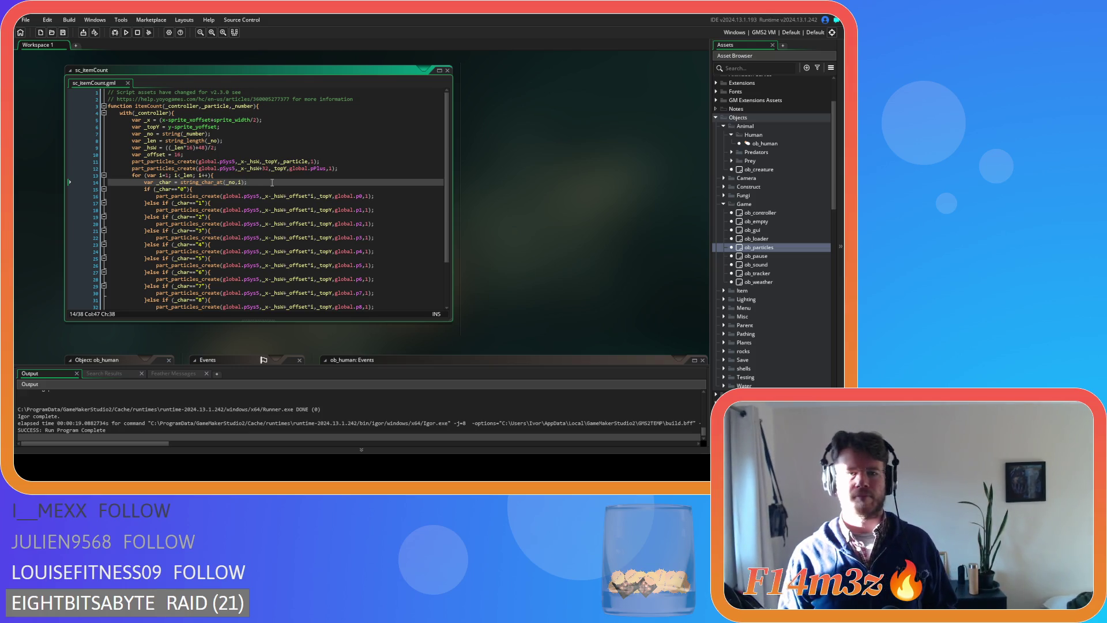
# - Review the digit particle-creation lines in sc_itemCount, then build and run the game with F5
pyautogui.click(250, 210)
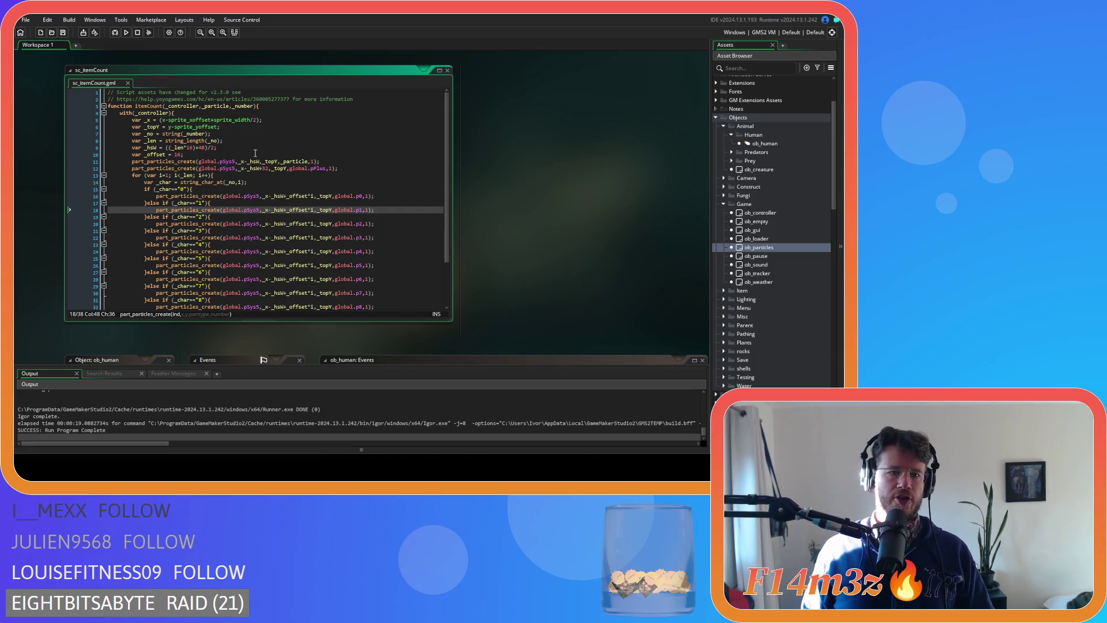
pyautogui.click(254, 154)
pyautogui.press('F5')
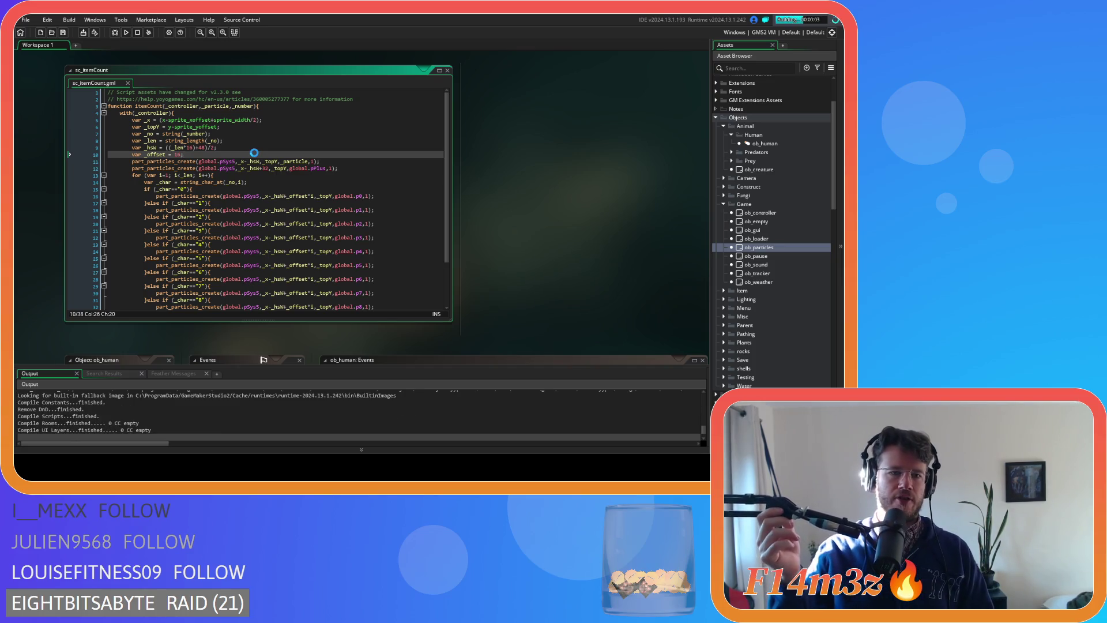
# - Load the saved game, watch the digit particles above the villagers, then quit the game
pyautogui.moveTo(190, 184)
pyautogui.moveTo(228, 223)
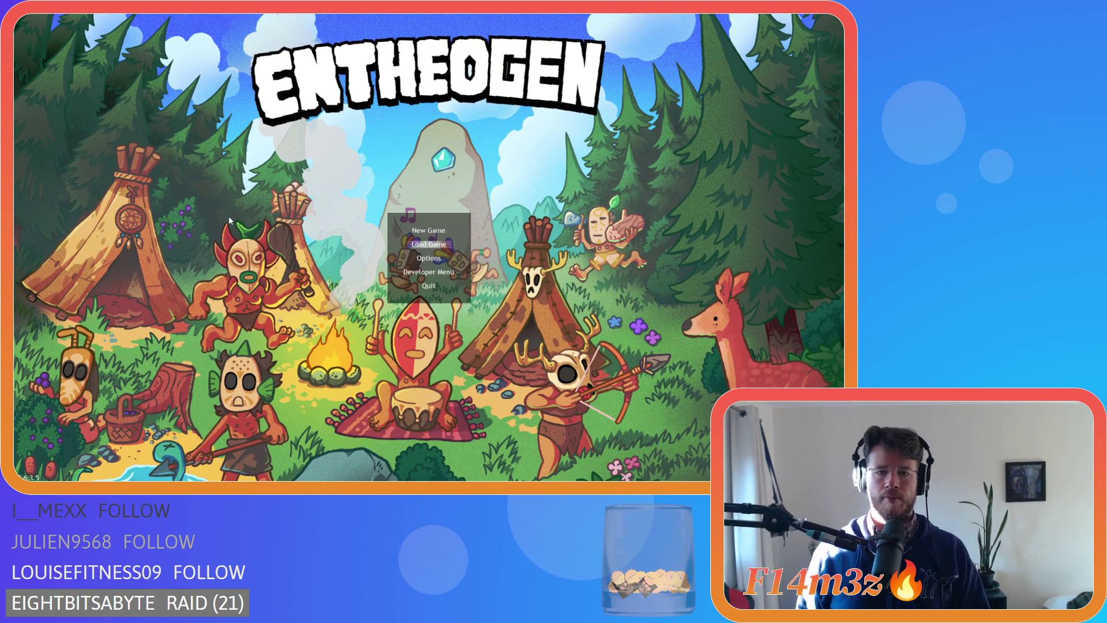
pyautogui.press('Return')
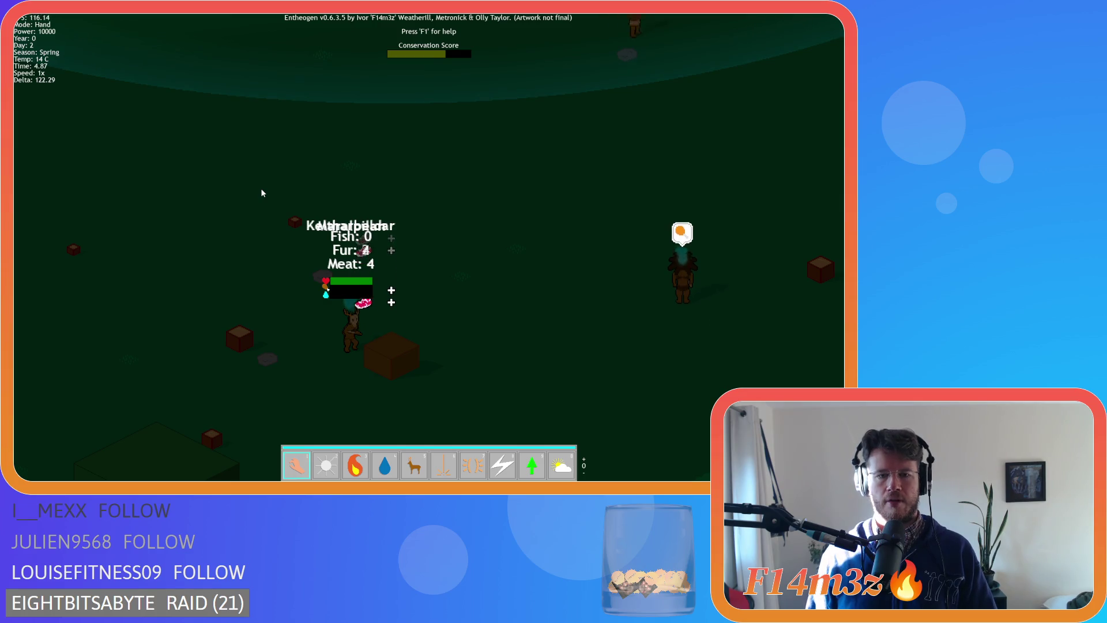
pyautogui.press('Escape')
pyautogui.press('y')
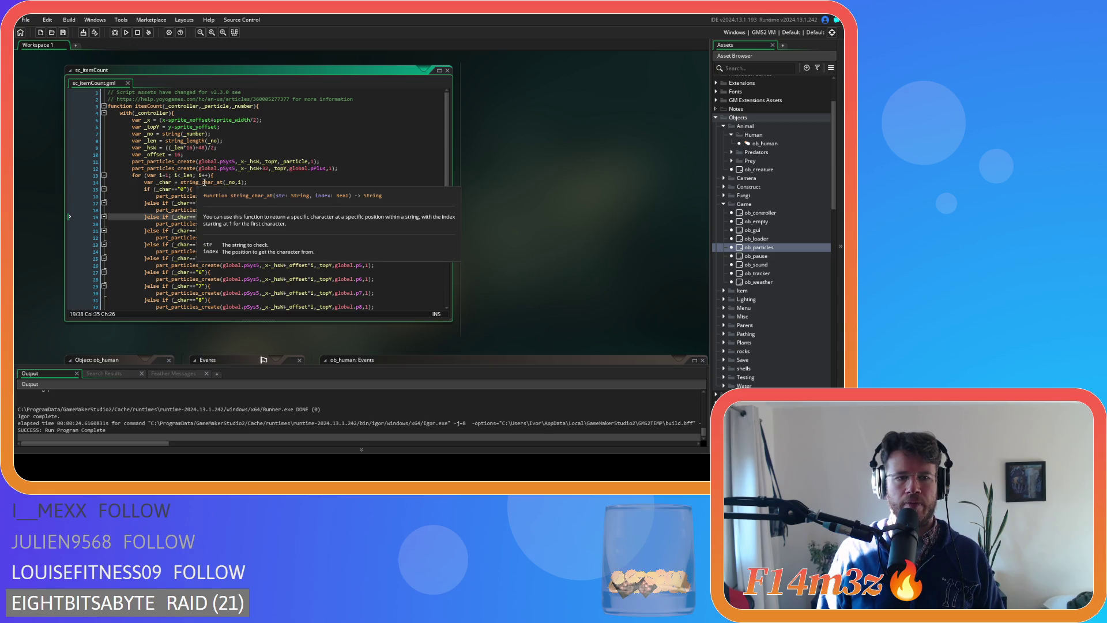
pyautogui.click(204, 182)
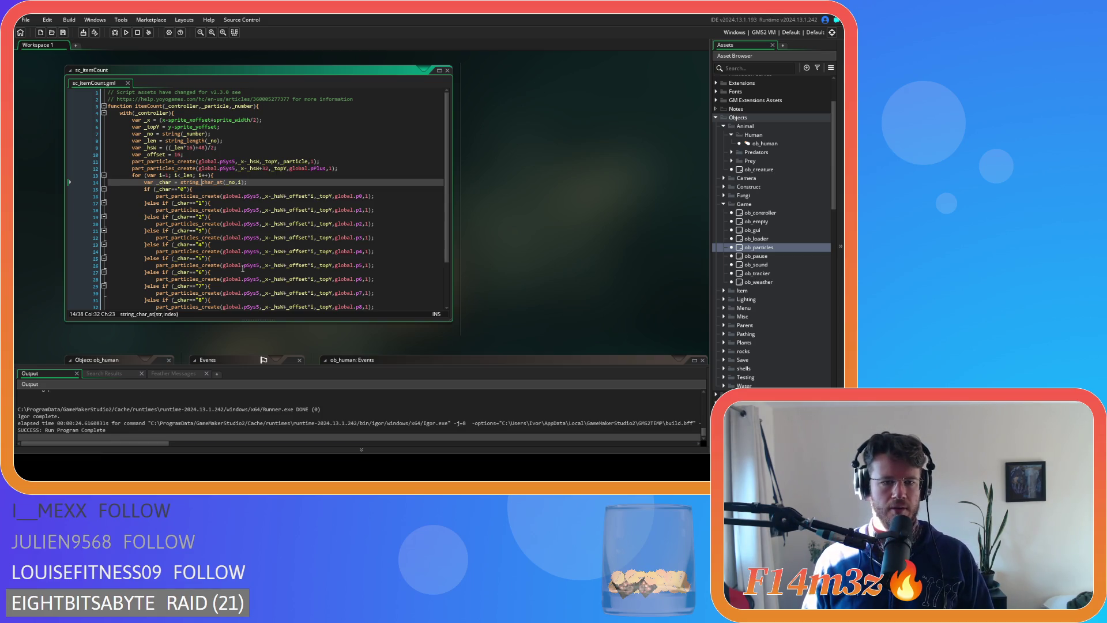
pyautogui.click(289, 196)
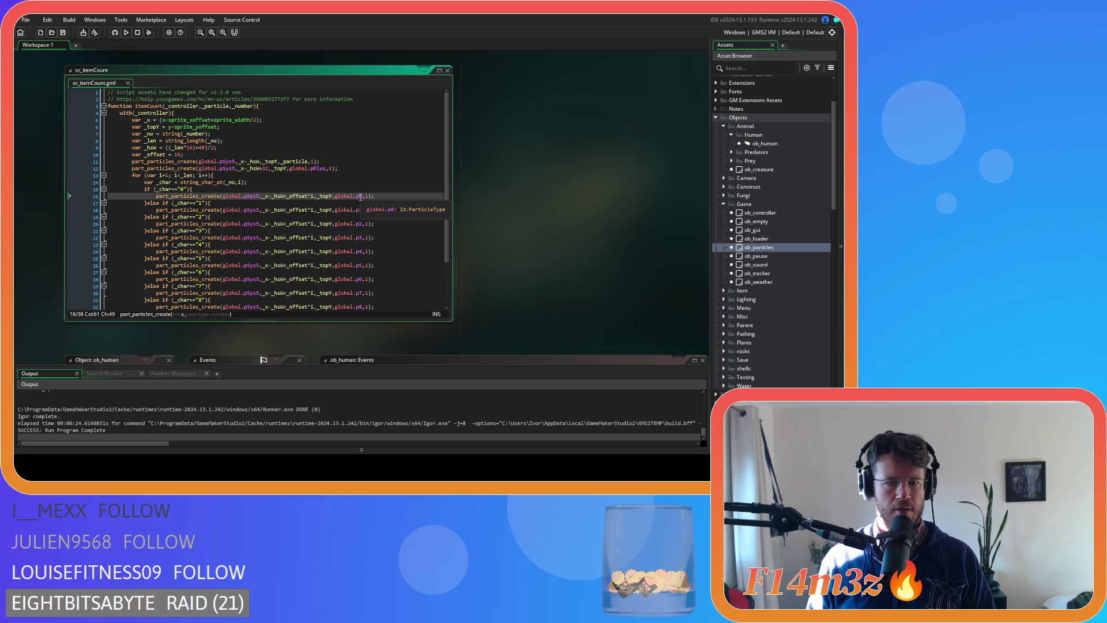
pyautogui.click(366, 196)
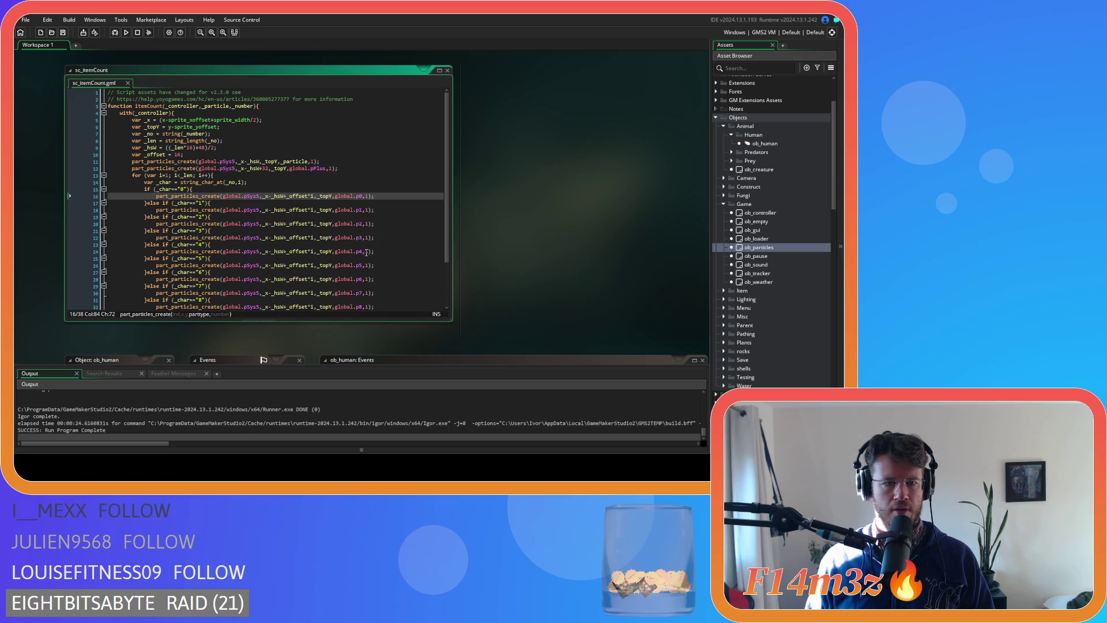
pyautogui.scroll(-3, 366, 253)
pyautogui.scroll(1, 367, 252)
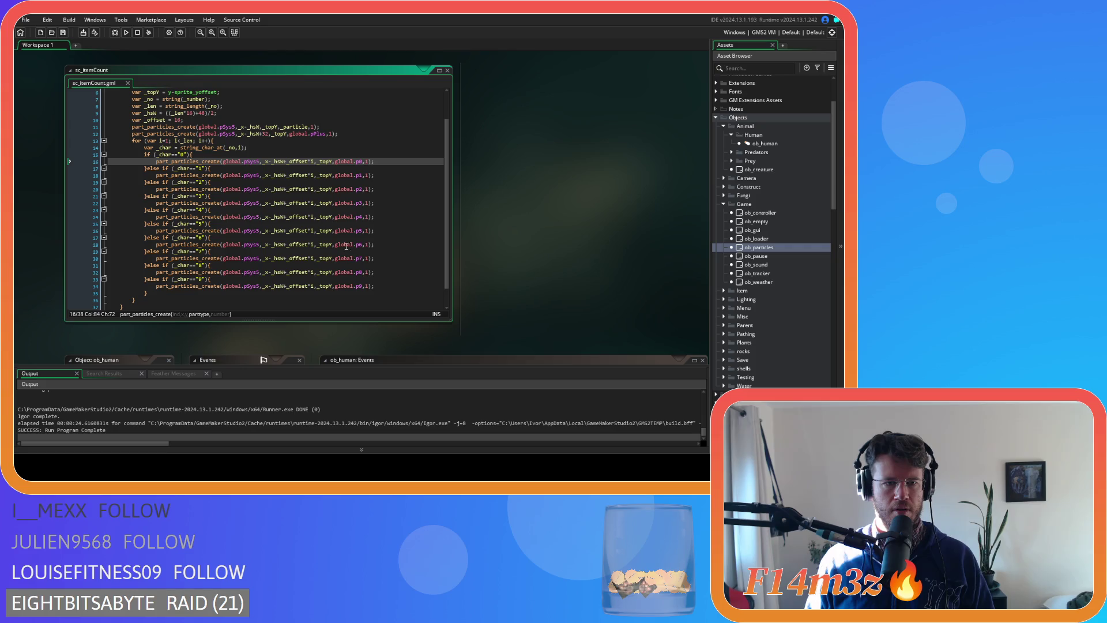
pyautogui.moveTo(211, 150)
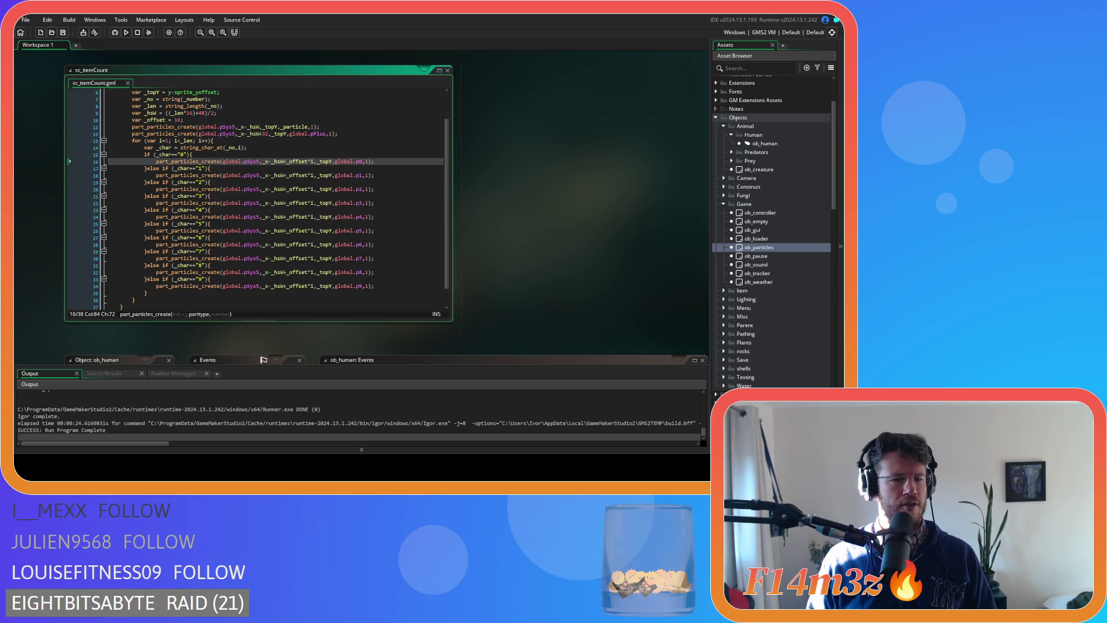
pyautogui.click(225, 148)
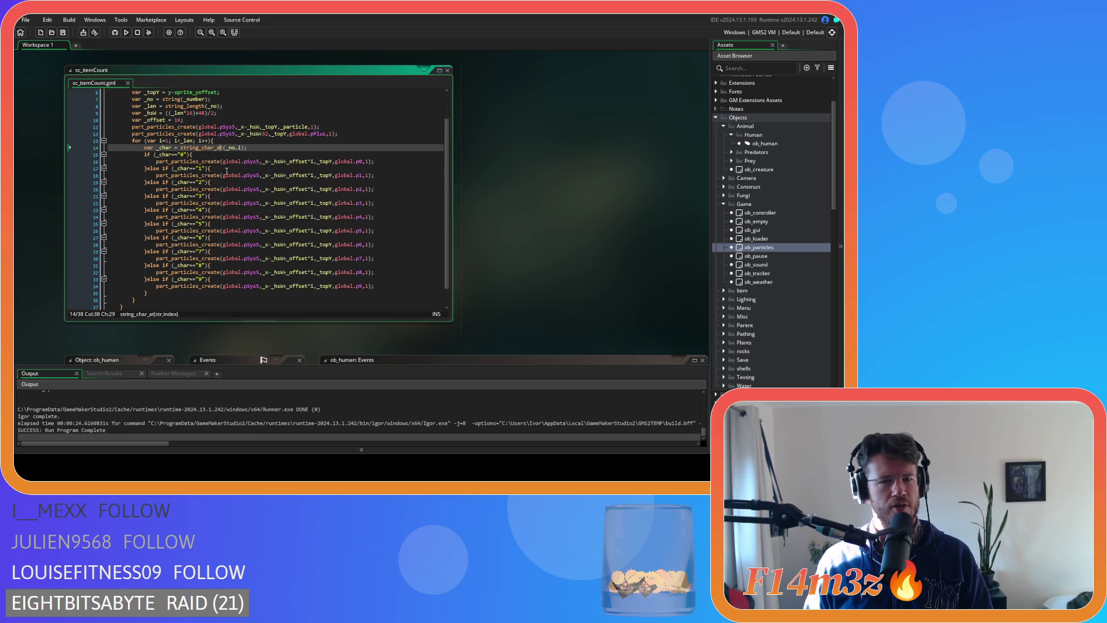
pyautogui.moveTo(226, 159)
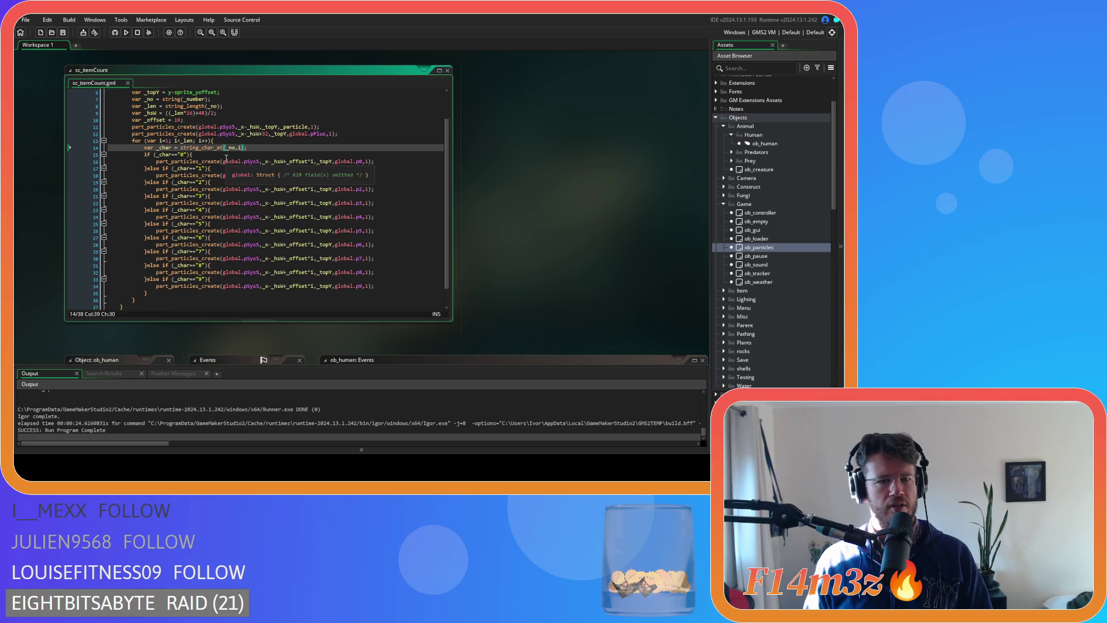
# - Browse the string_ suggestions for line 14's _char, try string_ord_at, then remove it
pyautogui.press('BackSpace')
pyautogui.press('BackSpace')
pyautogui.press('BackSpace')
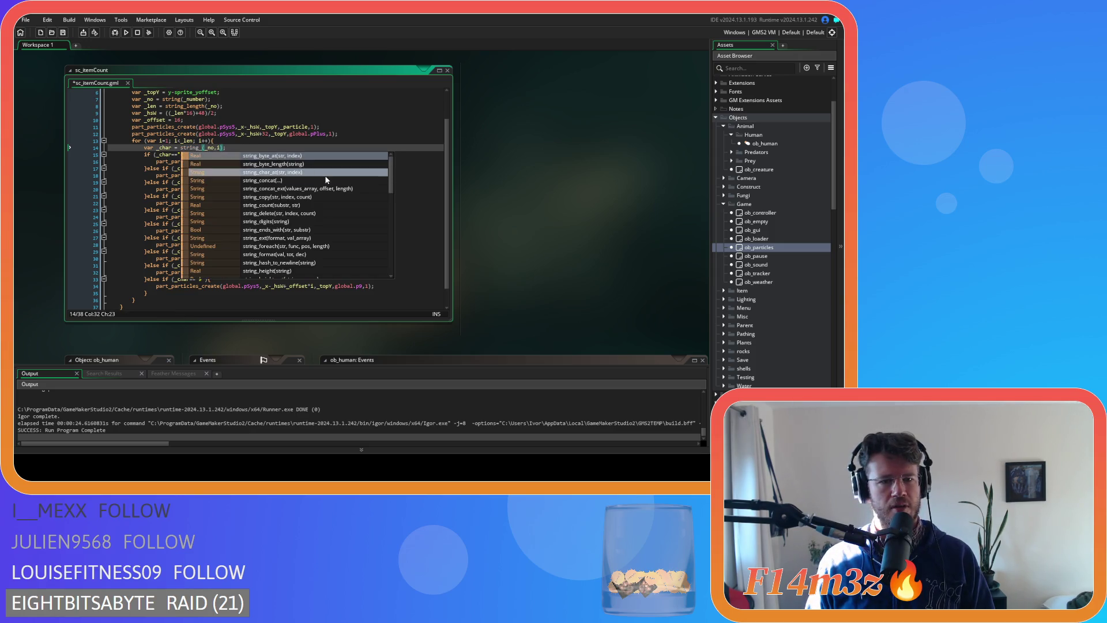
pyautogui.scroll(-1, 364, 186)
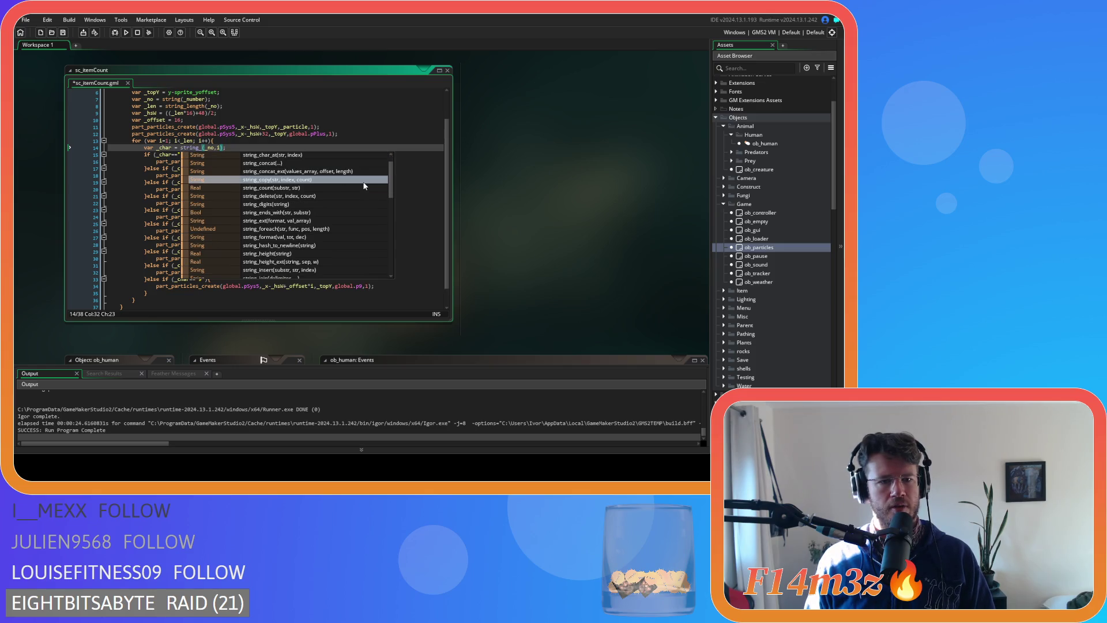
pyautogui.scroll(-1, 364, 186)
pyautogui.scroll(-4, 364, 187)
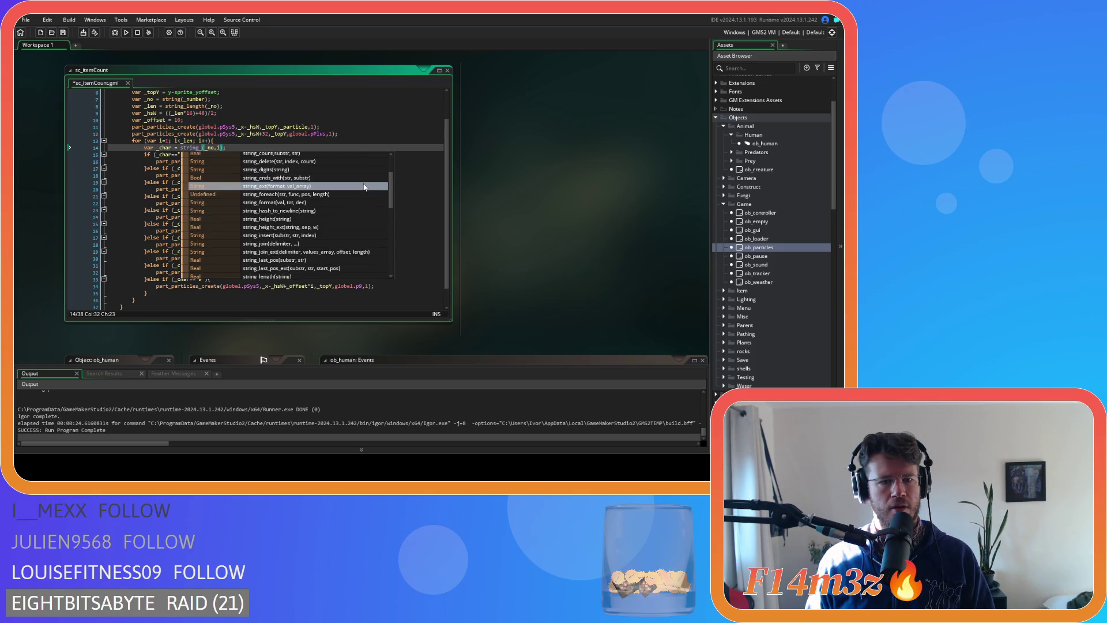
pyautogui.scroll(-3, 364, 187)
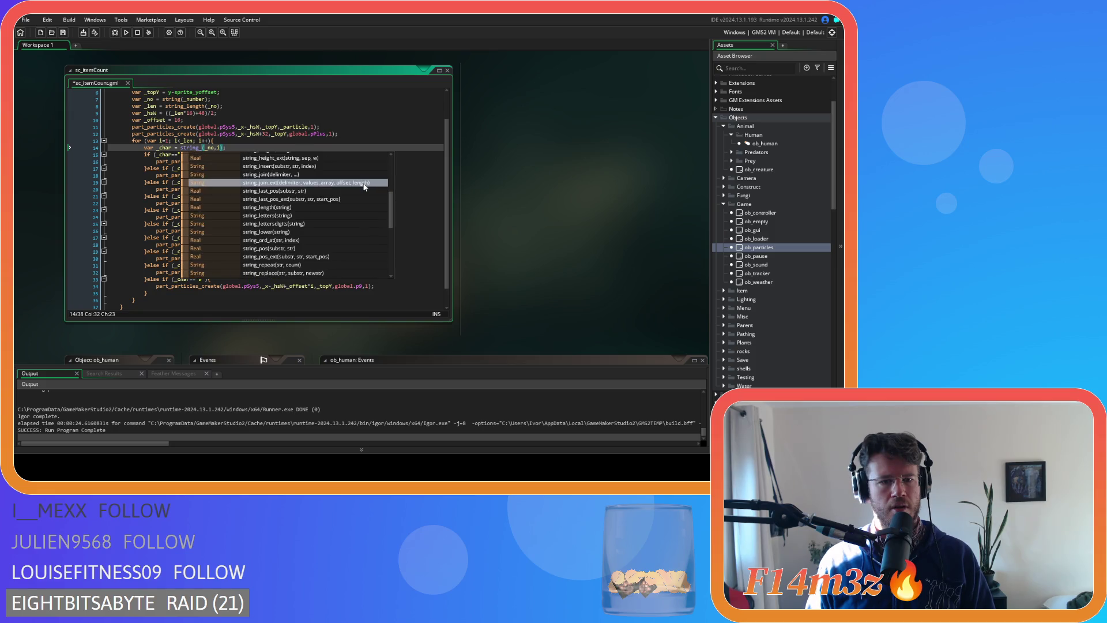
pyautogui.scroll(-5, 364, 187)
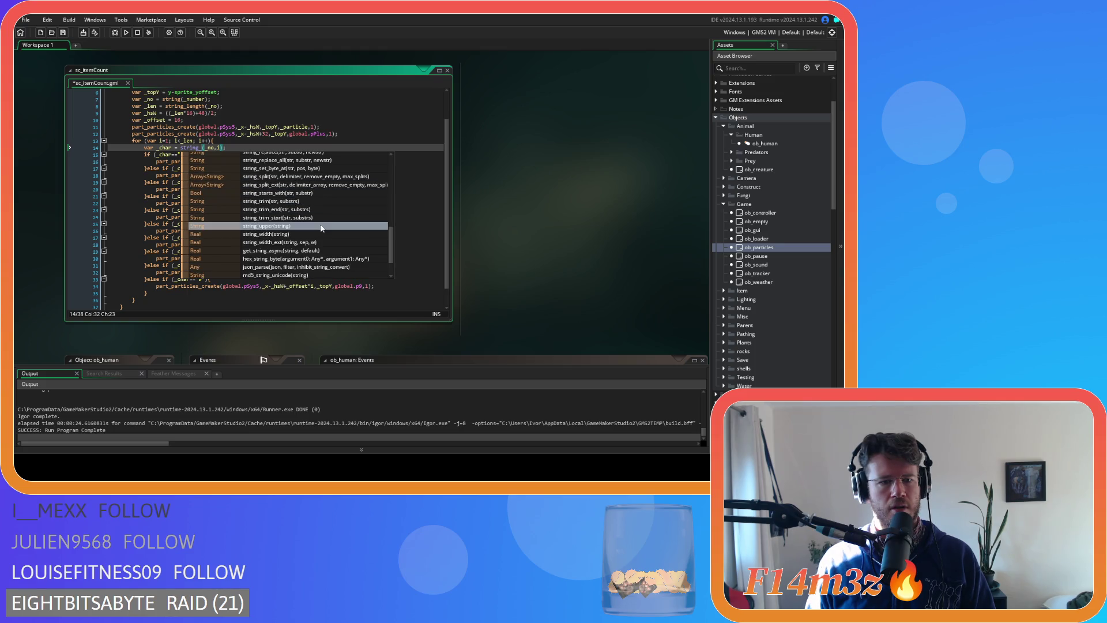
pyautogui.scroll(1, 321, 228)
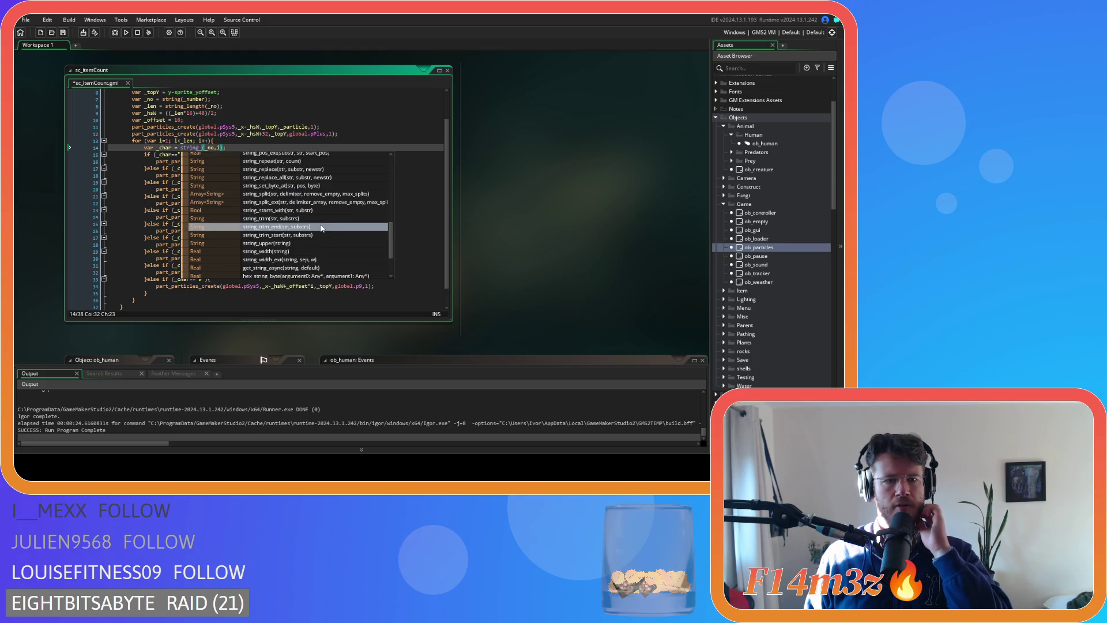
pyautogui.scroll(1, 321, 228)
pyautogui.scroll(1, 321, 228)
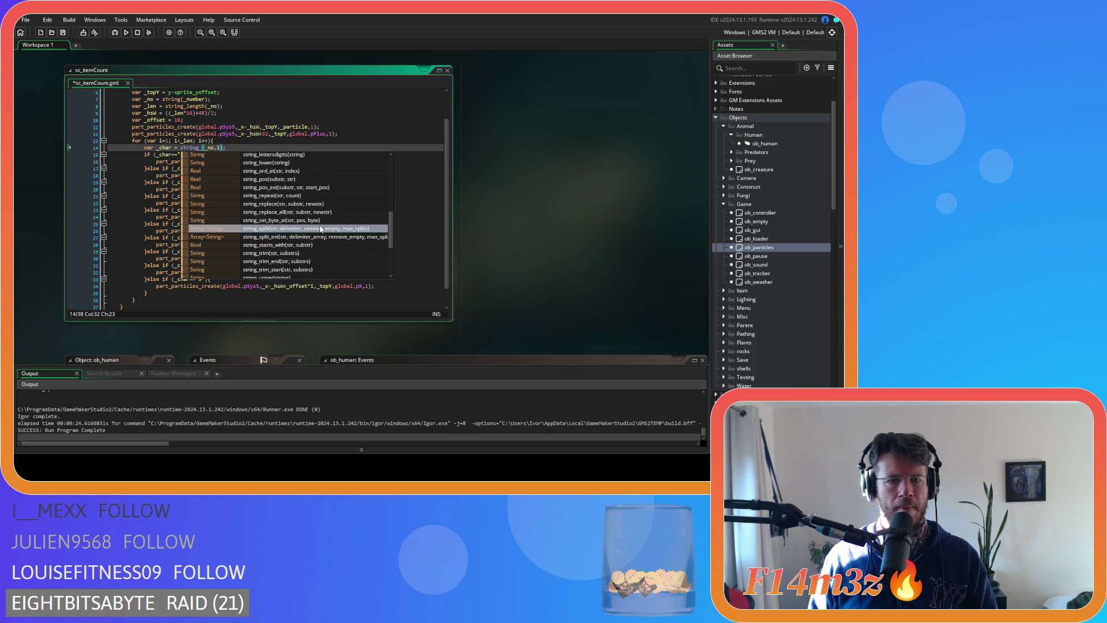
pyautogui.scroll(1, 304, 226)
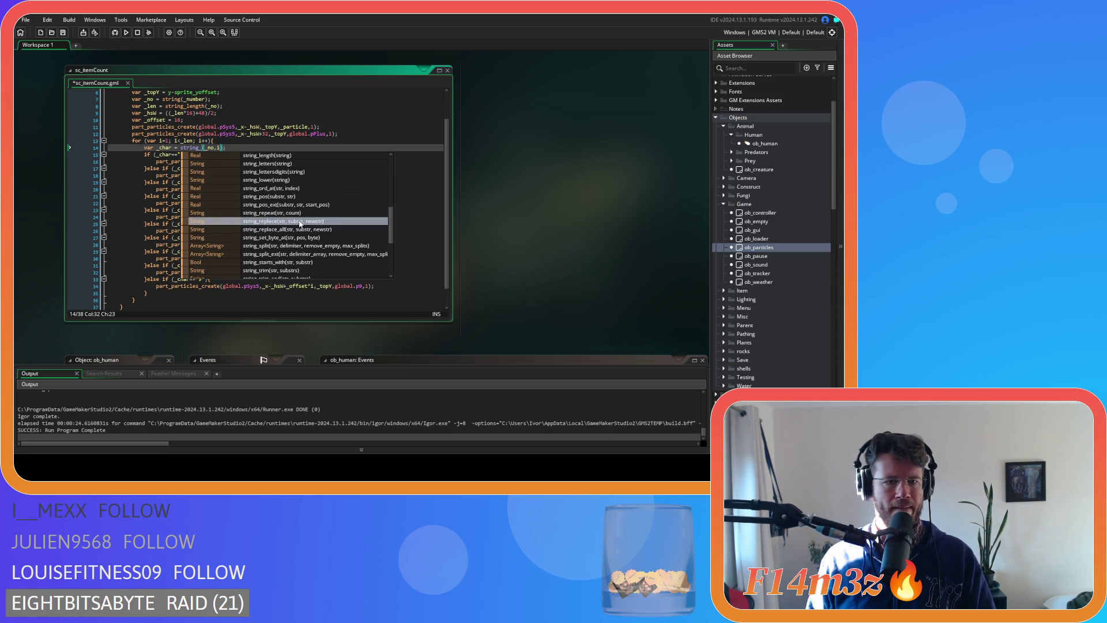
pyautogui.click(279, 189)
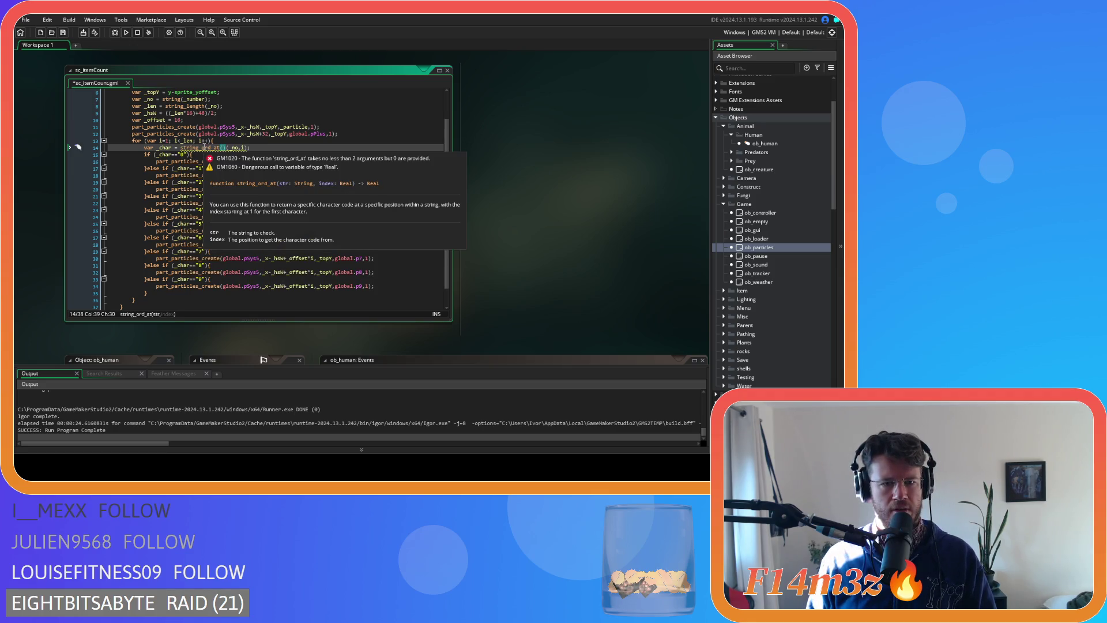
pyautogui.press('BackSpace')
pyautogui.press('BackSpace')
pyautogui.press('BackSpace')
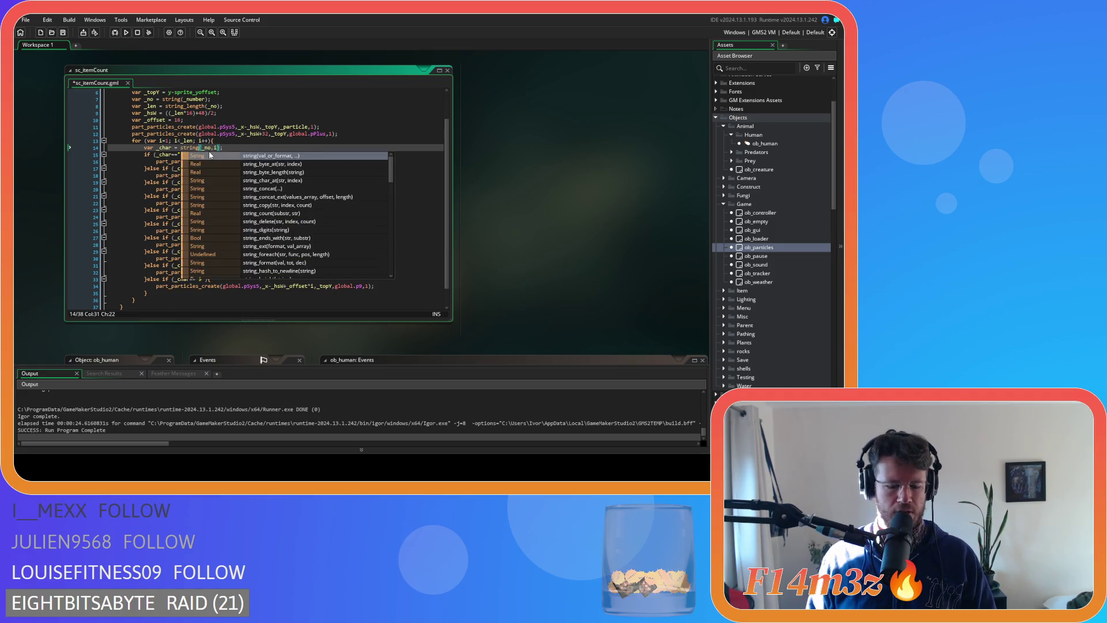
# - Scroll further through the suggestions and insert string_char_at into the _char assignment
pyautogui.scroll(-1, 328, 202)
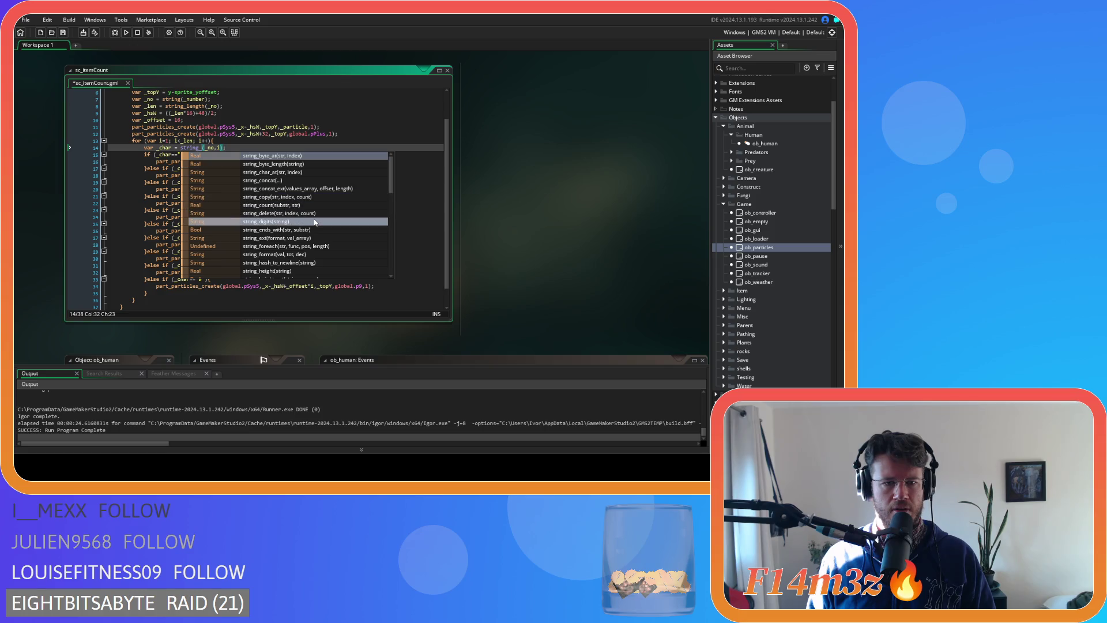
pyautogui.scroll(-1, 318, 242)
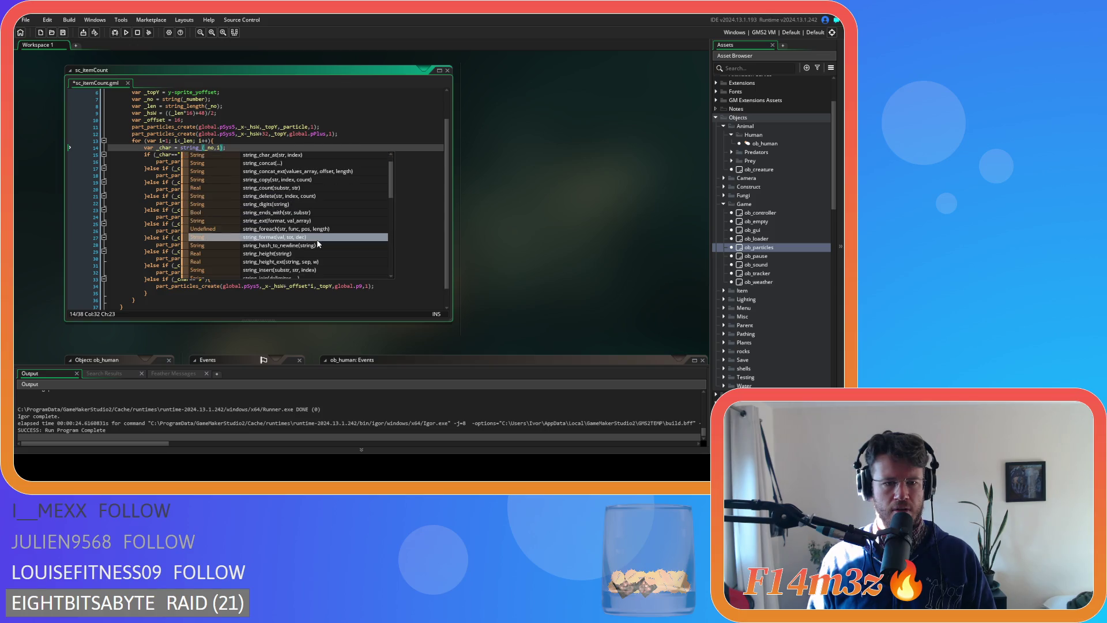
pyautogui.scroll(-2, 319, 244)
pyautogui.scroll(-2, 318, 244)
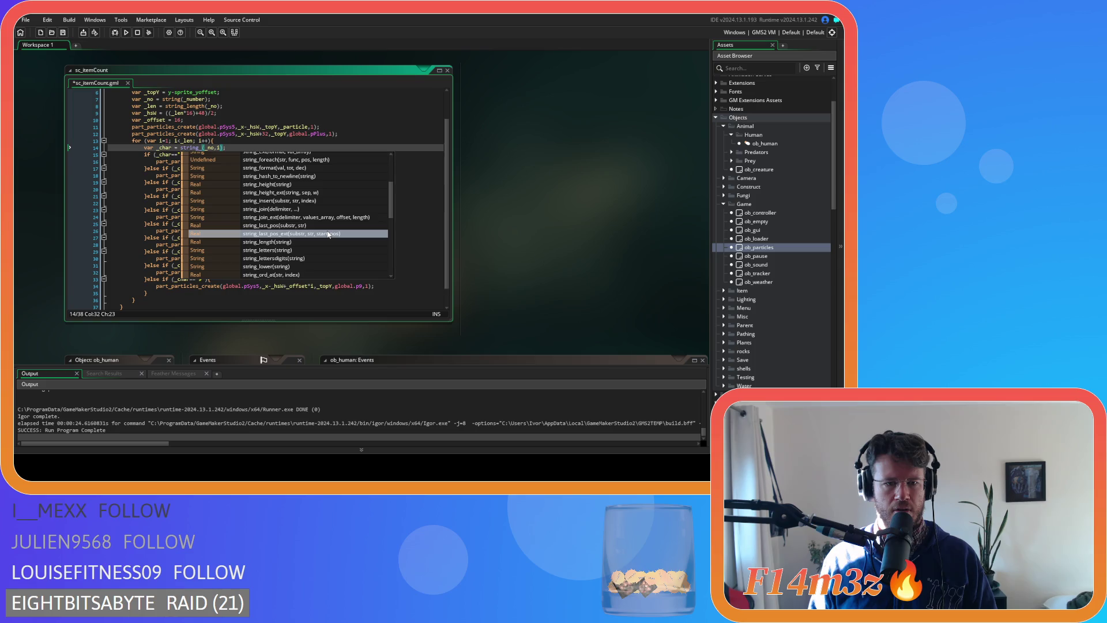
pyautogui.scroll(-1, 327, 234)
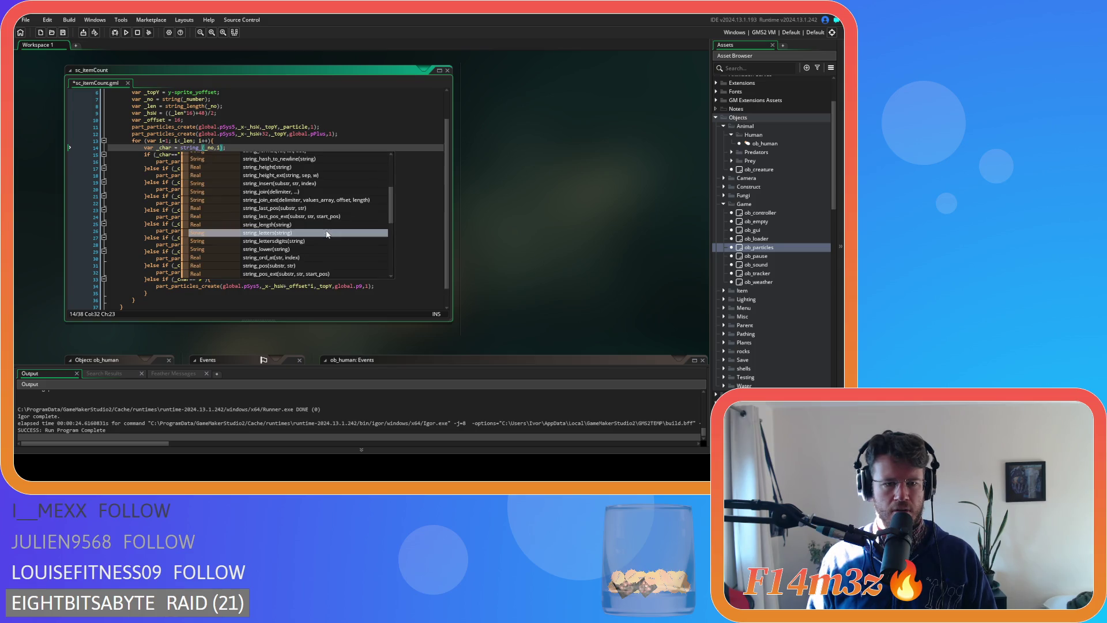
pyautogui.scroll(-1, 327, 233)
pyautogui.scroll(-1, 327, 233)
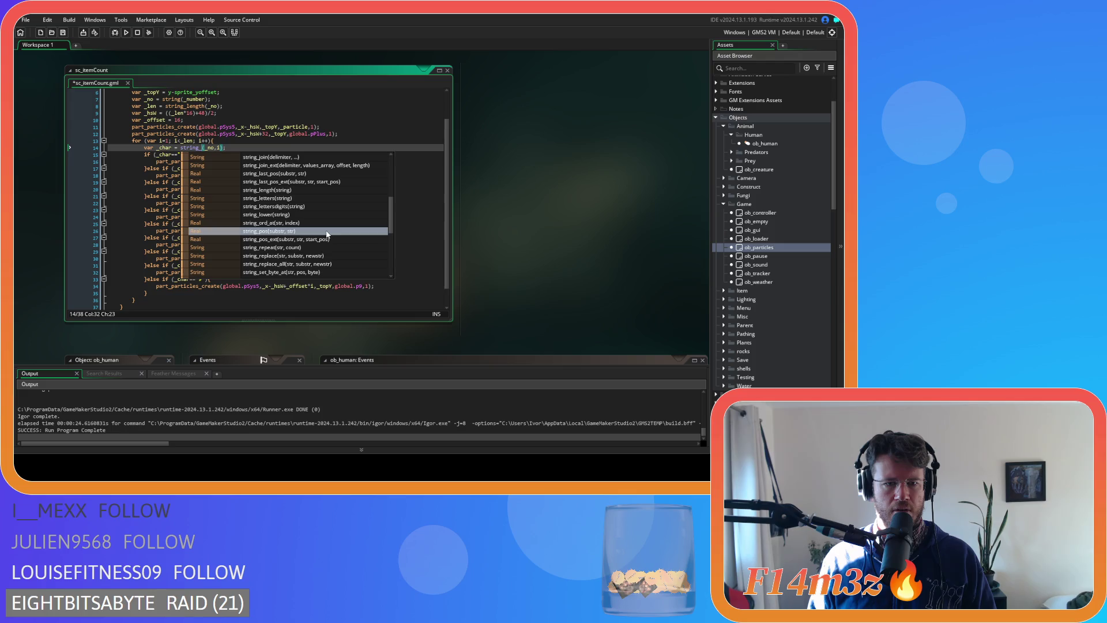
pyautogui.scroll(-1, 327, 233)
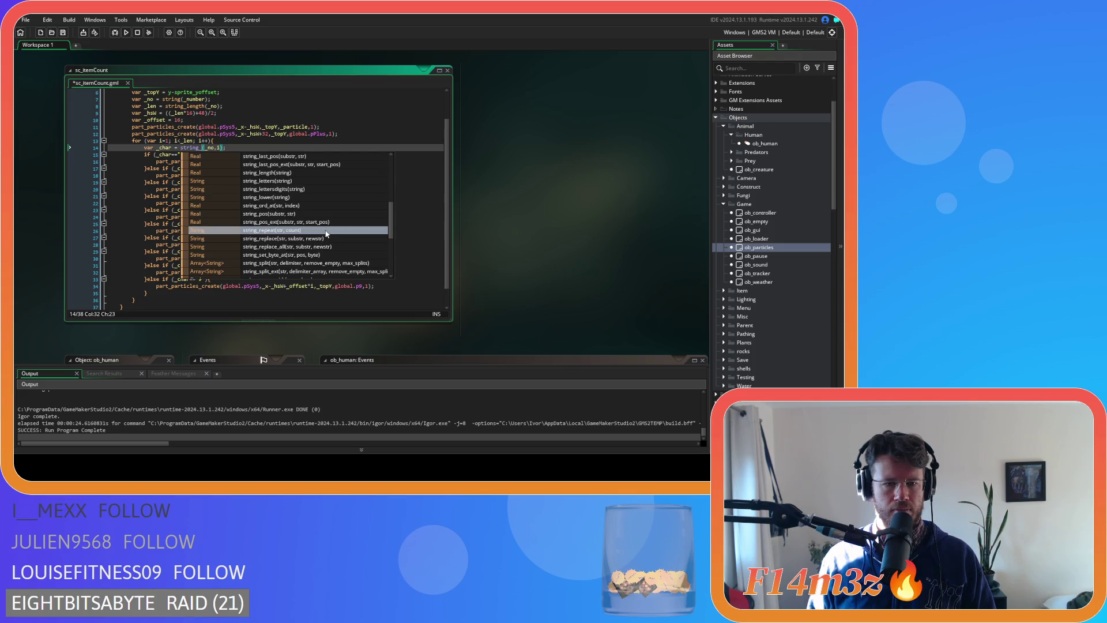
pyautogui.scroll(-1, 327, 234)
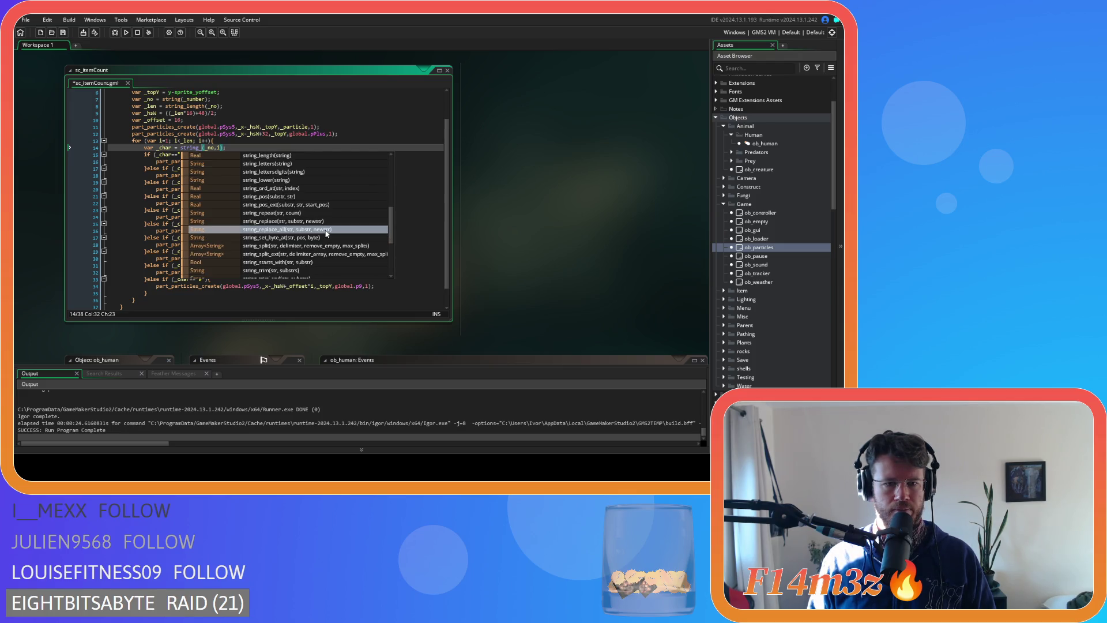
pyautogui.scroll(-2, 327, 234)
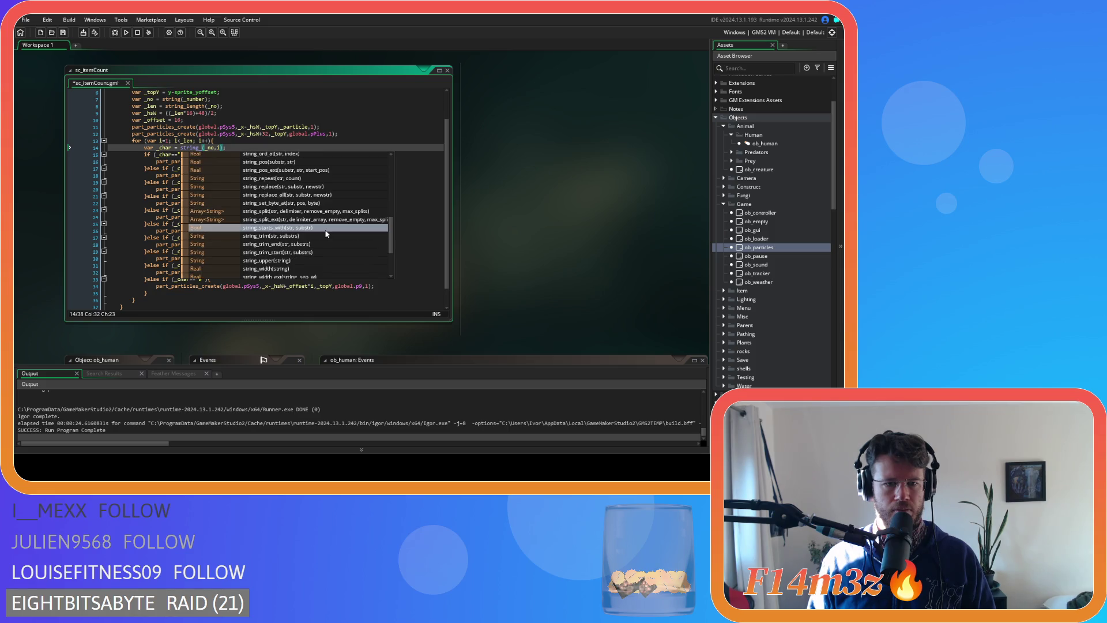
pyautogui.scroll(-1, 326, 234)
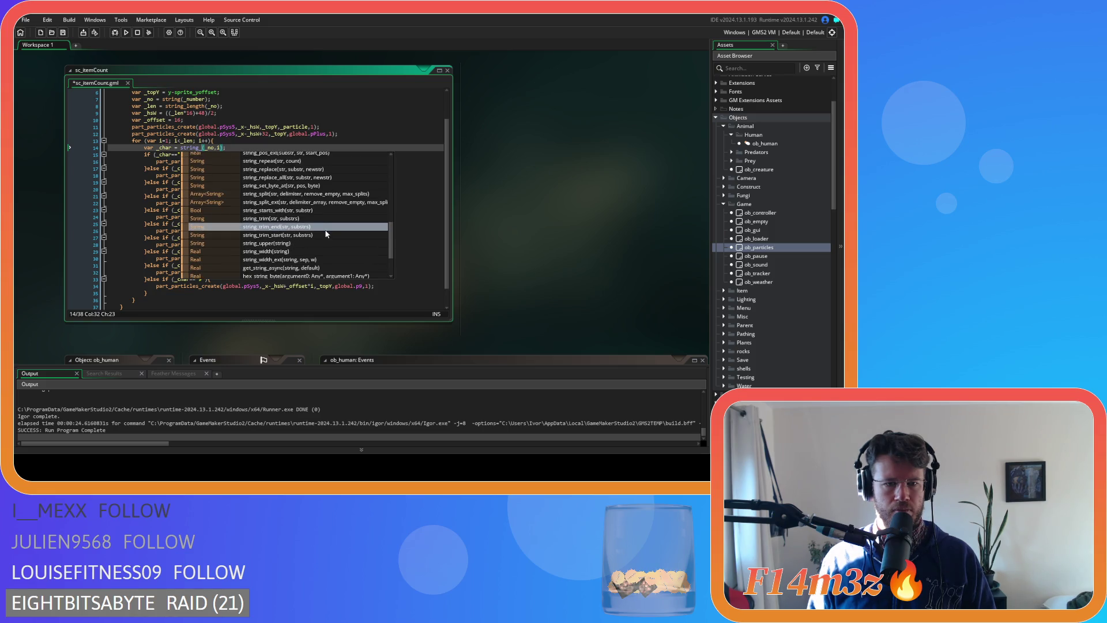
pyautogui.scroll(10, 327, 234)
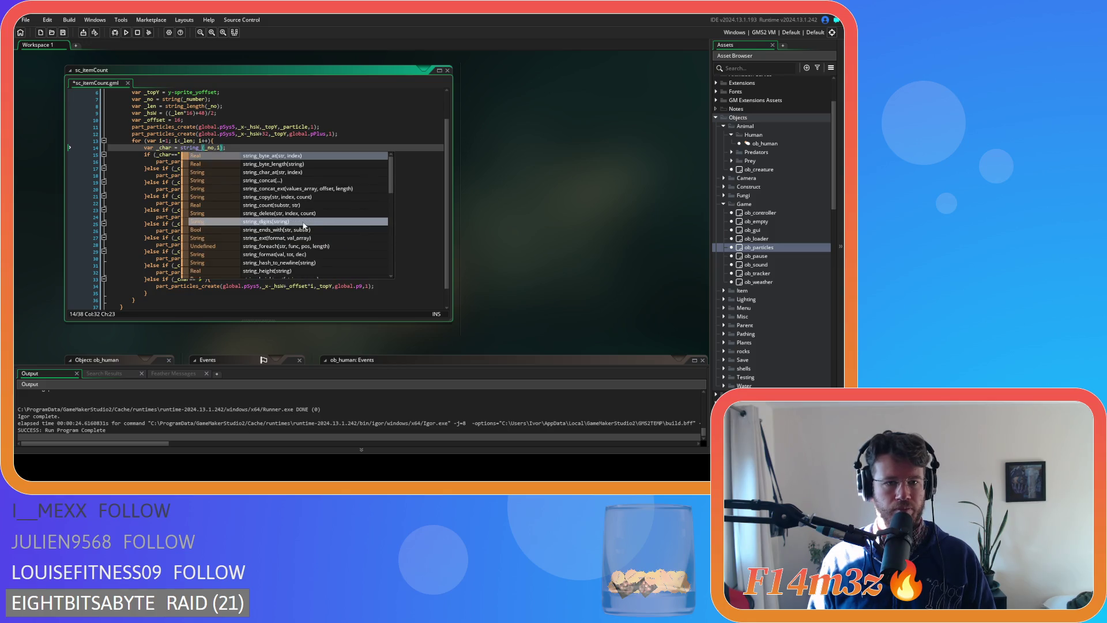
pyautogui.click(302, 172)
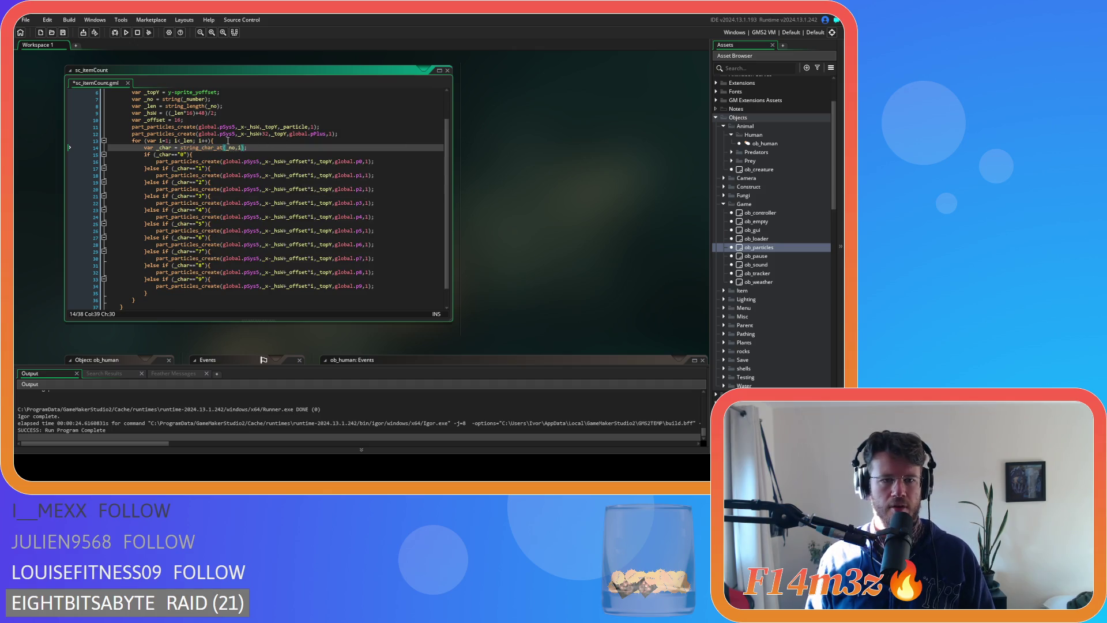
# - Read the string_char_at documentation popup, then return to the string_char_at(_no,i) call on line 14
pyautogui.moveTo(197, 151)
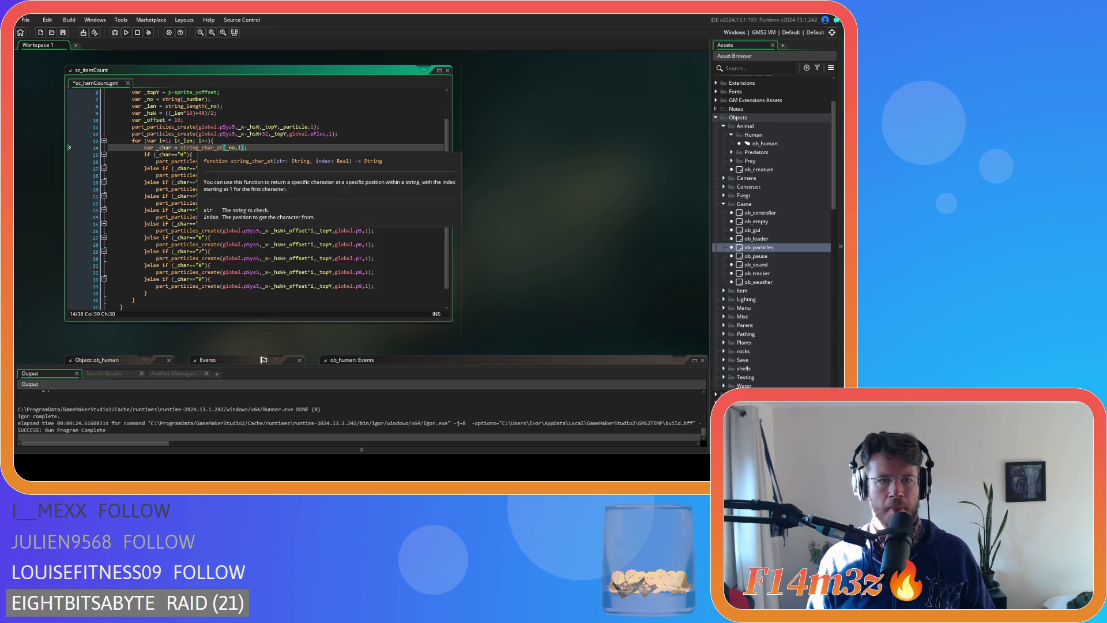
pyautogui.click(198, 147)
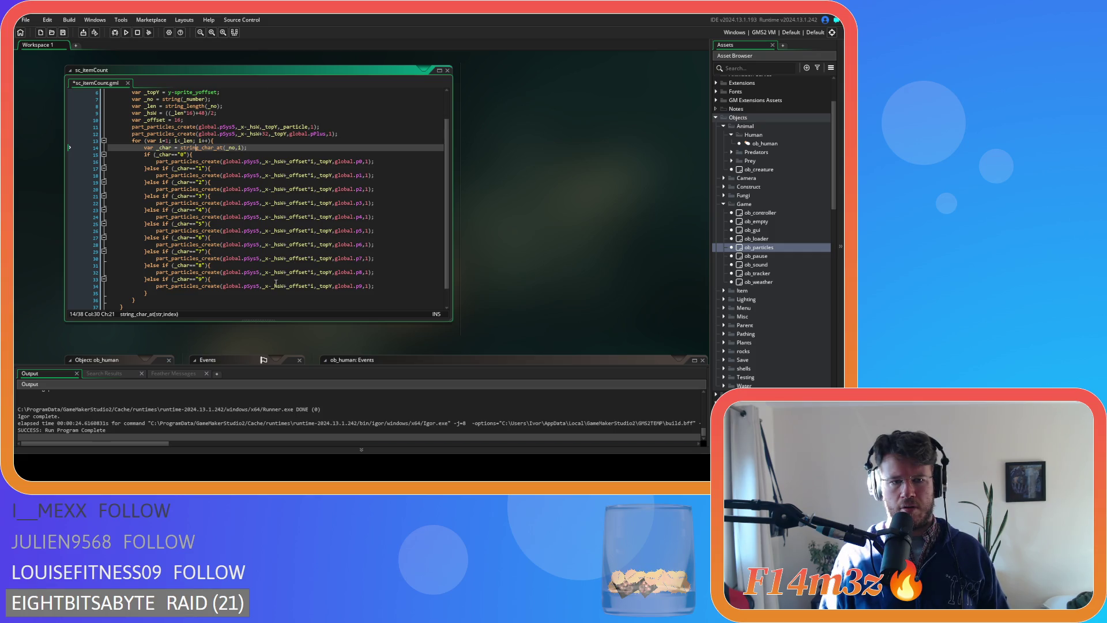
pyautogui.click(298, 249)
pyautogui.click(215, 148)
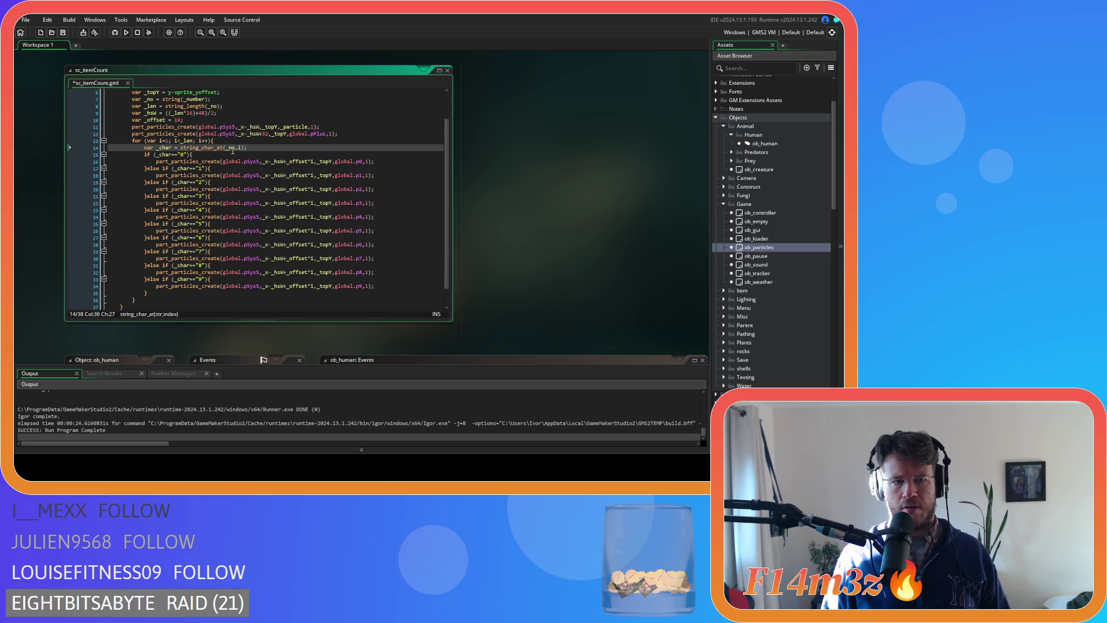
# - Place a breakpoint on line 15, the digit-0 check
pyautogui.click(87, 148)
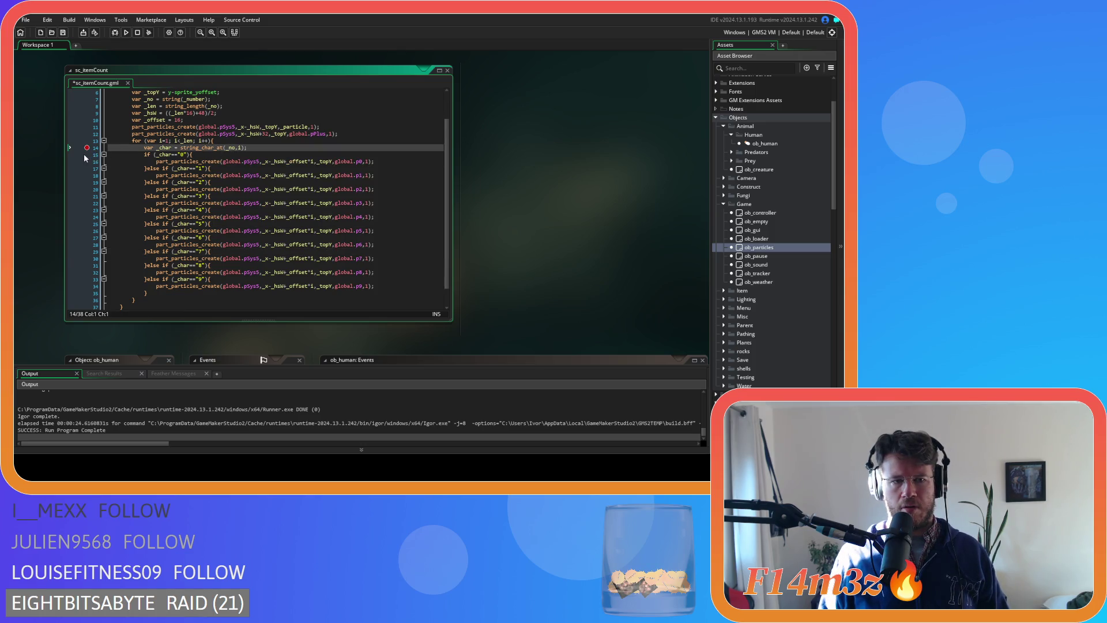
pyautogui.click(87, 147)
pyautogui.click(88, 155)
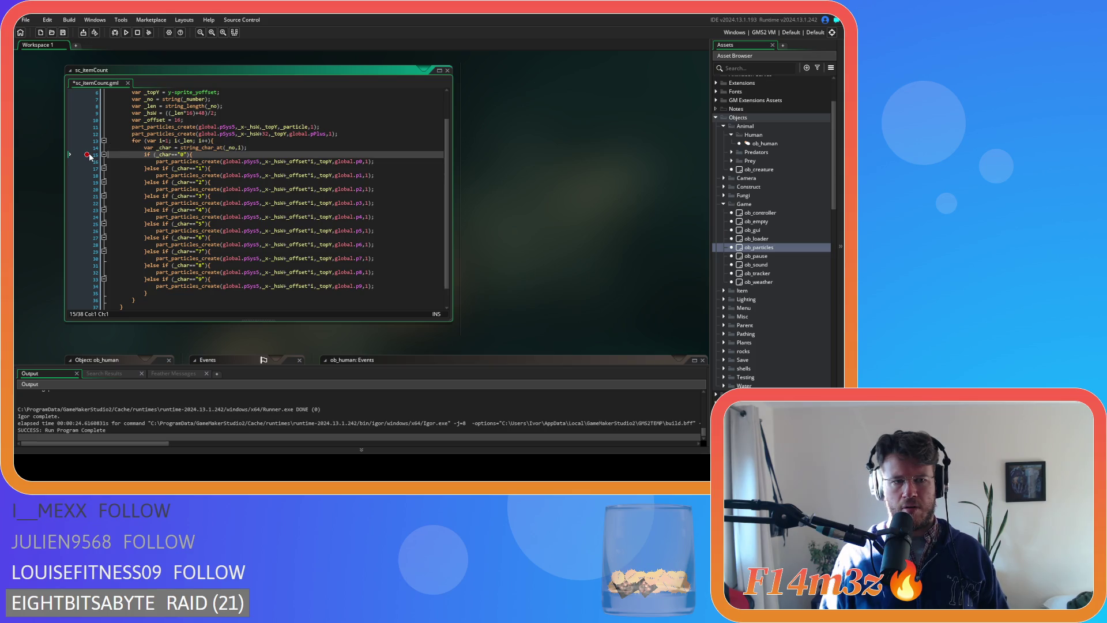
# - Debug-run the game, quit it, and close the Debugger tab
pyautogui.click(115, 33)
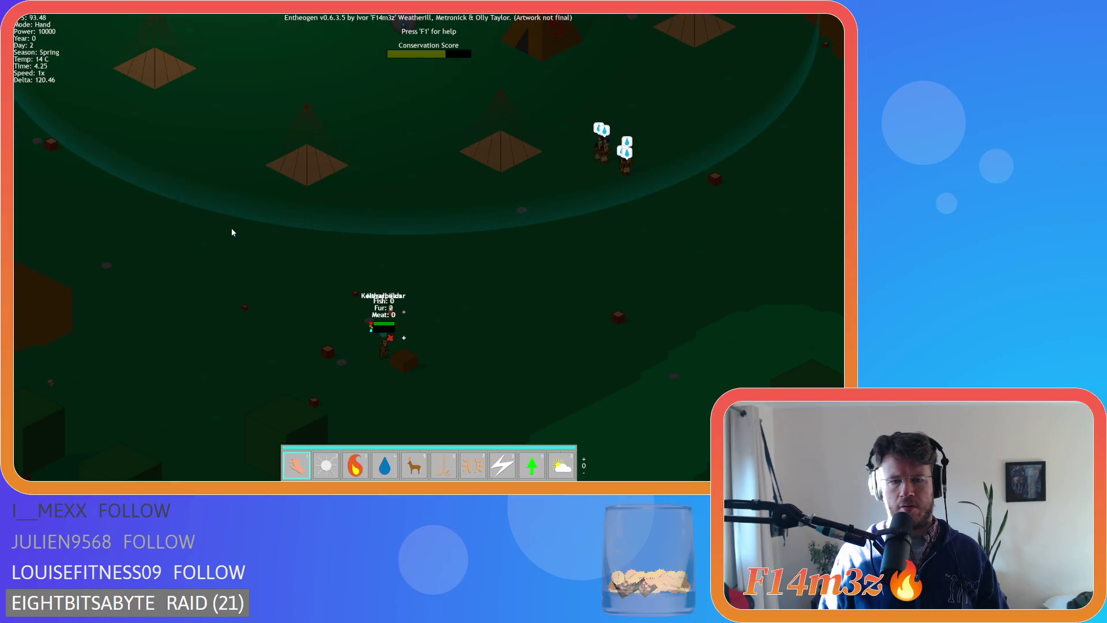
pyautogui.press('Escape')
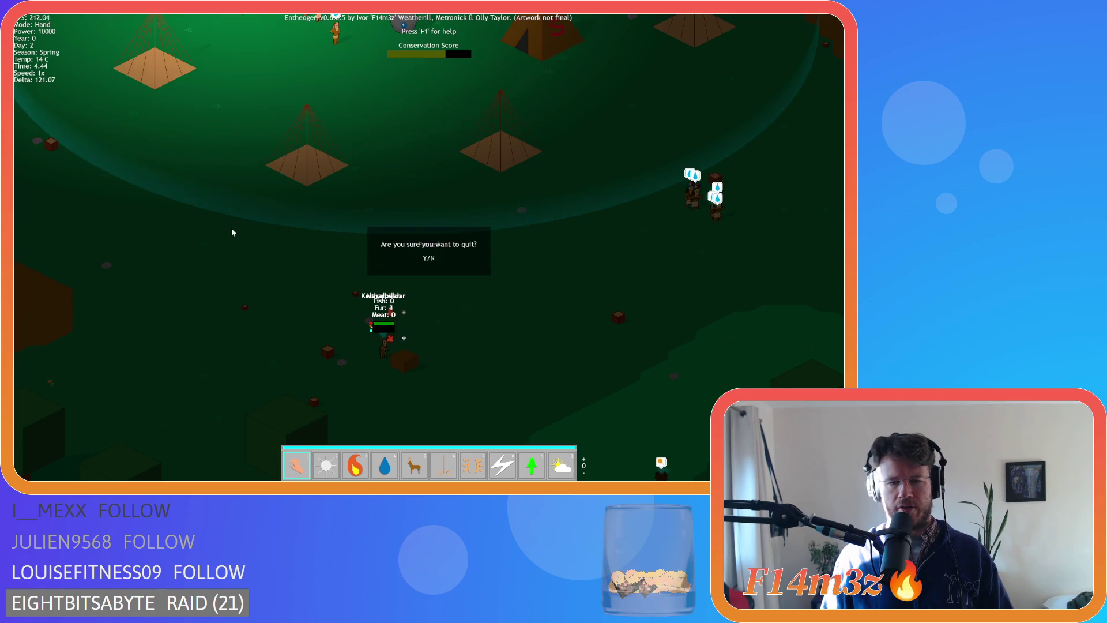
pyautogui.press('Return')
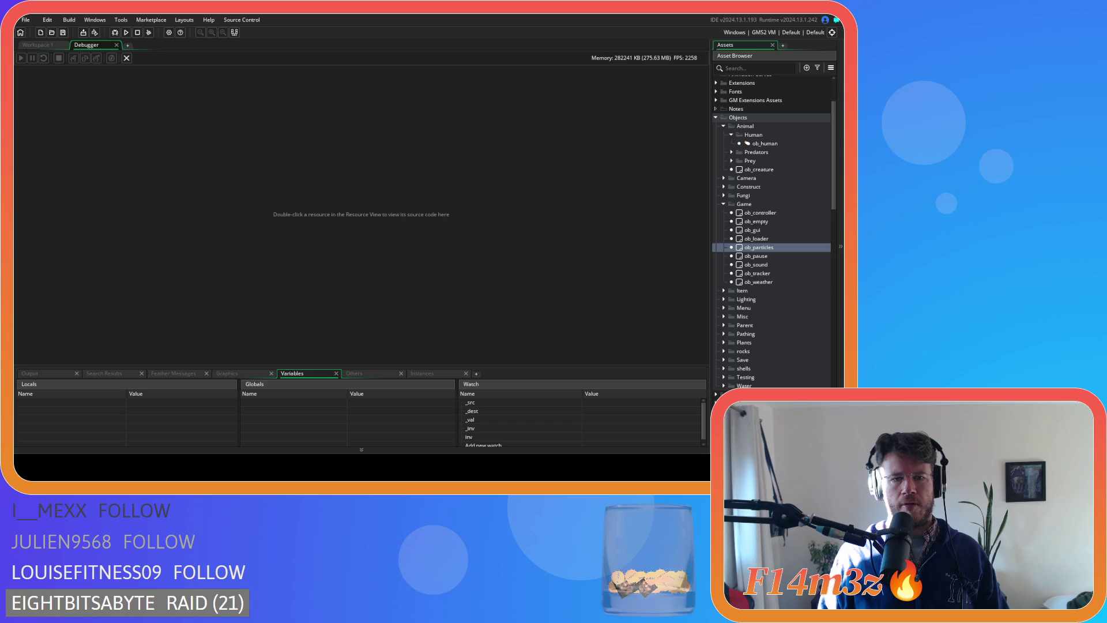
pyautogui.click(116, 45)
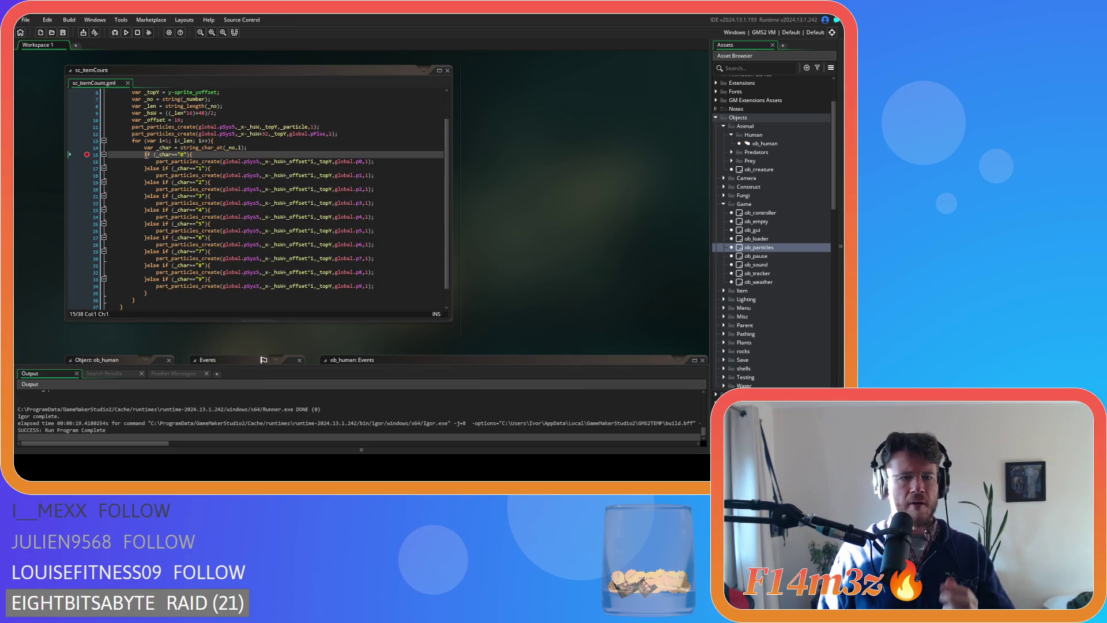
# - Move the breakpoint to line 14 and debug-run the game, loading the save, then quitting
pyautogui.click(87, 154)
pyautogui.click(87, 148)
pyautogui.click(115, 32)
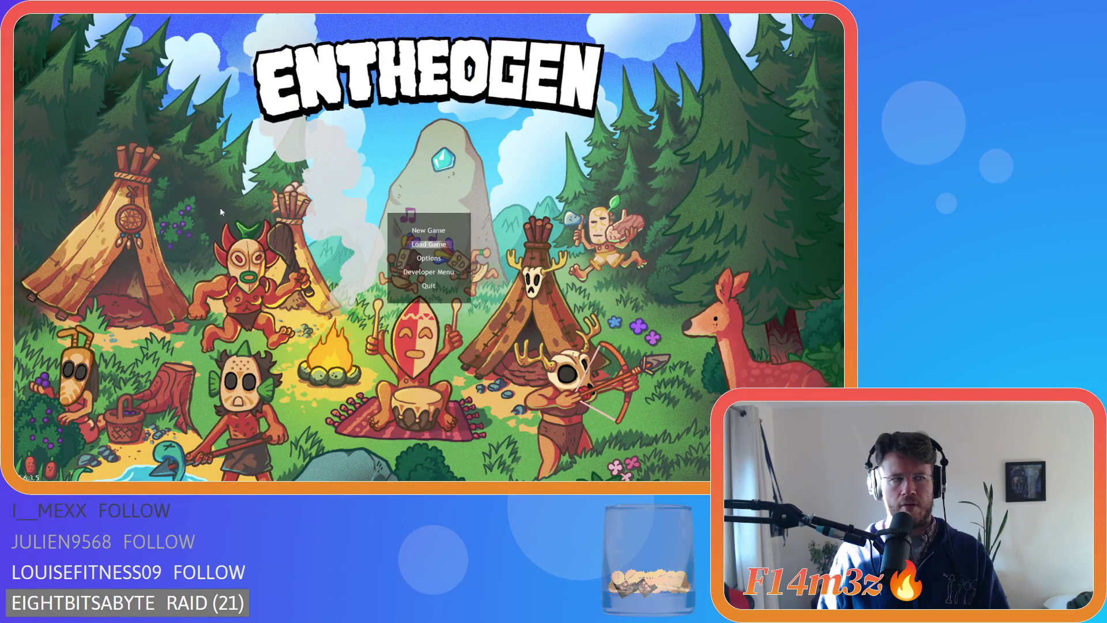
pyautogui.press('Return')
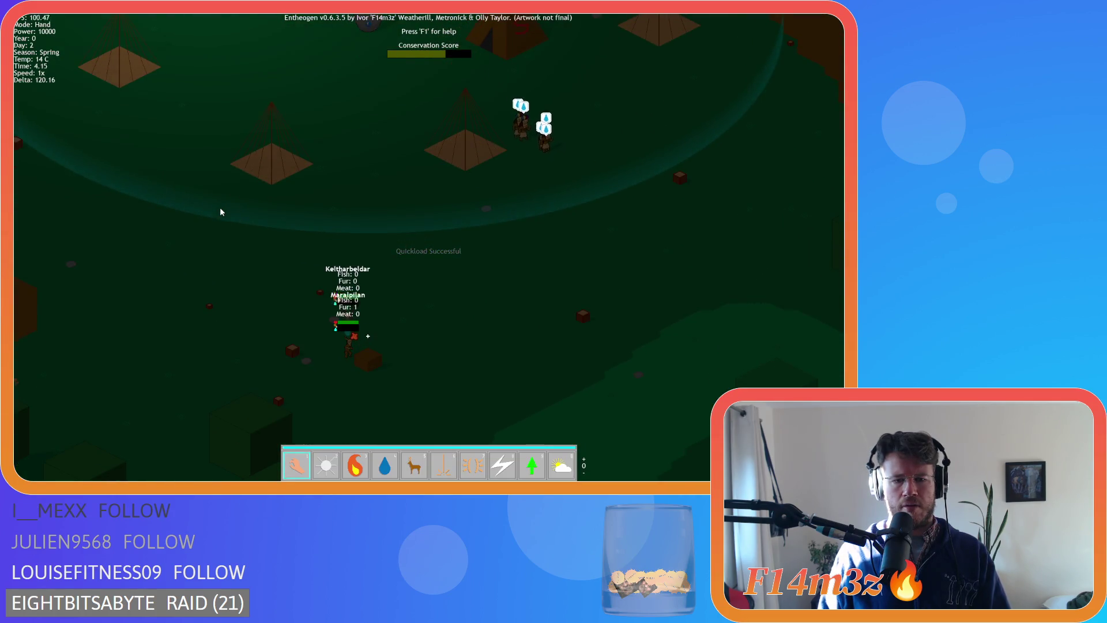
pyautogui.press('Escape')
pyautogui.press('y')
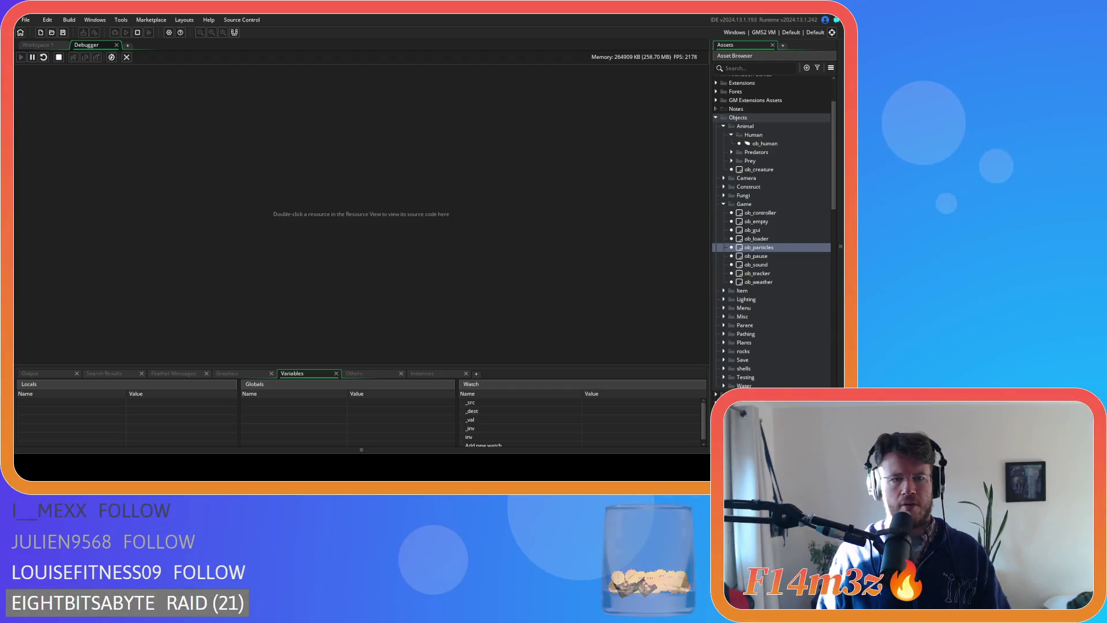
pyautogui.click(117, 45)
# - Move the breakpoint to the for loop on line 13 and debug-run until it pauses there
pyautogui.click(186, 141)
pyautogui.click(205, 182)
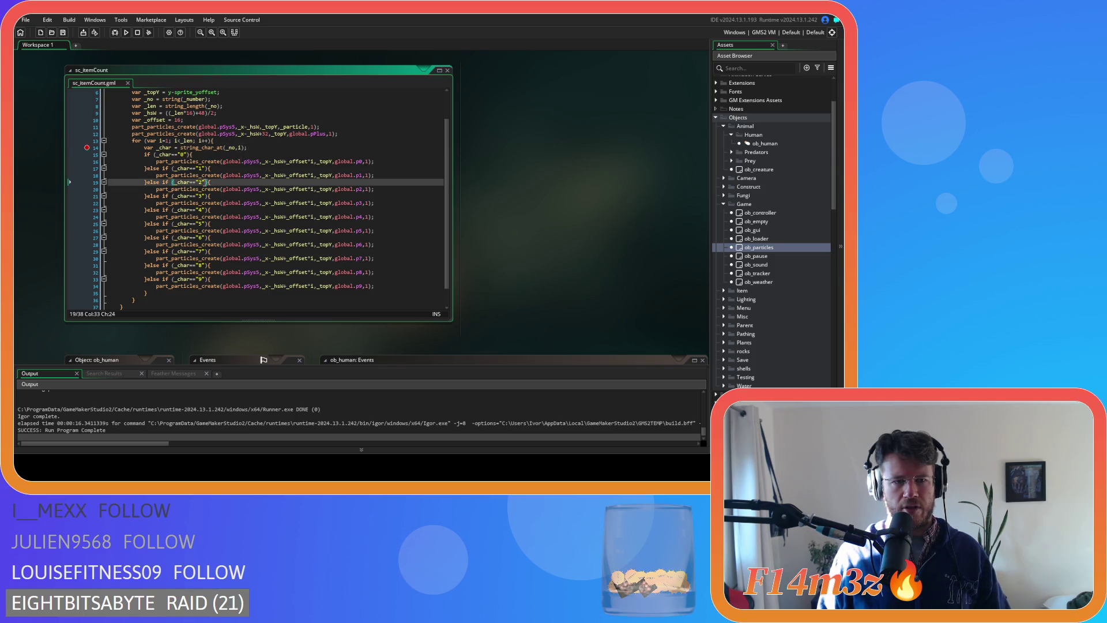
pyautogui.scroll(1, 201, 184)
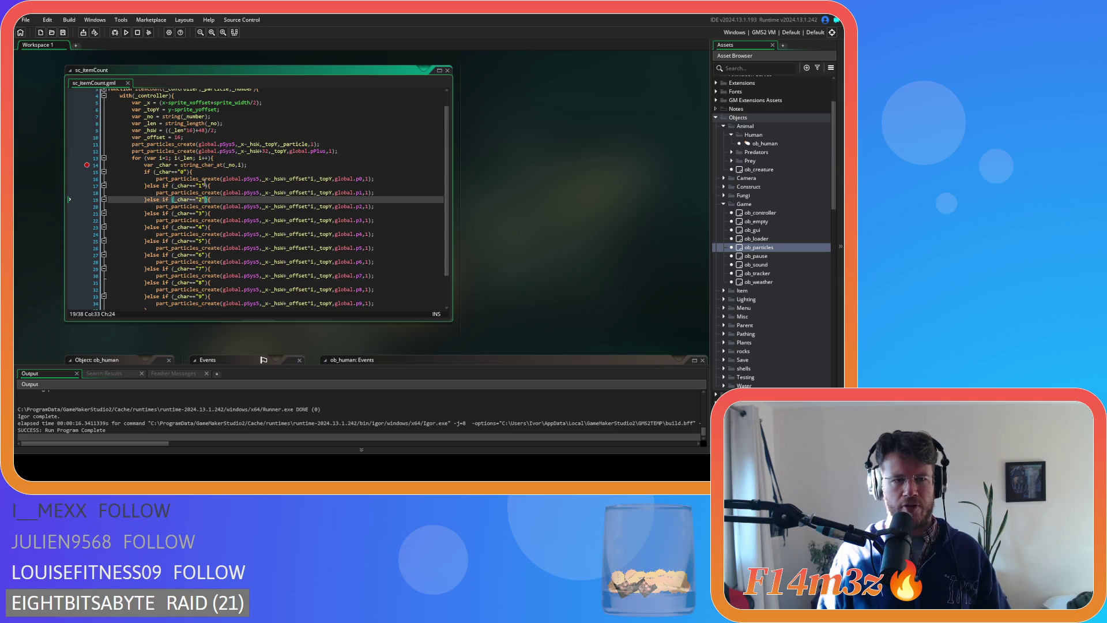
pyautogui.click(95, 166)
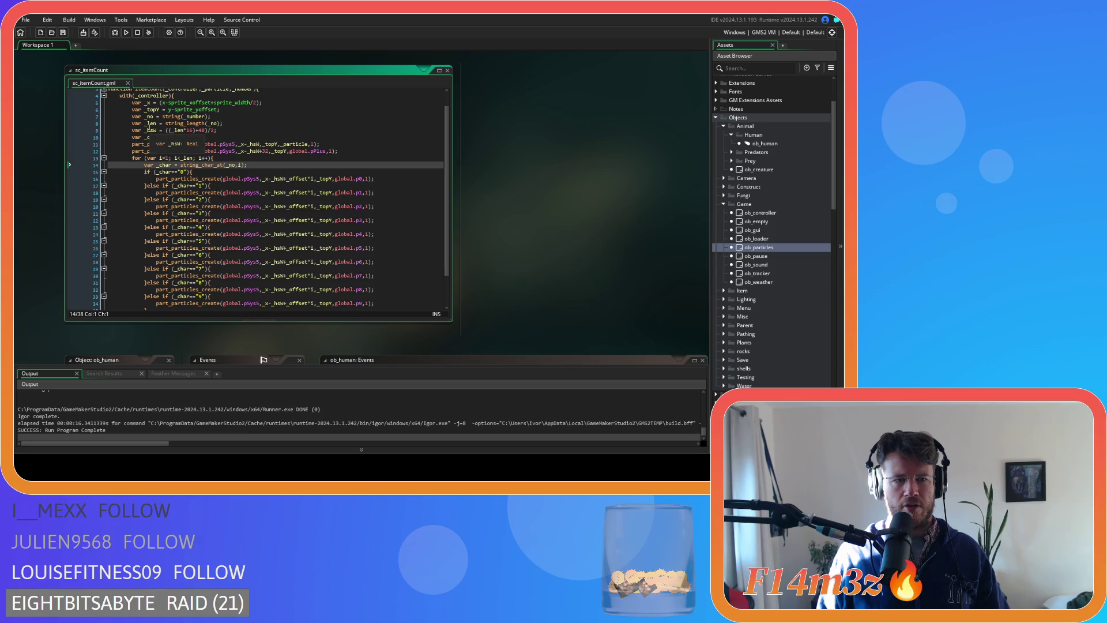
pyautogui.click(97, 158)
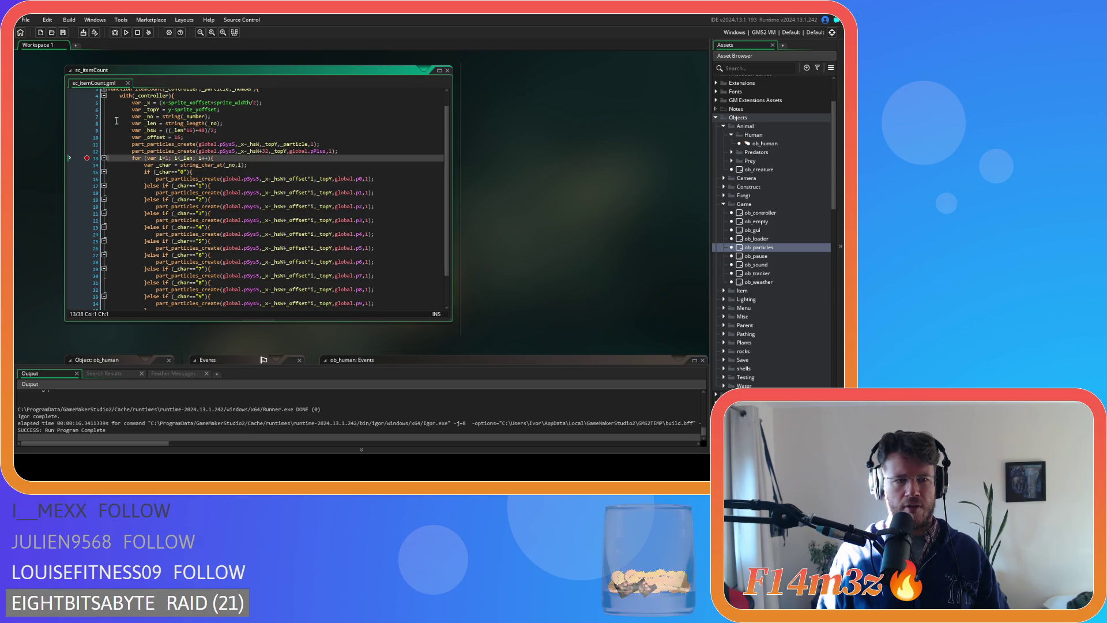
pyautogui.press('F6')
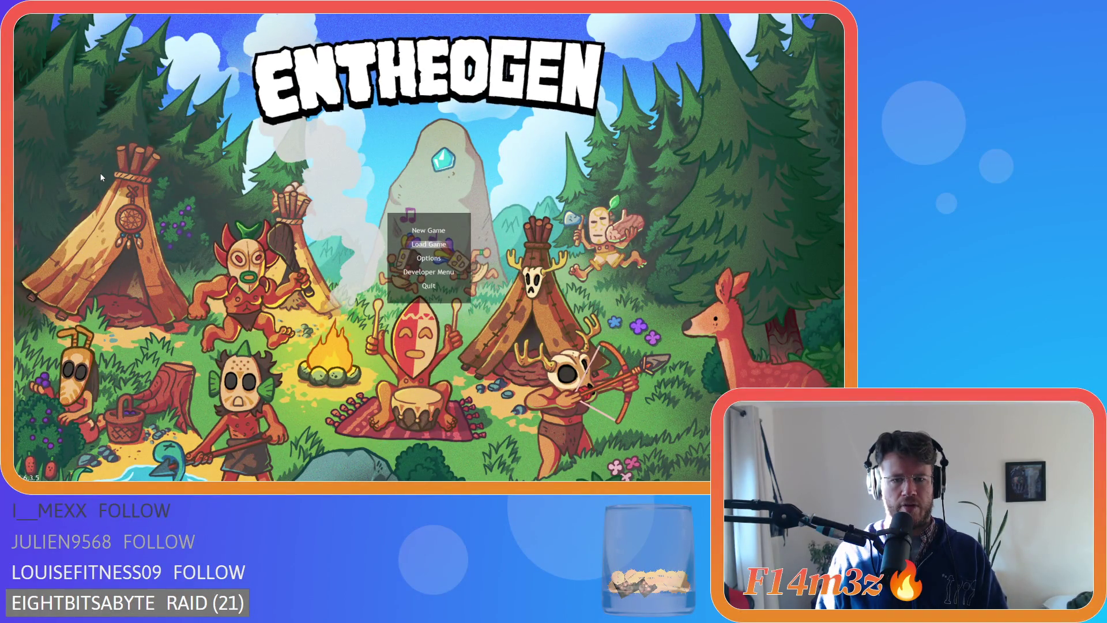
pyautogui.press('Return')
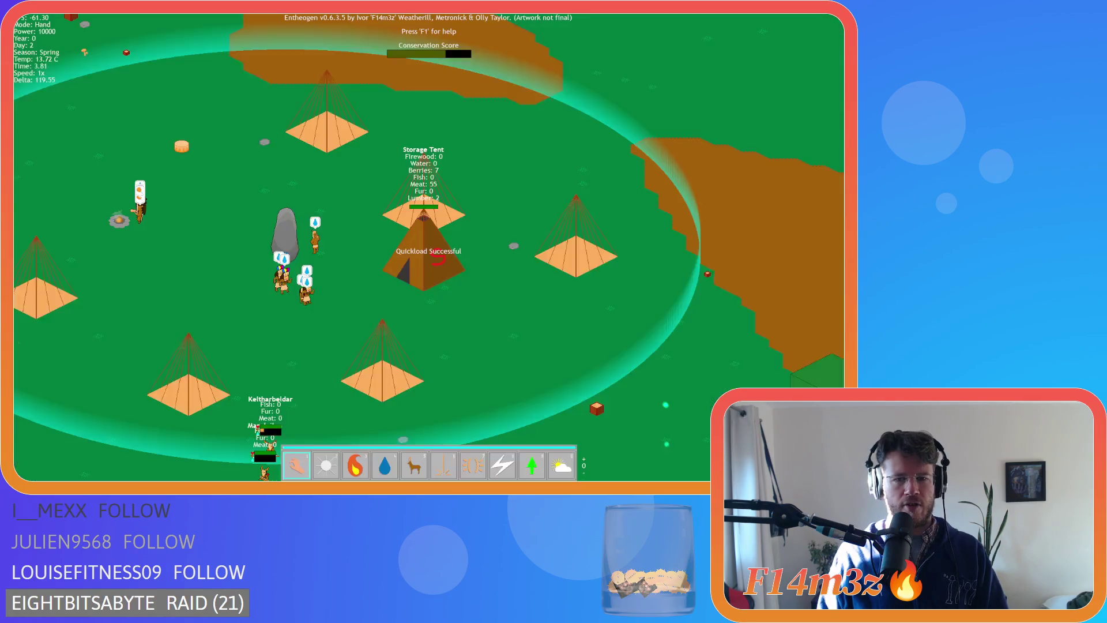
pyautogui.press('s')
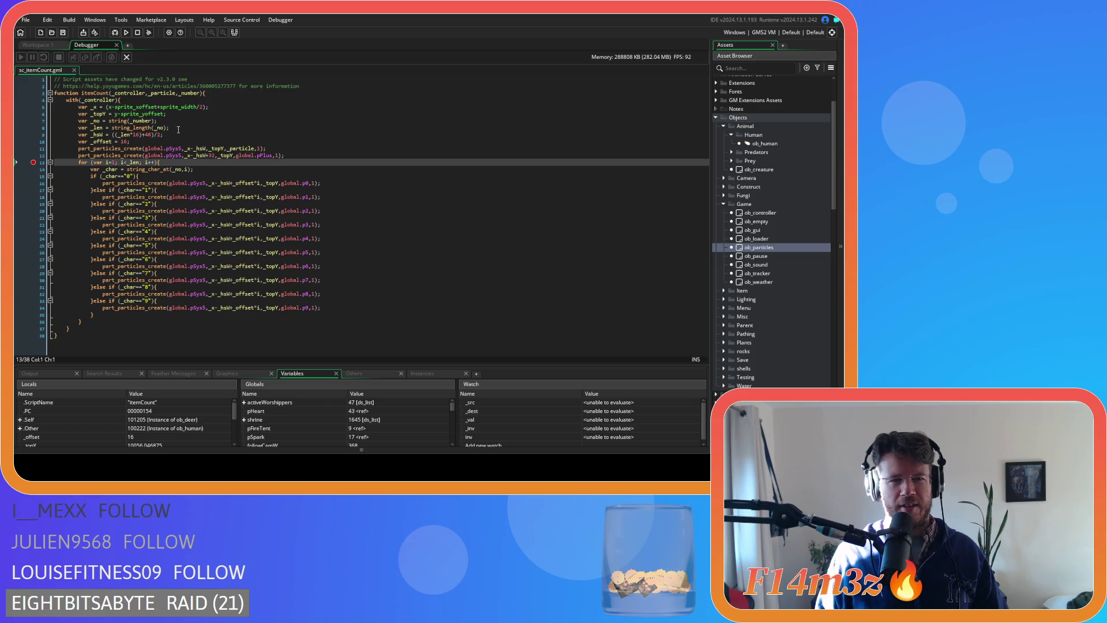
pyautogui.click(116, 53)
pyautogui.click(212, 169)
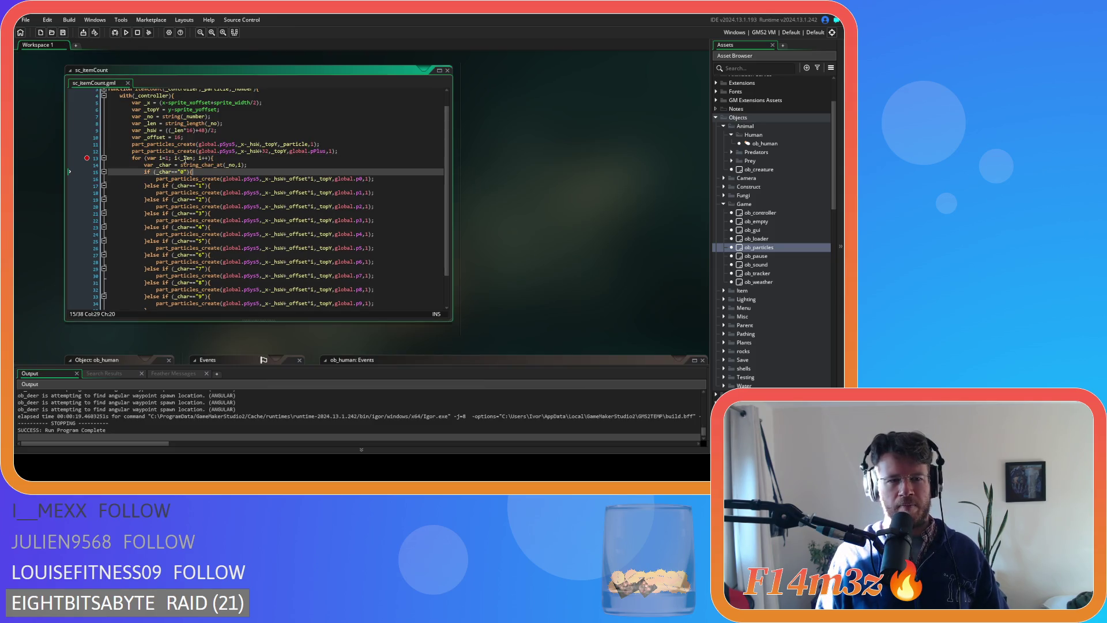
pyautogui.click(87, 161)
pyautogui.click(95, 161)
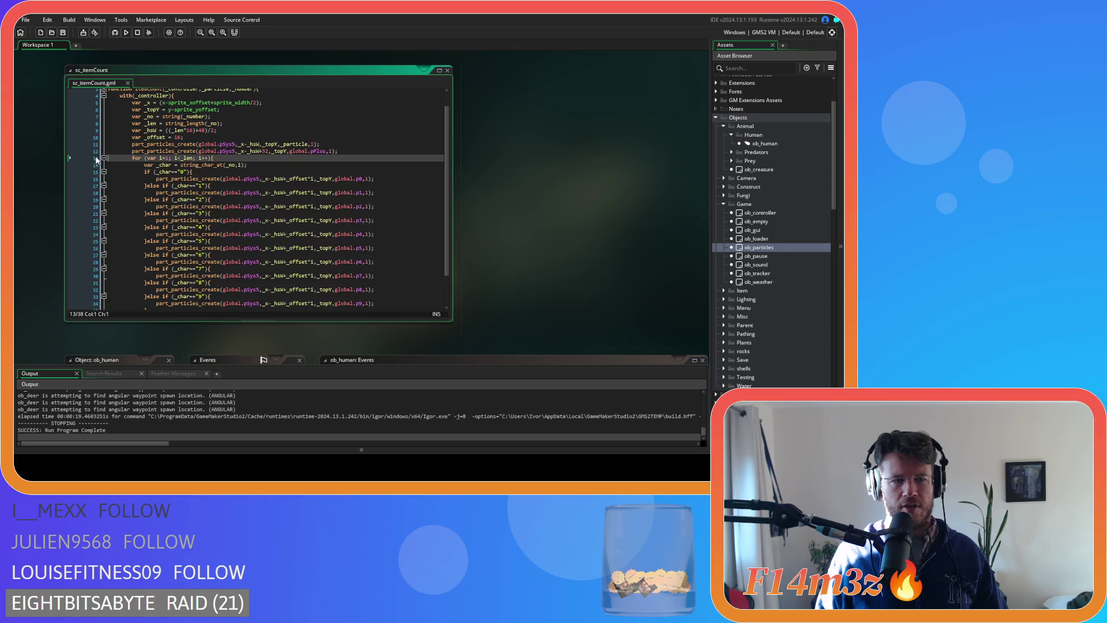
pyautogui.click(179, 158)
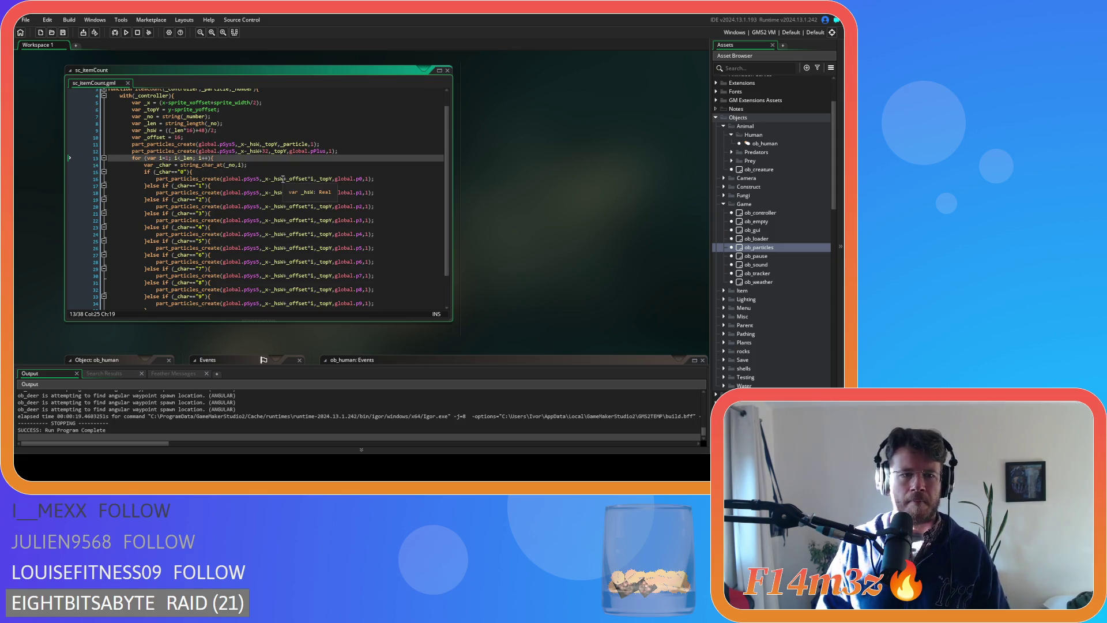
pyautogui.write('=')
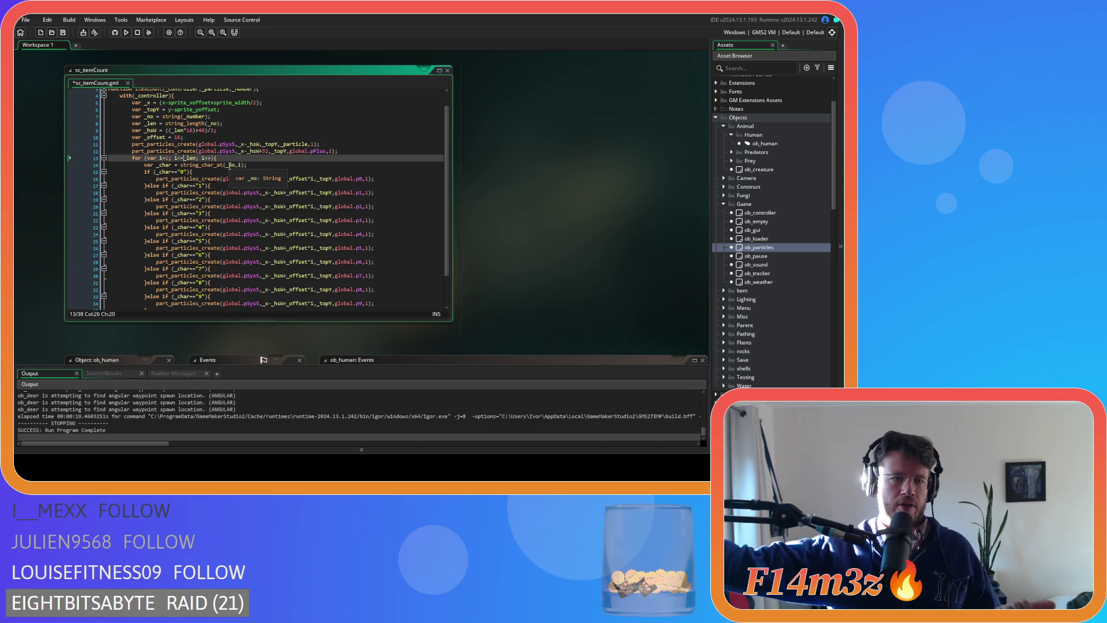
pyautogui.click(305, 168)
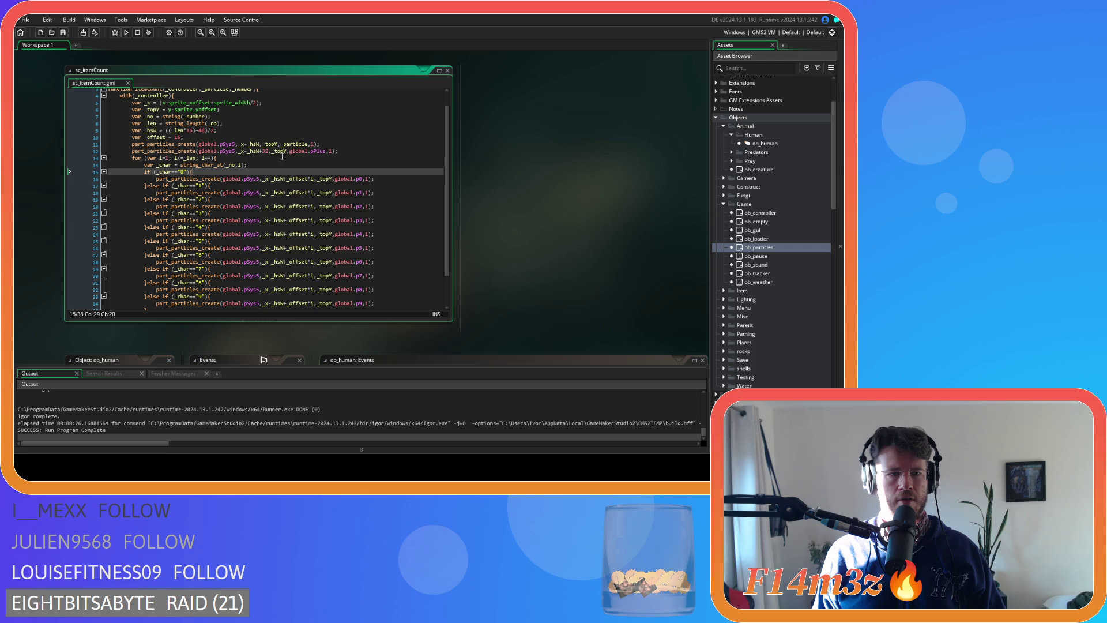
pyautogui.moveTo(217, 142)
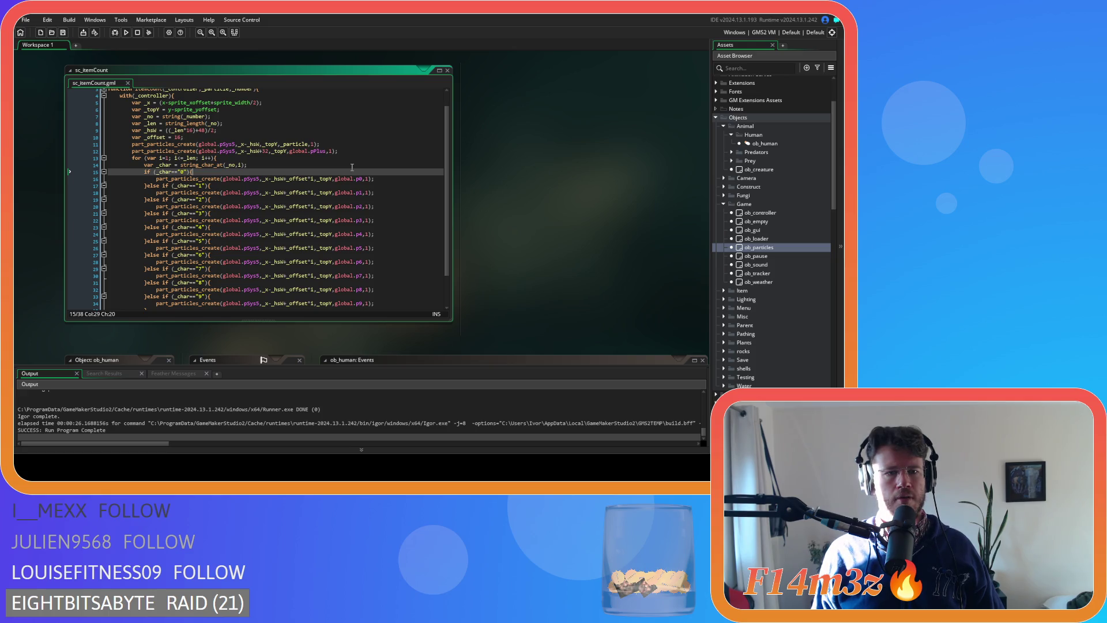
# - Add +32 after _hsW on digit lines 16, 18, 20, 22, 24 and 26
pyautogui.click(283, 179)
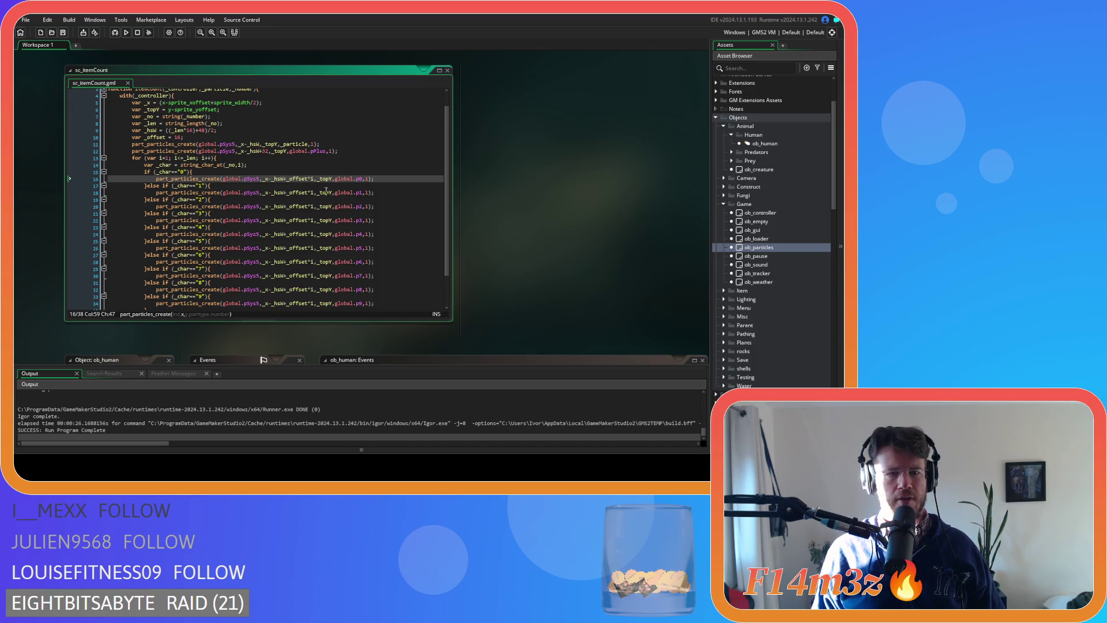
pyautogui.write('+32')
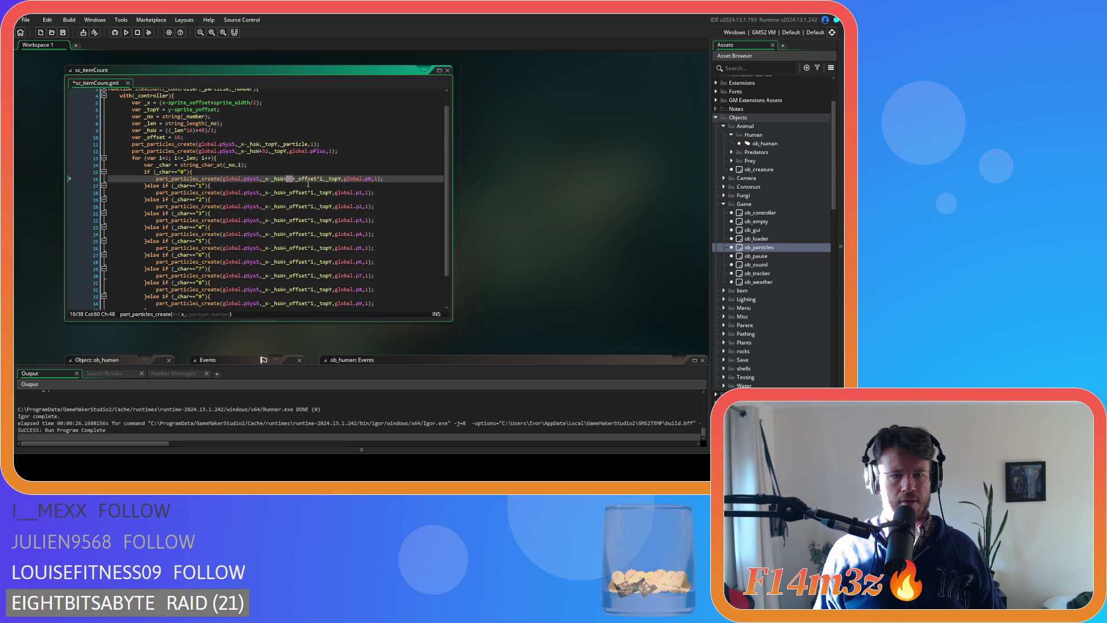
pyautogui.click(282, 193)
pyautogui.write('+32')
pyautogui.click(283, 206)
pyautogui.write('+32')
pyautogui.click(283, 220)
pyautogui.write('+32')
pyautogui.click(284, 234)
pyautogui.write('+32')
pyautogui.click(284, 248)
pyautogui.write('+32')
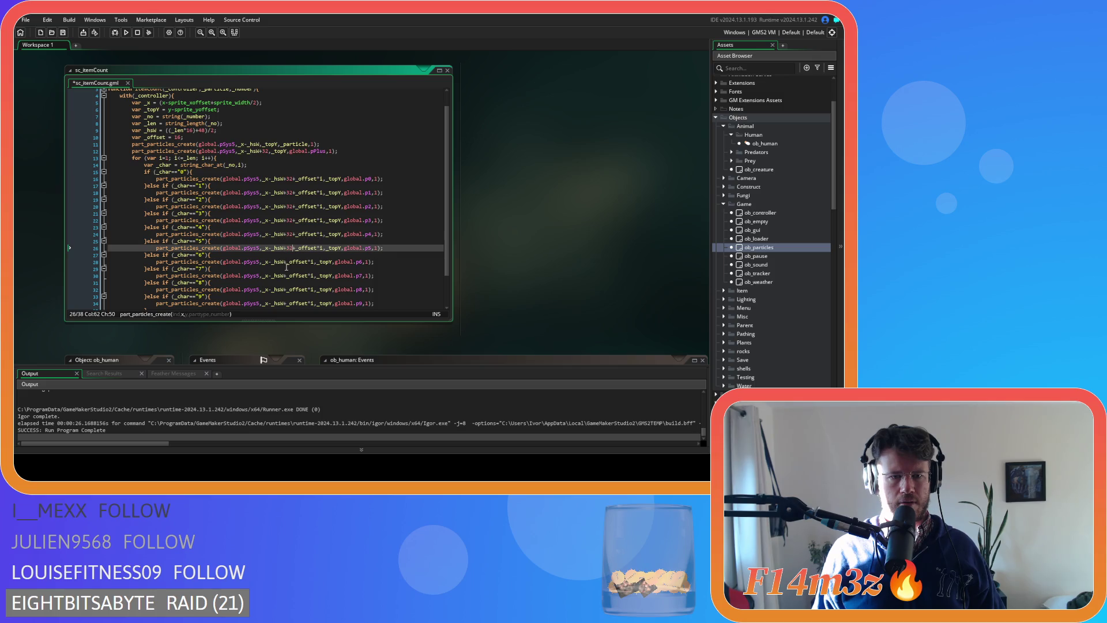
# - Add +32 after _hsW on lines 28, 30, 32 and 34, then save and launch the game
pyautogui.click(283, 262)
pyautogui.write('+32')
pyautogui.click(284, 275)
pyautogui.write('+32')
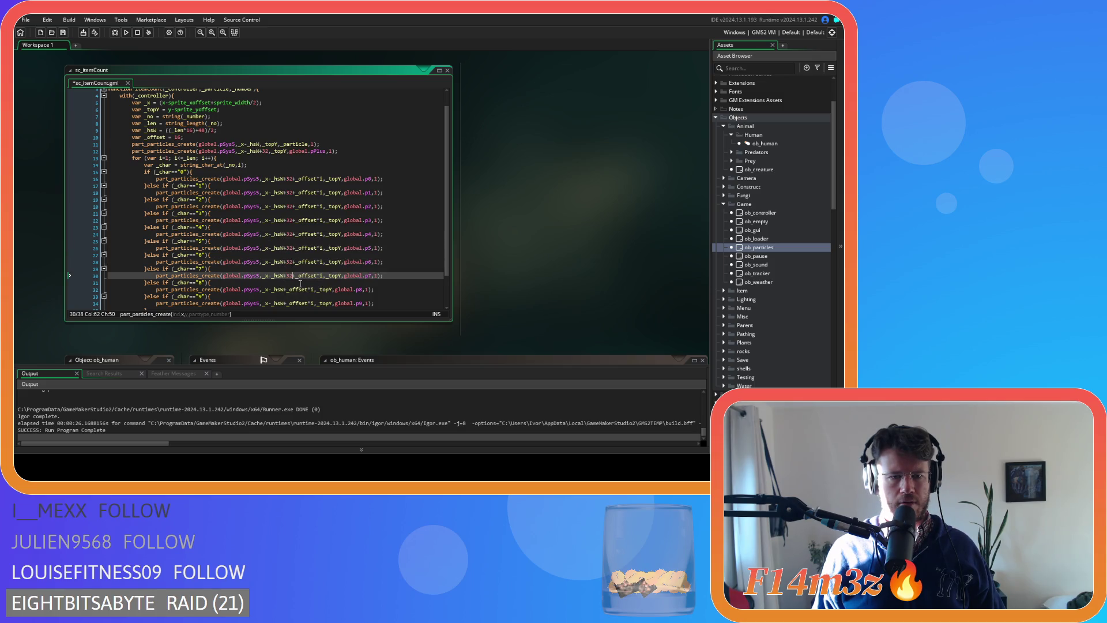
pyautogui.scroll(-2, 300, 283)
pyautogui.click(284, 251)
pyautogui.write('+32')
pyautogui.click(286, 264)
pyautogui.write('+32')
pyautogui.press('F5')
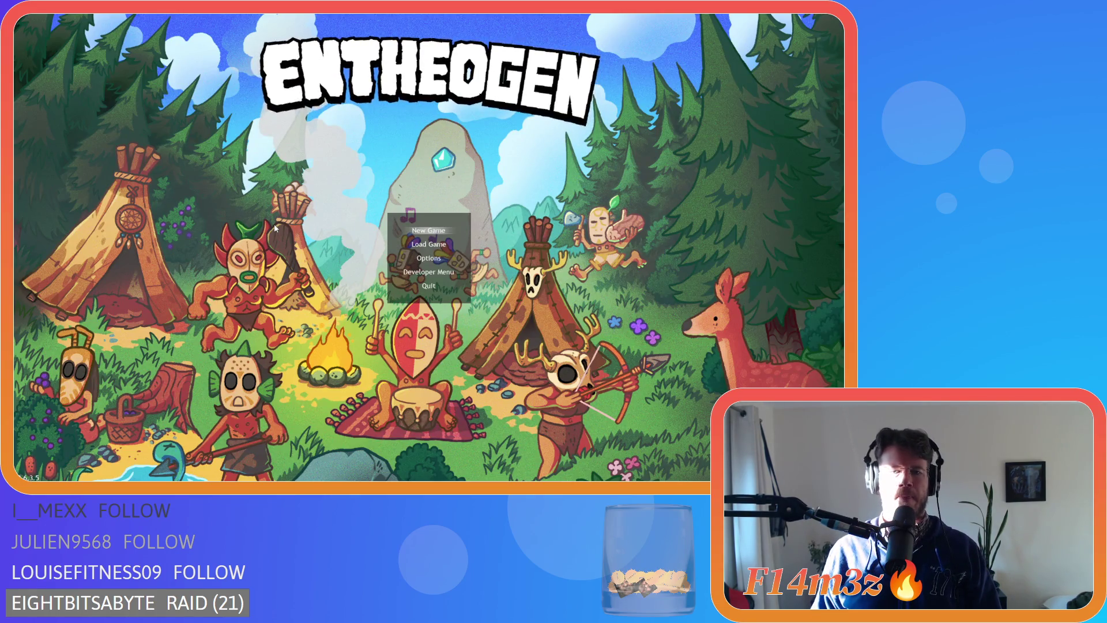
# - Load the saved game, pan toward the villagers to check the digits, then quit back to GameMaker
pyautogui.press('Down')
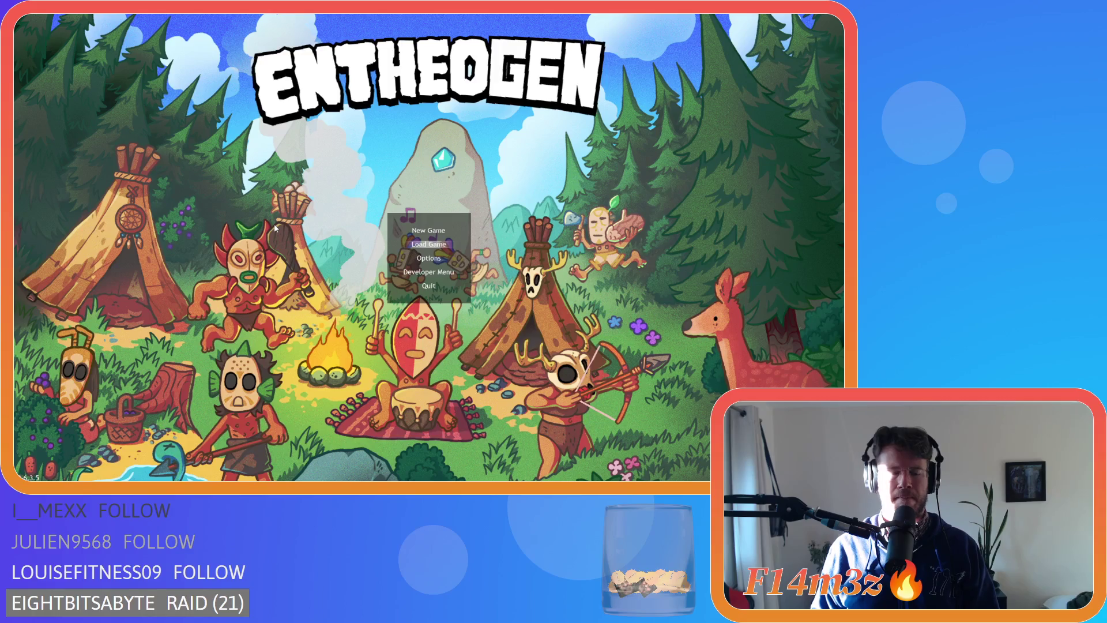
pyautogui.press('Return')
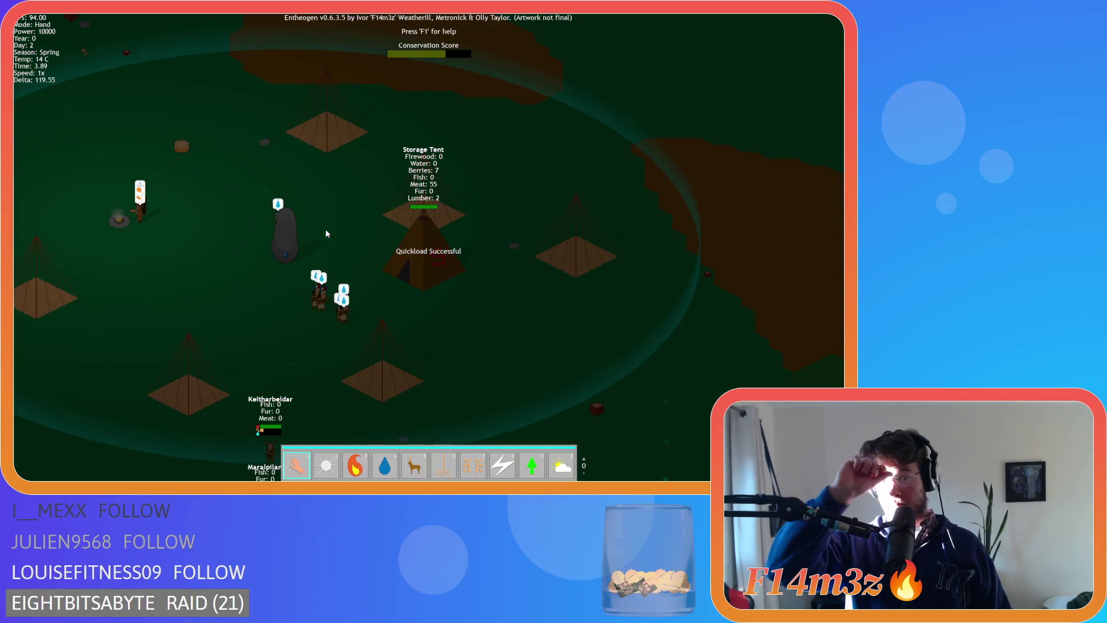
pyautogui.press('s')
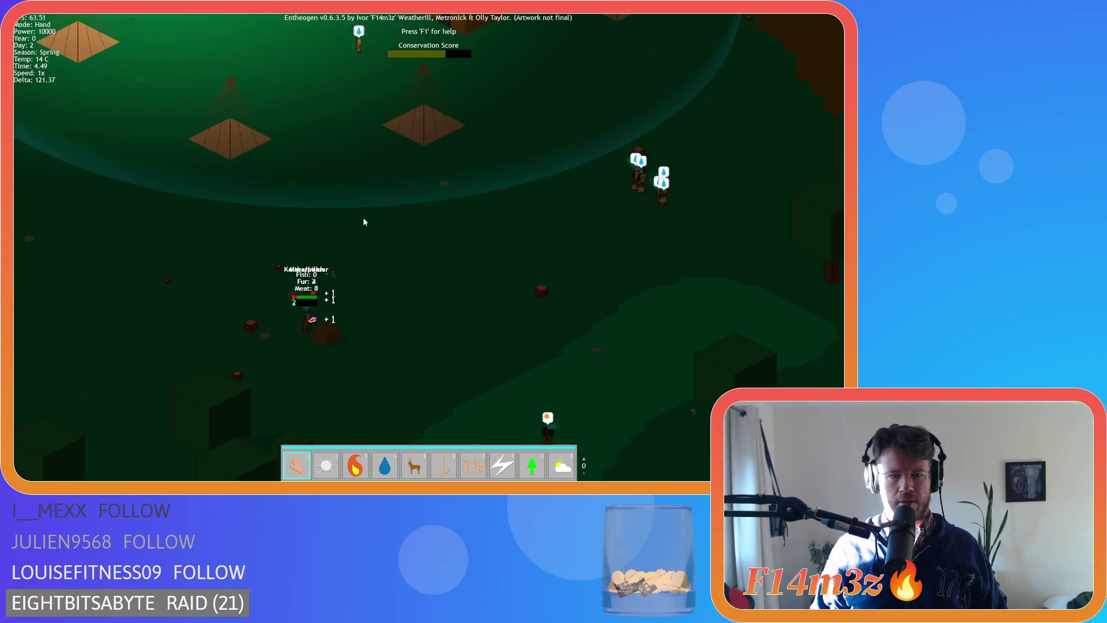
pyautogui.press('Escape')
pyautogui.press('y')
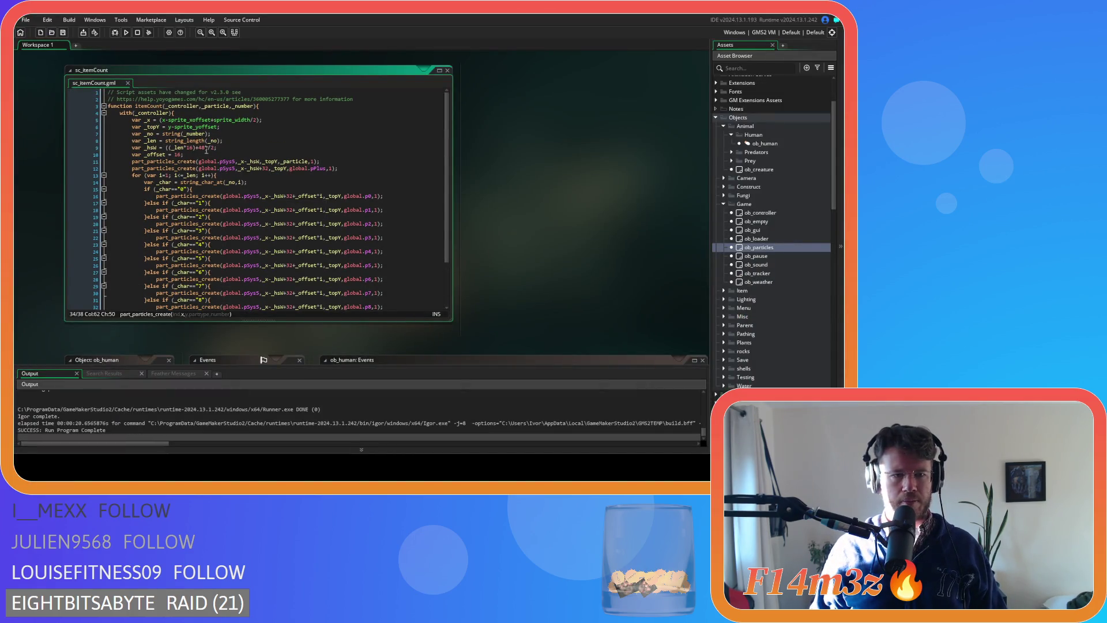
pyautogui.click(201, 147)
# - Set line 9's half-width constant to 32 and change line 12's 32 to 16
pyautogui.write('32')
pyautogui.doubleClick(265, 169)
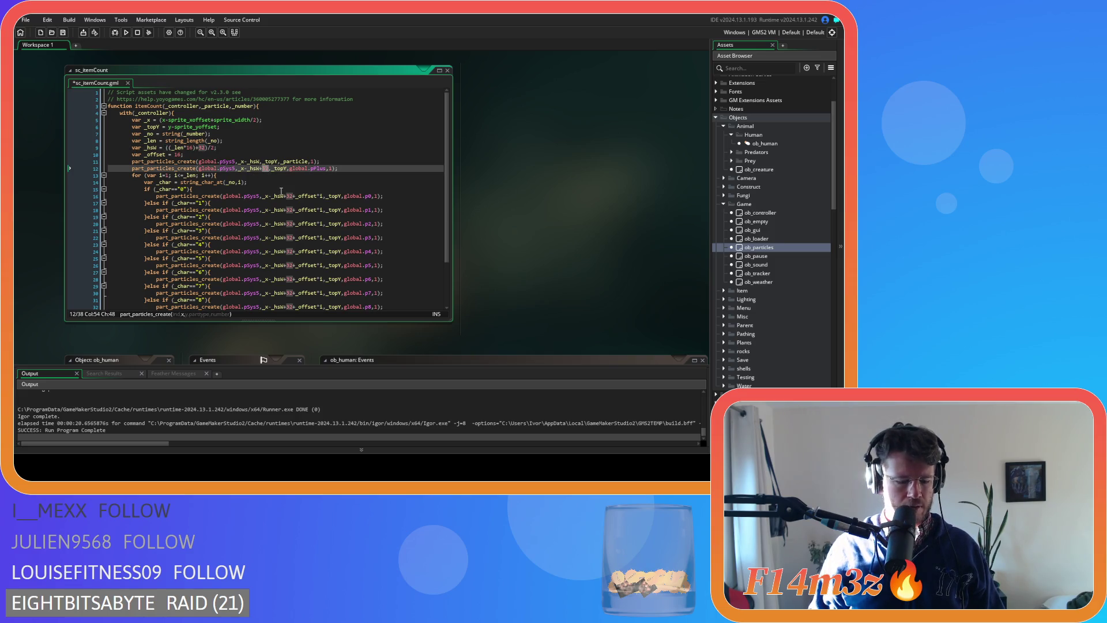
pyautogui.write('16')
# - Replace the remaining +32 shifts on the digit lines with 16 and save the script
pyautogui.doubleClick(289, 196)
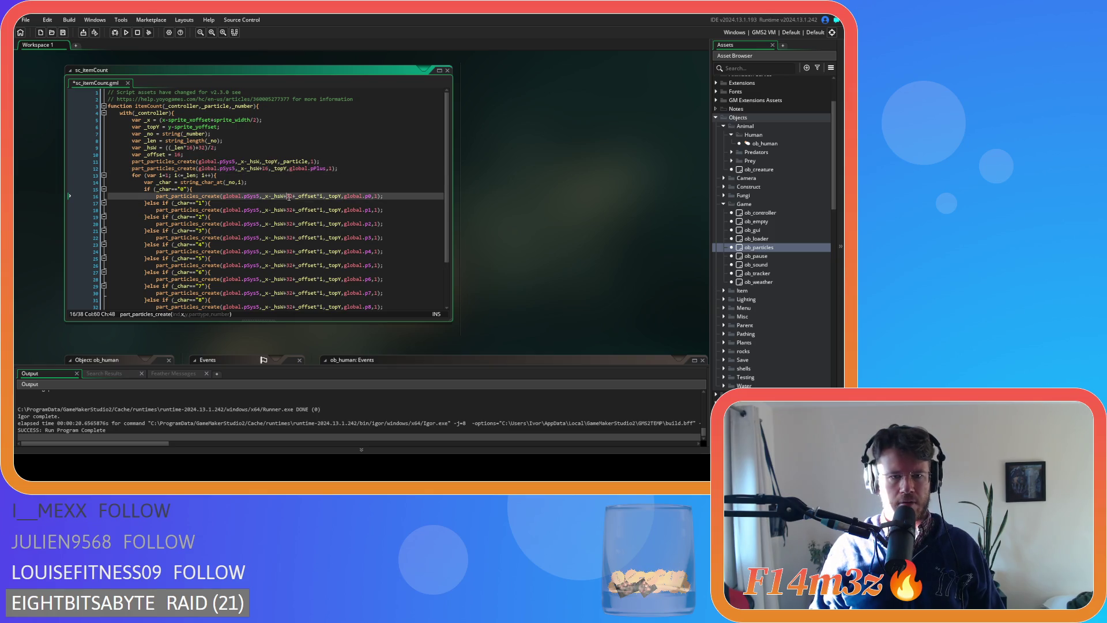
pyautogui.hotkey('ctrl', 'f')
pyautogui.click(305, 103)
pyautogui.write('16')
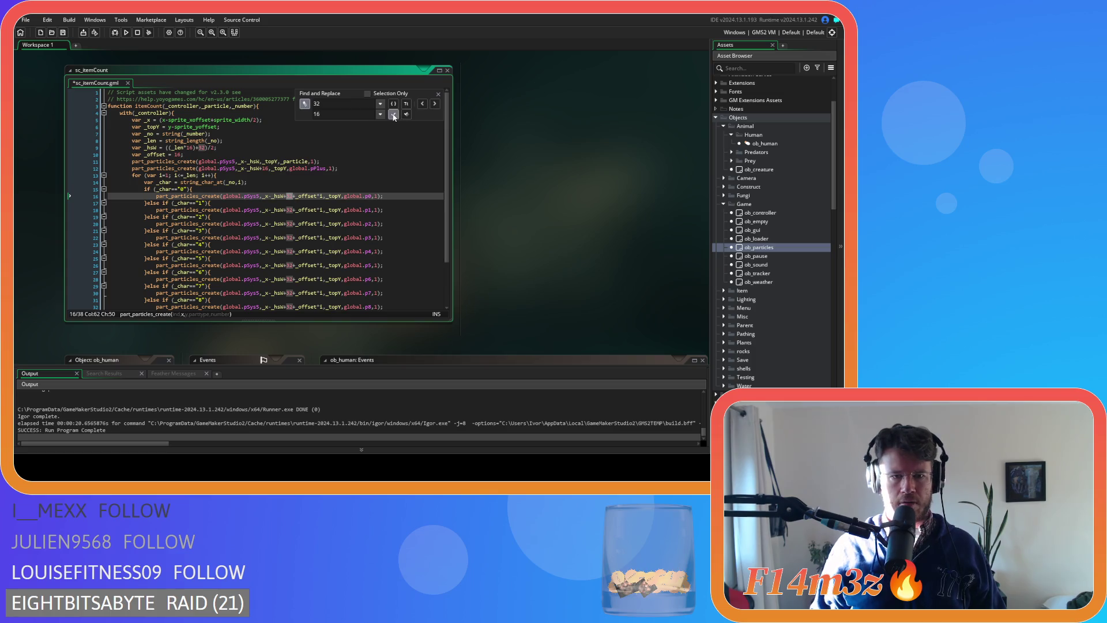
pyautogui.click(393, 114)
pyautogui.click(394, 114)
pyautogui.click(394, 114)
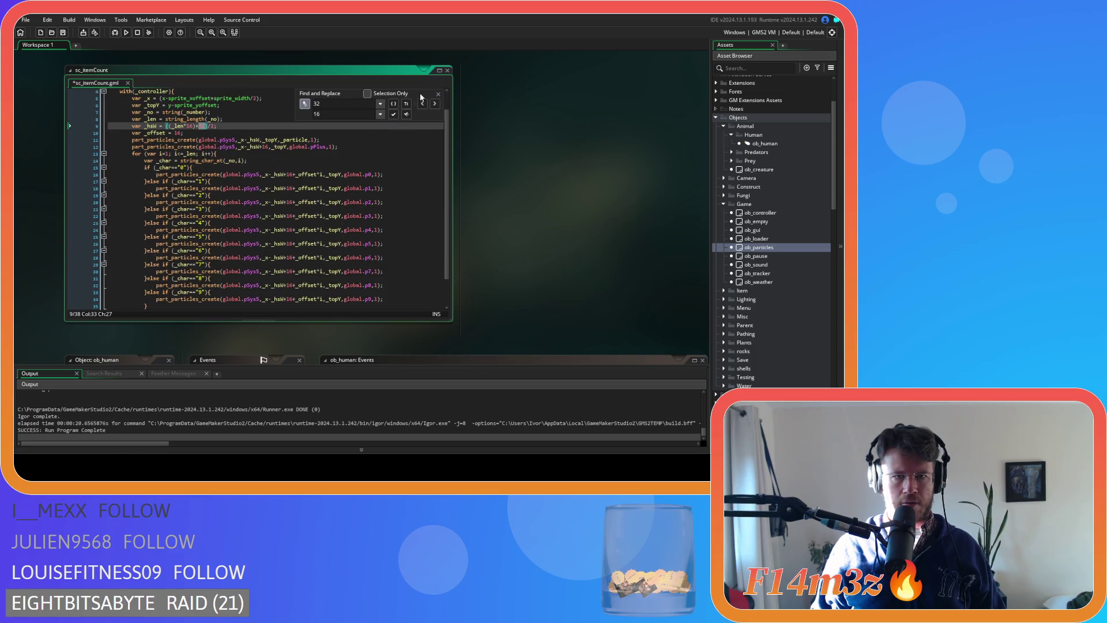
pyautogui.click(438, 94)
pyautogui.click(334, 139)
pyautogui.hotkey('ctrl', 's')
pyautogui.click(316, 206)
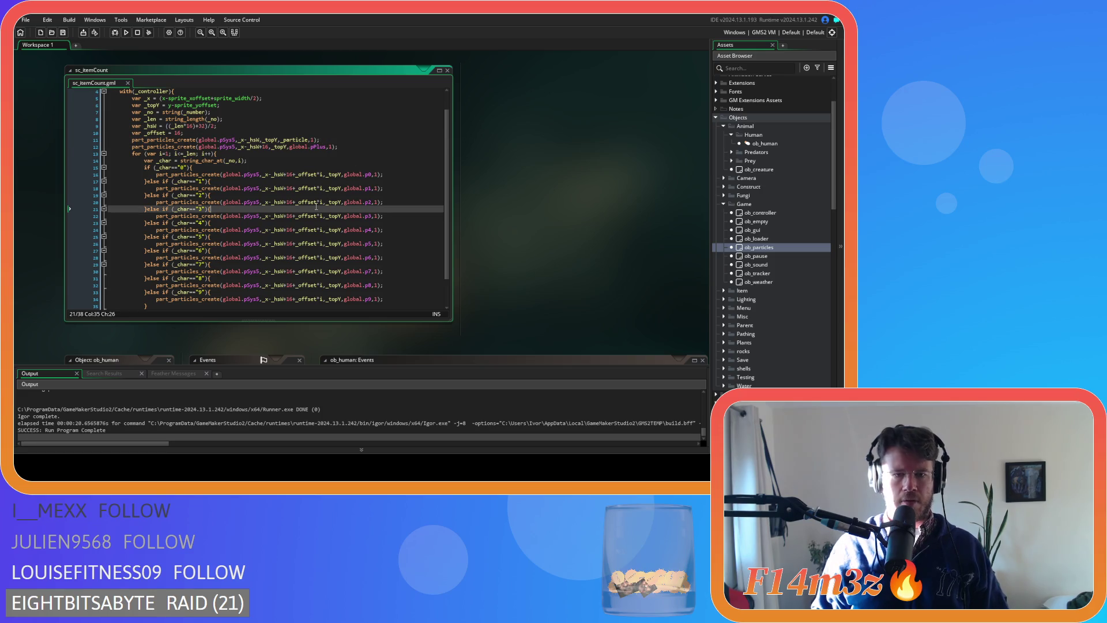
# - Run the game, load the saved colony, and pan south to the villagers' number particles
pyautogui.press('F5')
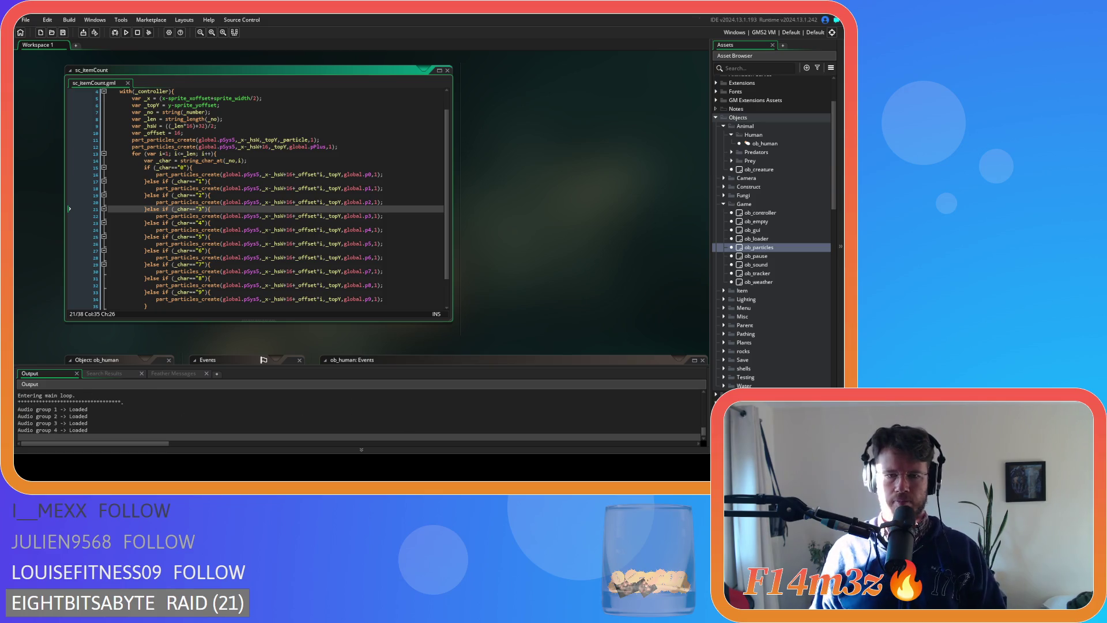
pyautogui.press('Down')
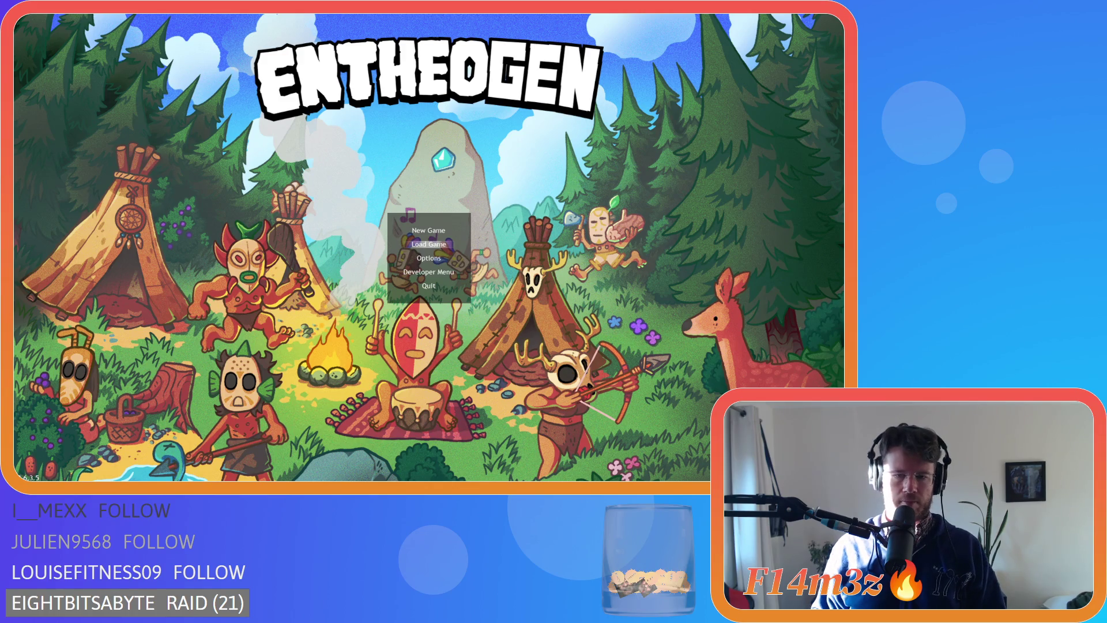
pyautogui.press('Return')
pyautogui.press('s')
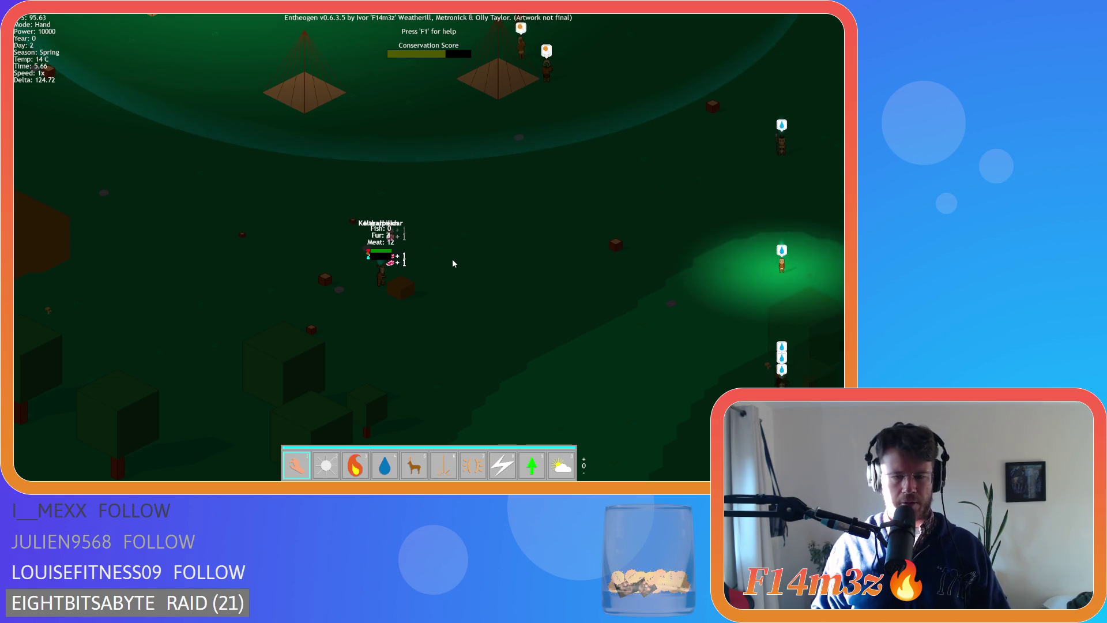
pyautogui.press('Escape')
# - Change the digit spacing _offset from 16 to 8 and save sc_itemCount
pyautogui.press('Return')
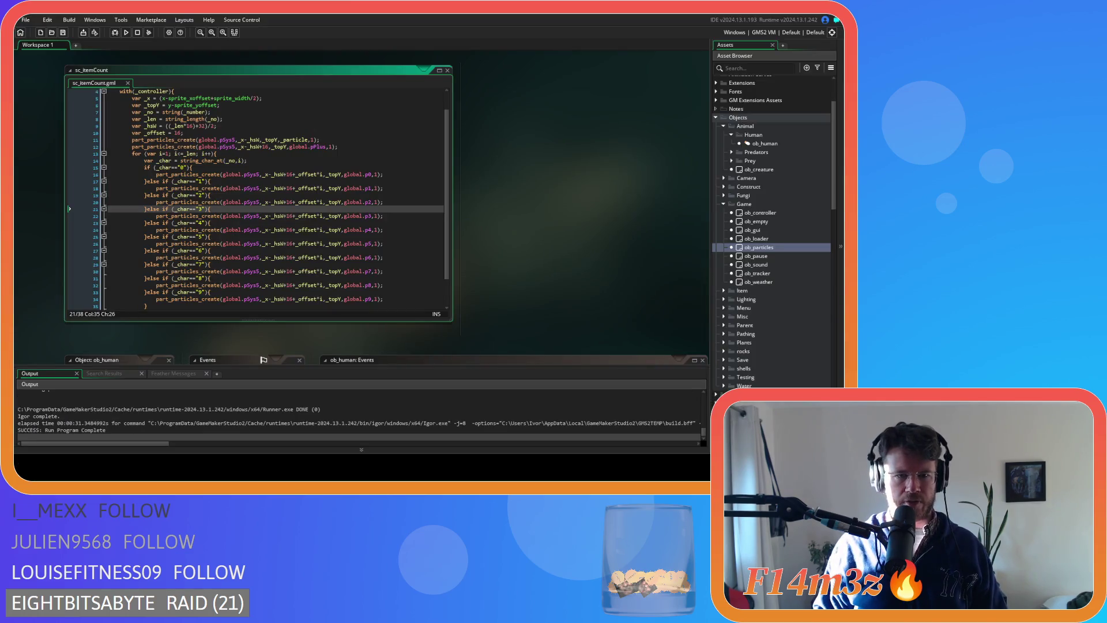
pyautogui.click(177, 132)
pyautogui.write('8')
pyautogui.hotkey('ctrl', 's')
# - Run Entheogen, load the saved game, zoom in to check the digits, then quit
pyautogui.click(284, 165)
pyautogui.press('F5')
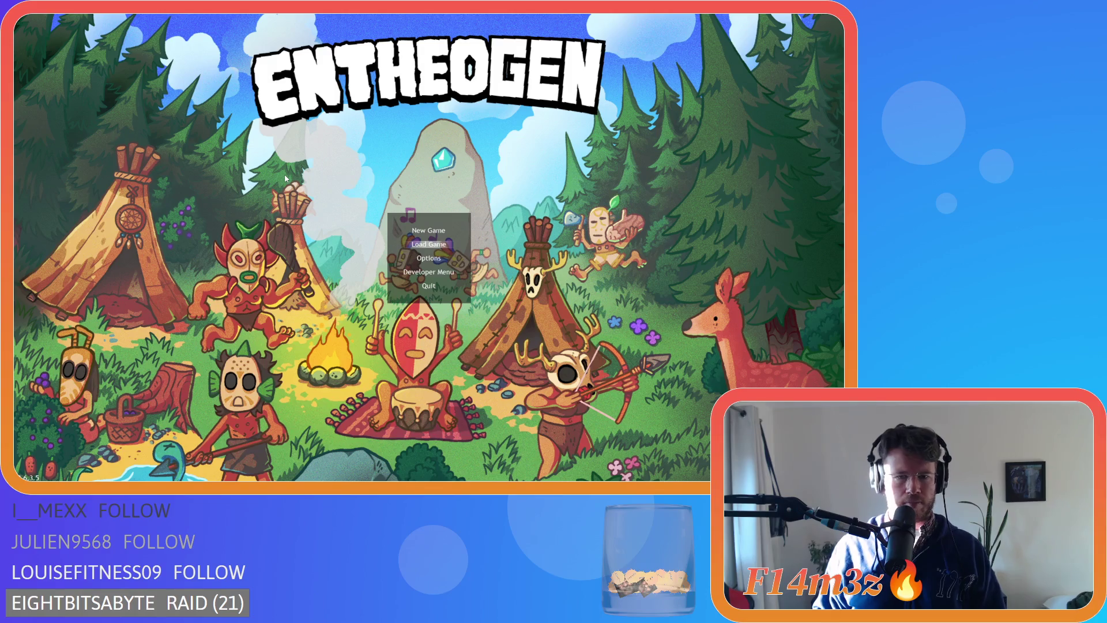
pyautogui.press('Return')
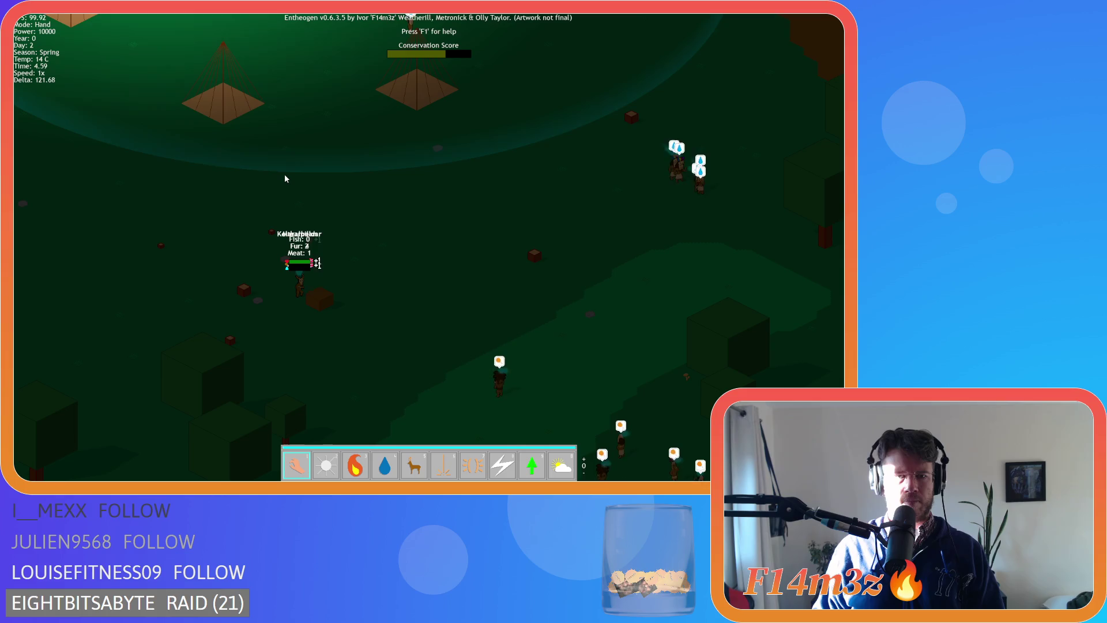
pyautogui.scroll(3, 285, 179)
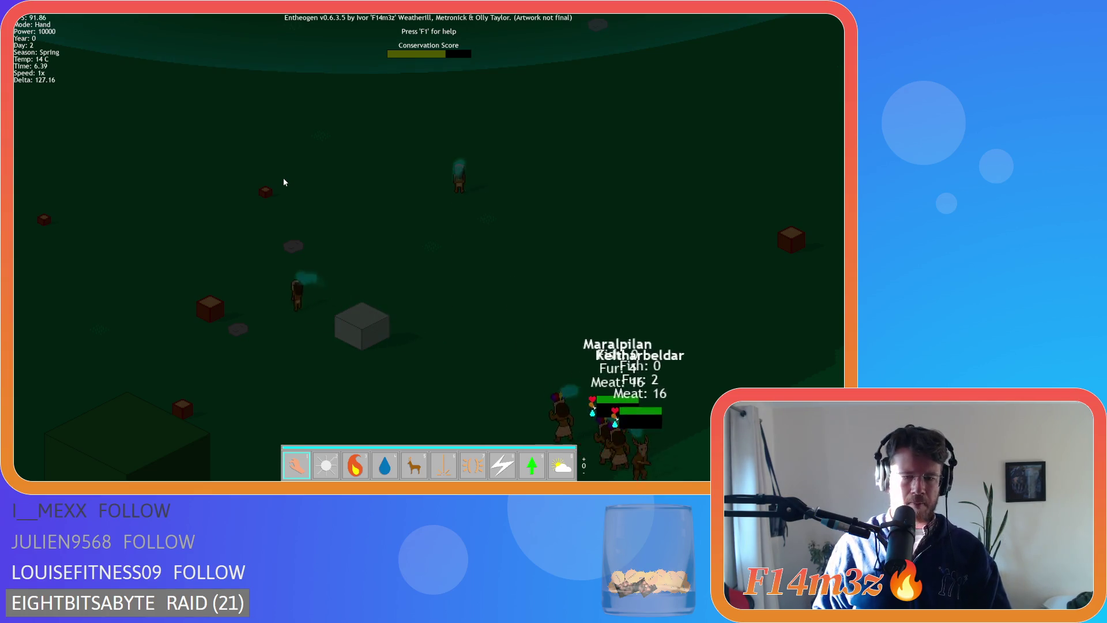
pyautogui.press('Escape')
pyautogui.press('Return')
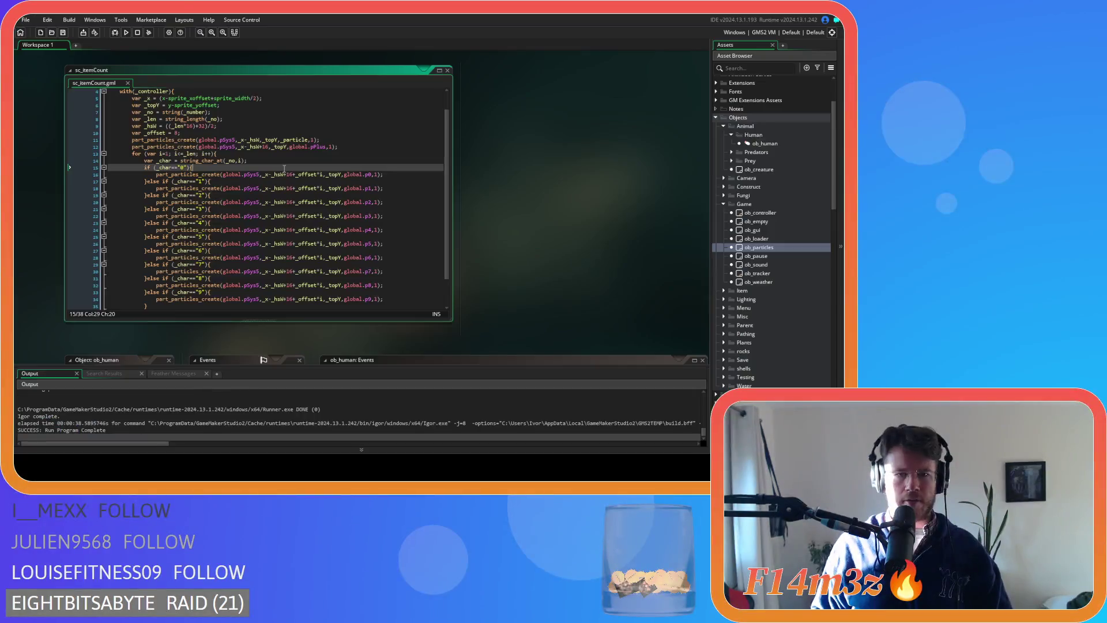
pyautogui.click(381, 153)
pyautogui.scroll(1, 383, 161)
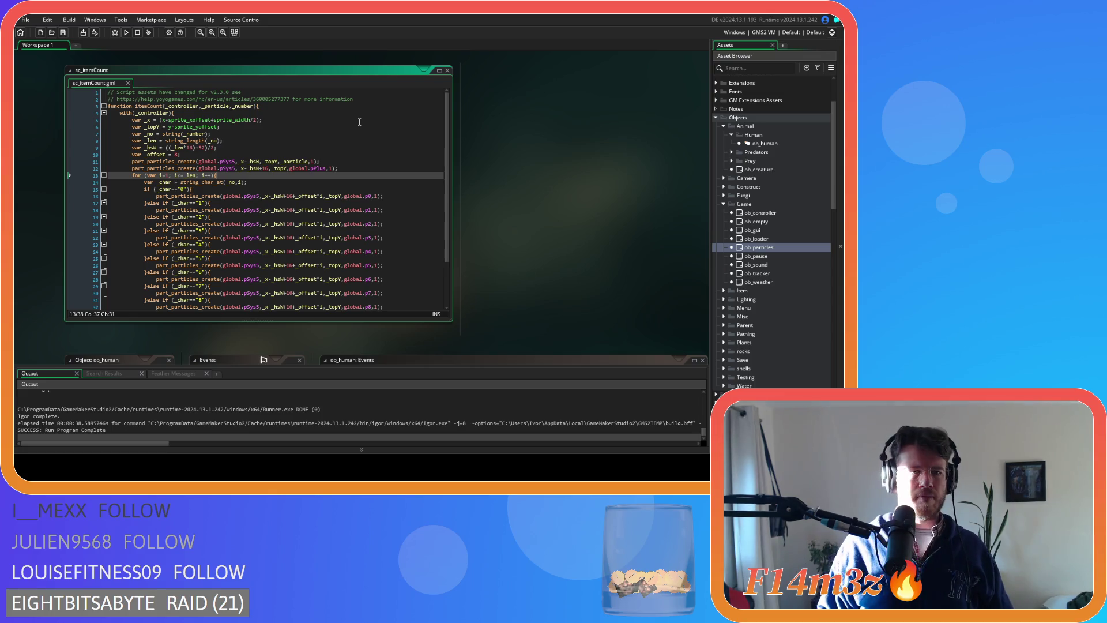
pyautogui.click(288, 141)
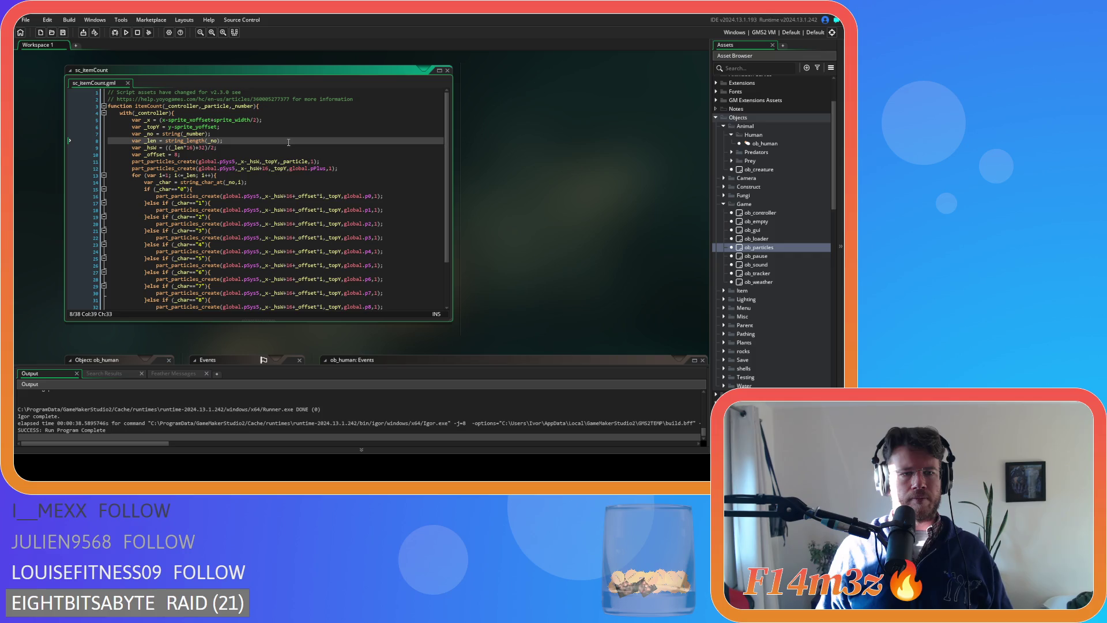
pyautogui.click(254, 148)
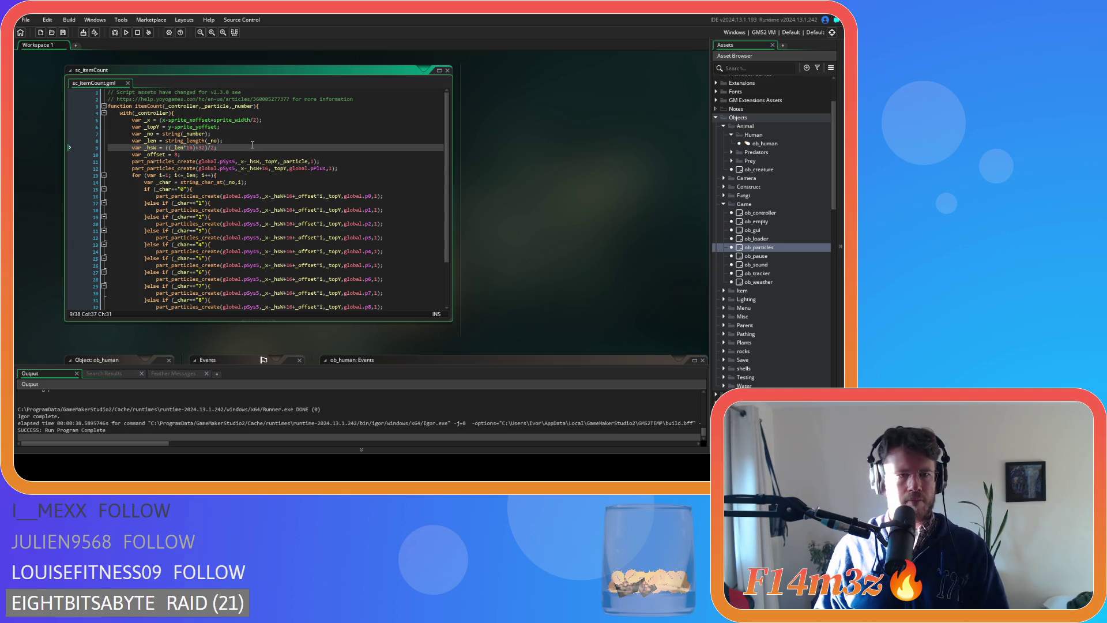
# - Remove the brackets around the _x expression on line 5 and save the script
pyautogui.click(261, 120)
pyautogui.press('BackSpace')
pyautogui.click(162, 120)
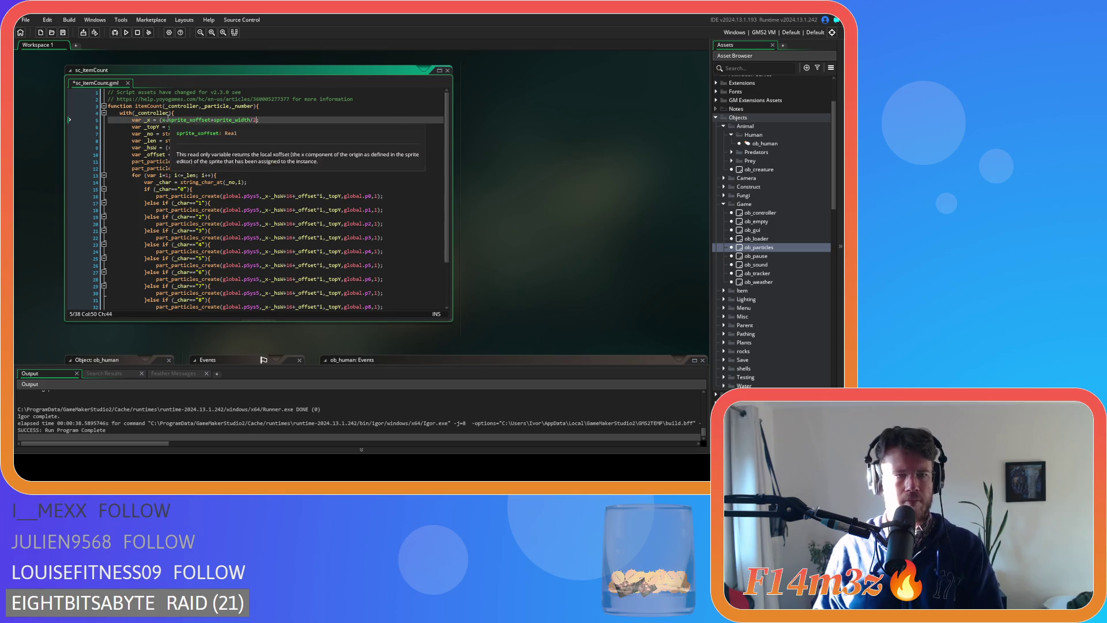
pyautogui.press('BackSpace')
pyautogui.hotkey('ctrl', 's')
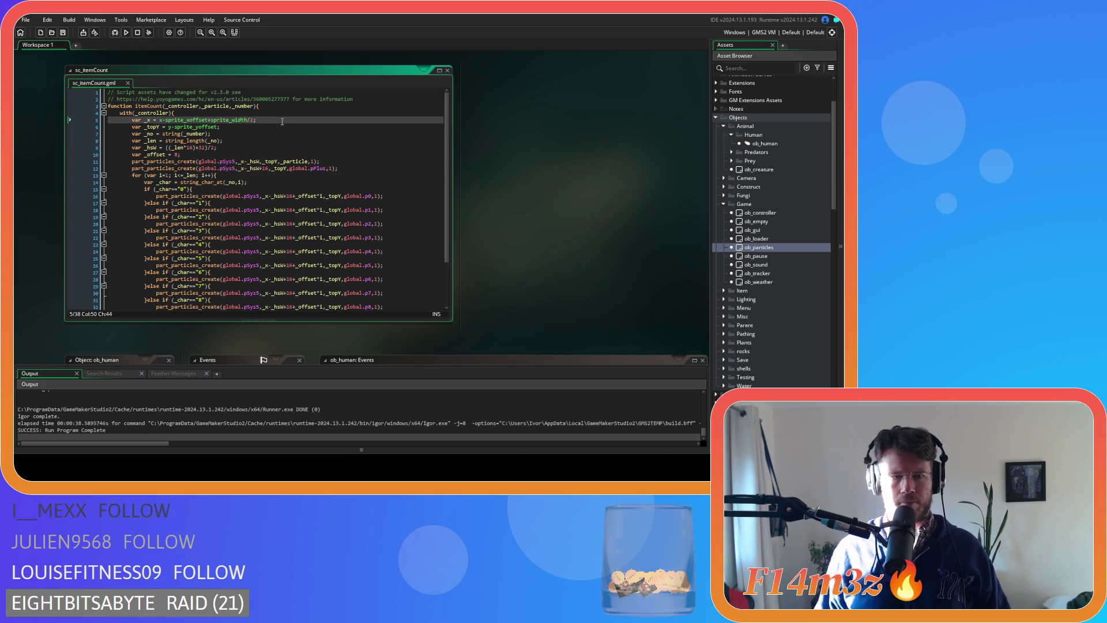
# - Select the _x and _topY declaration lines inside the with(_controller) block
pyautogui.moveTo(173, 133)
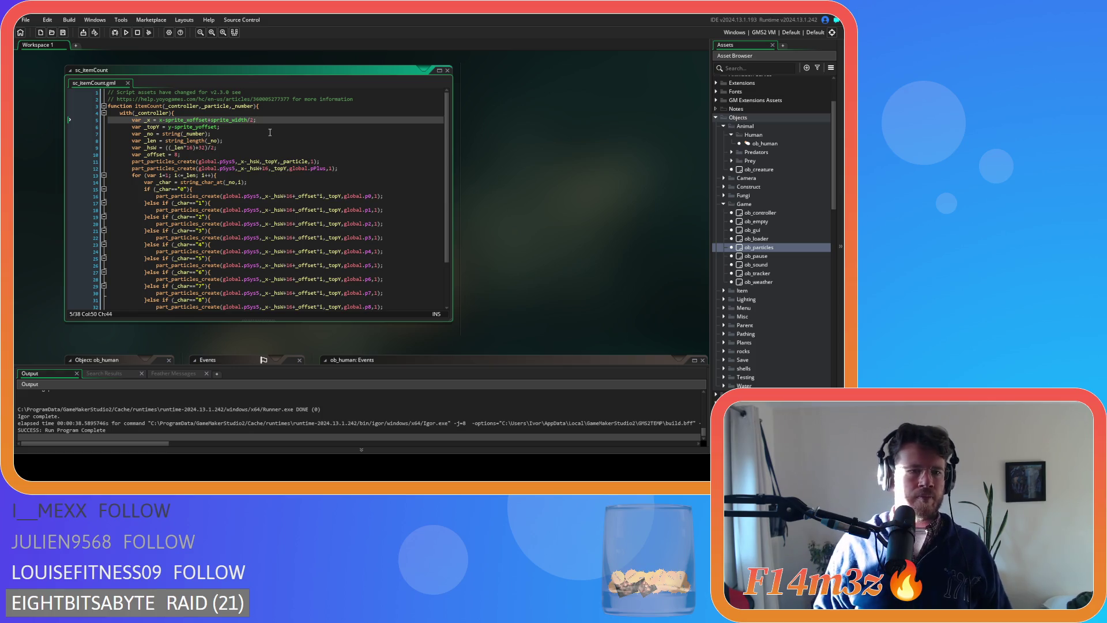
pyautogui.click(251, 140)
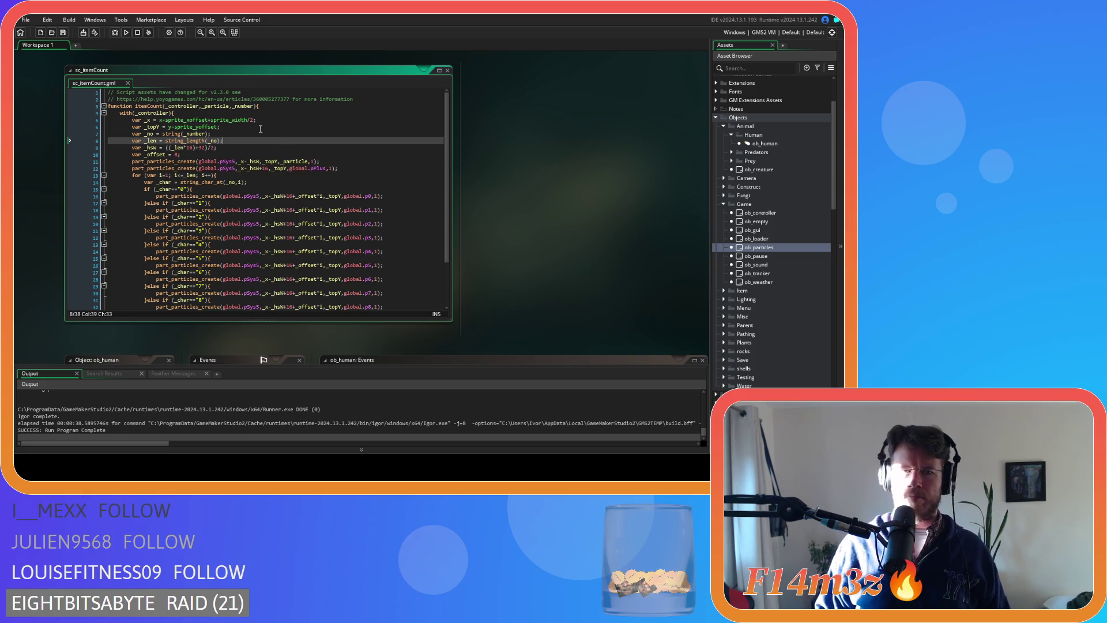
pyautogui.moveTo(233, 126); pyautogui.dragTo(91, 121)
# - Move the _x and _topY declarations to just below the _hsW line
pyautogui.press('BackSpace')
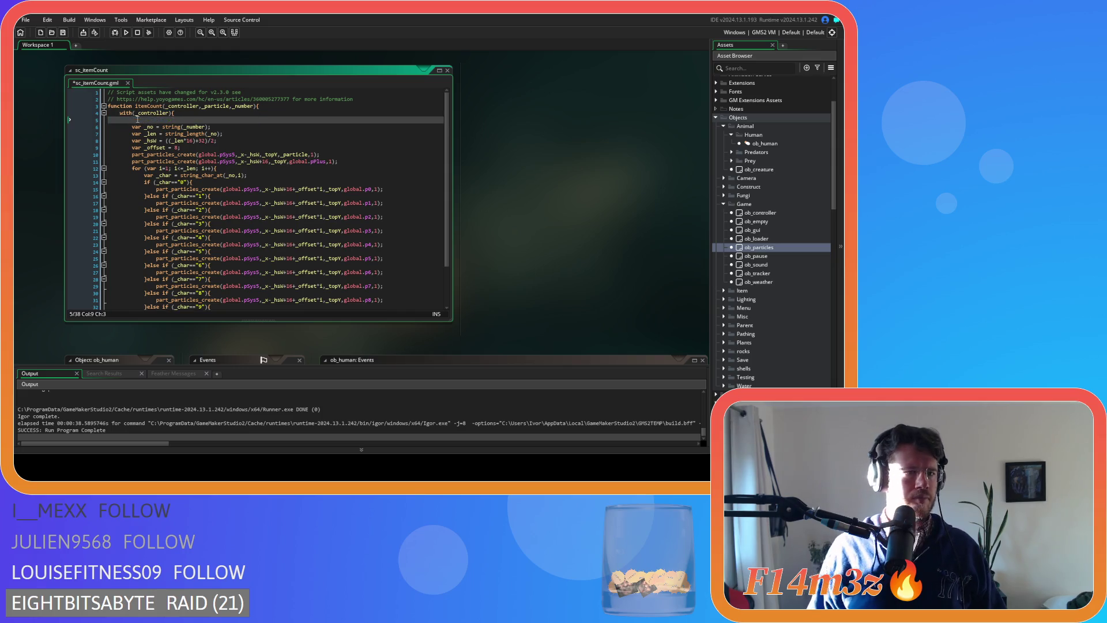
pyautogui.press('Delete')
pyautogui.click(236, 132)
pyautogui.press('Return')
pyautogui.write('var _x = x-sprite_xoffset+sprite_width/2; \t\tvar _topY = y-sprite_yoffset;')
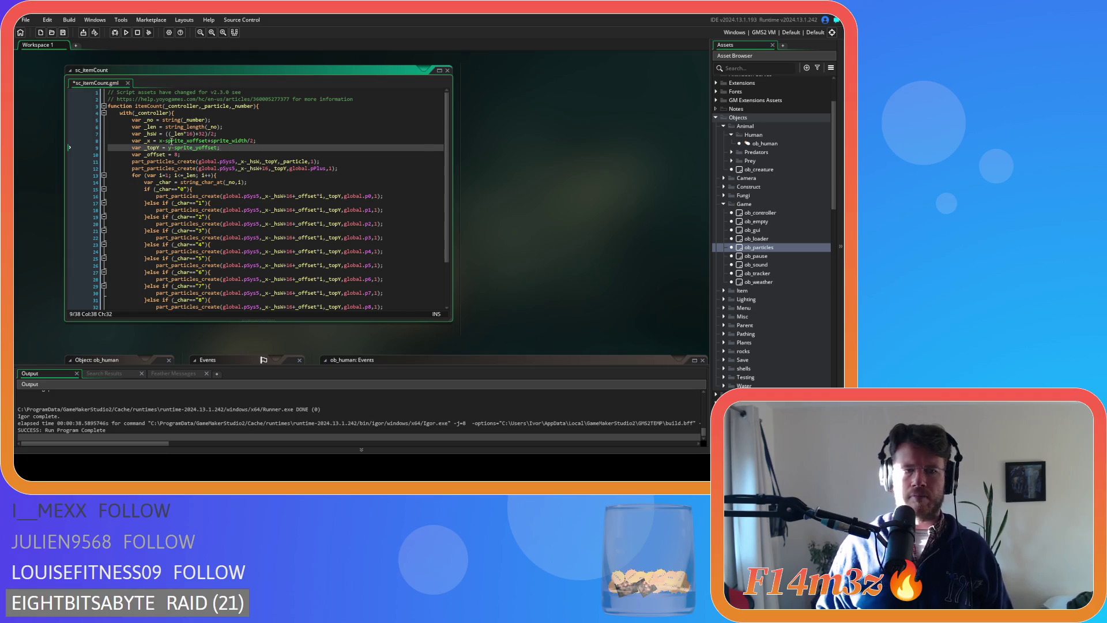
# - Rewrite _x as (x-sprite_xoffset+sprite_width/2)-_hsW
pyautogui.click(160, 141)
pyautogui.write('(')
pyautogui.click(259, 141)
pyautogui.write('))')
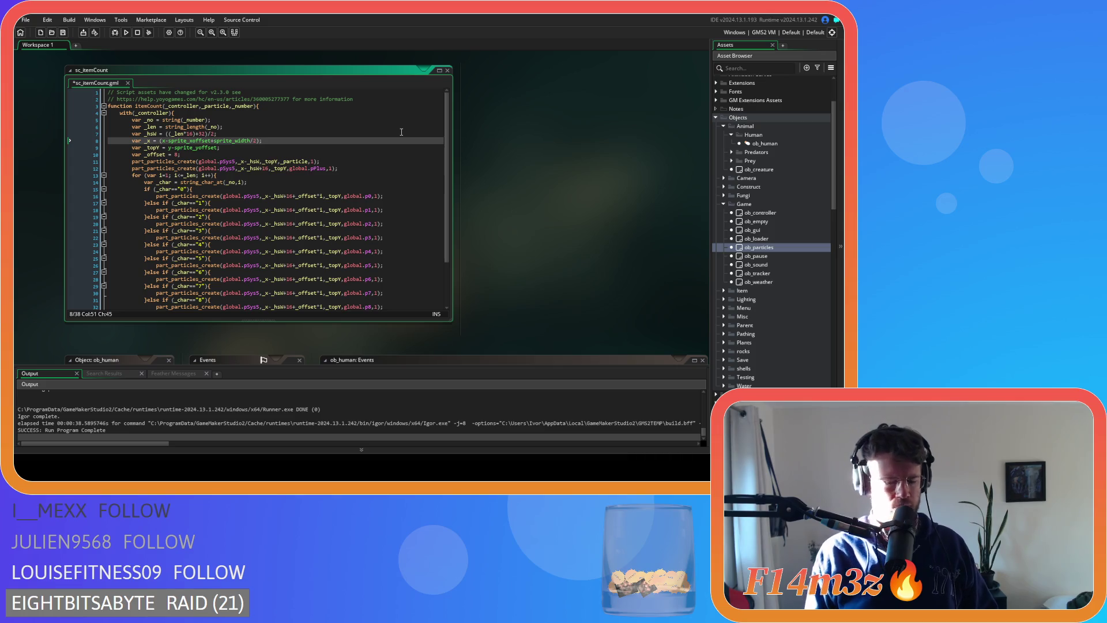
pyautogui.write('-_')
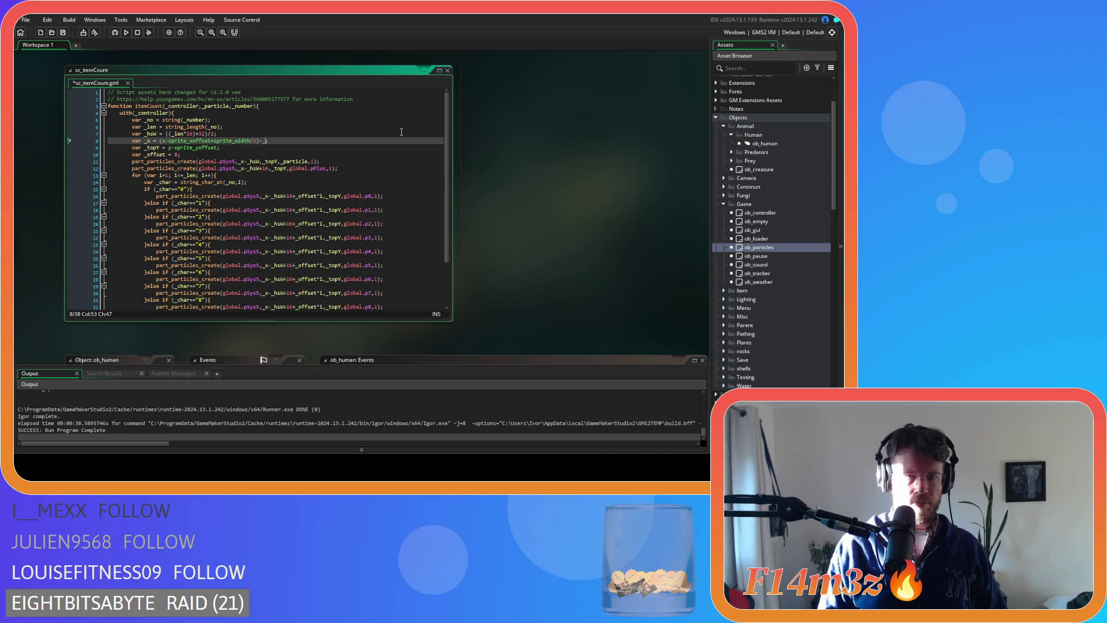
pyautogui.write('hsW')
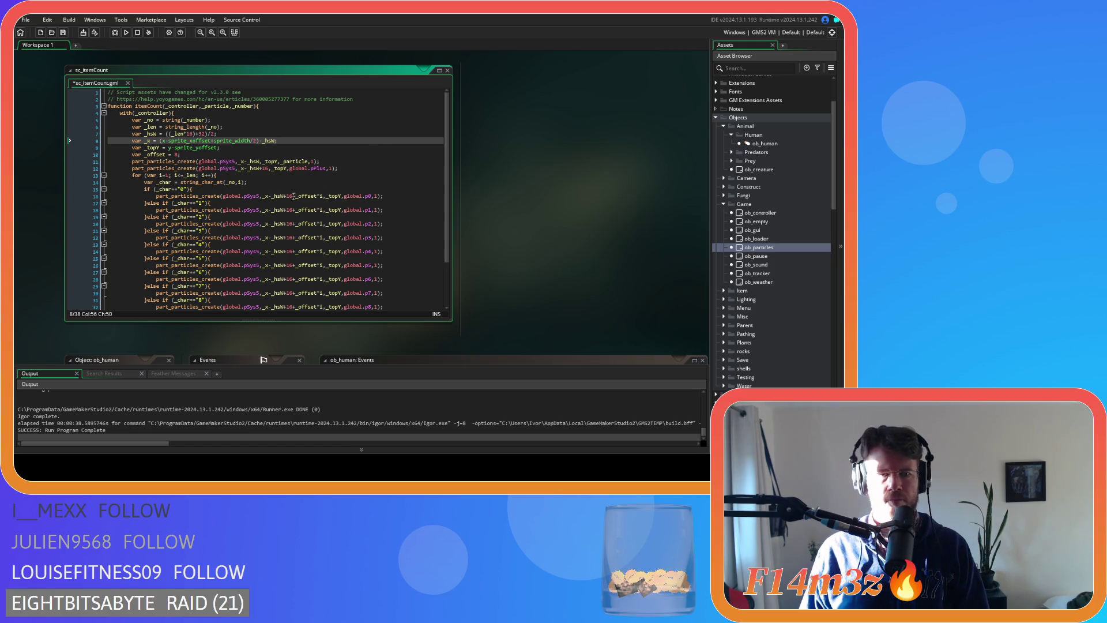
# - Replace -_hsW with nothing in the particle calls using Find and Replace
pyautogui.doubleClick(278, 196)
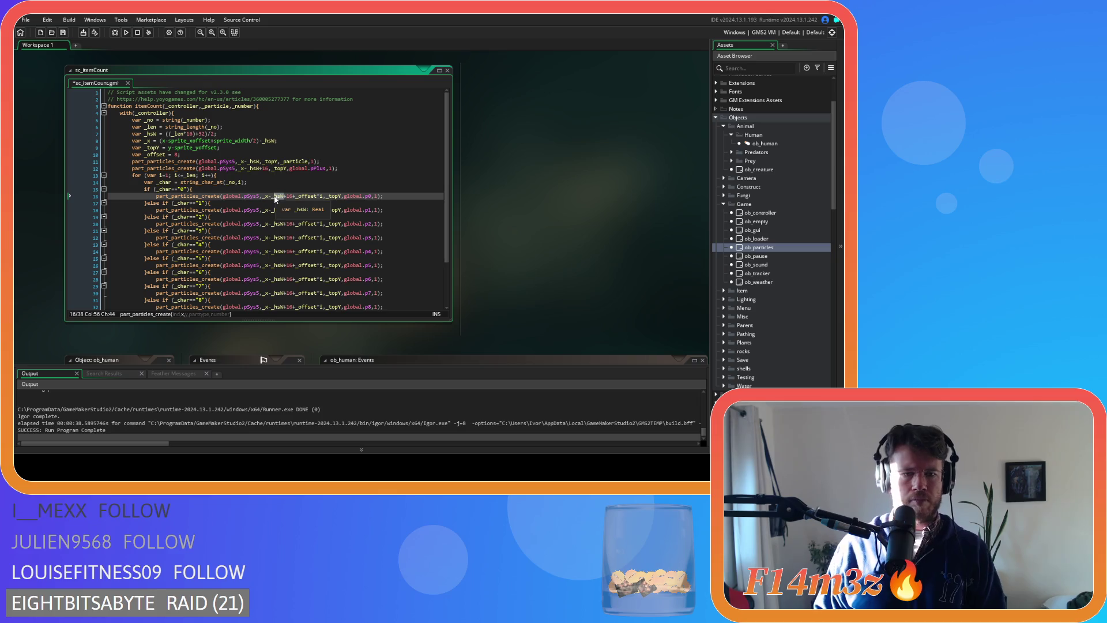
pyautogui.keyDown('shift'); pyautogui.click(269, 196); pyautogui.keyUp('shift')
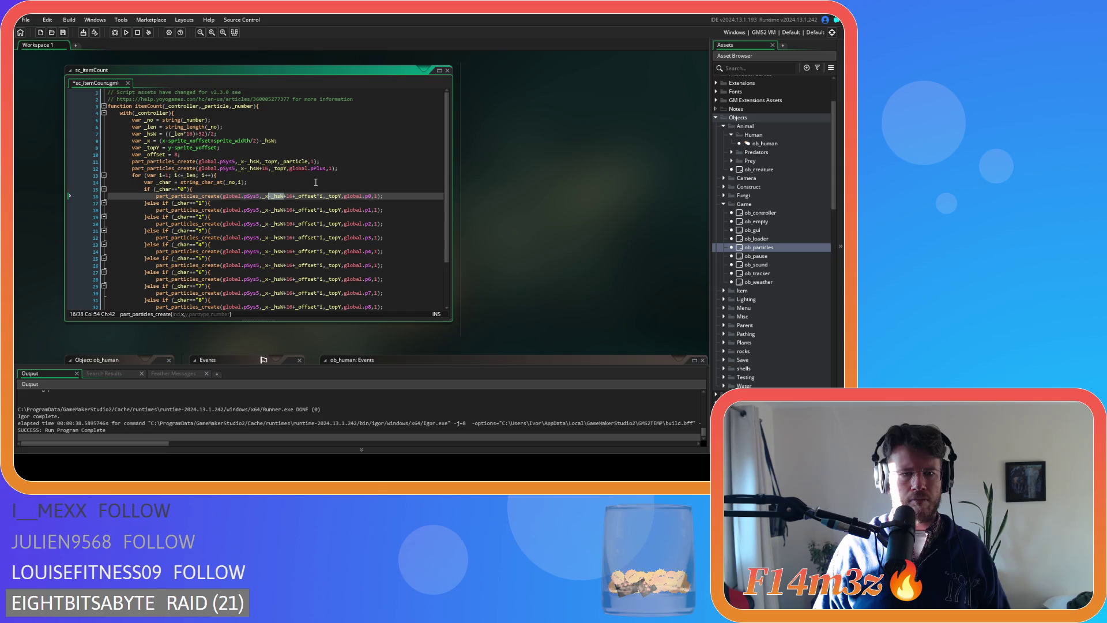
pyautogui.hotkey('ctrl', 'f')
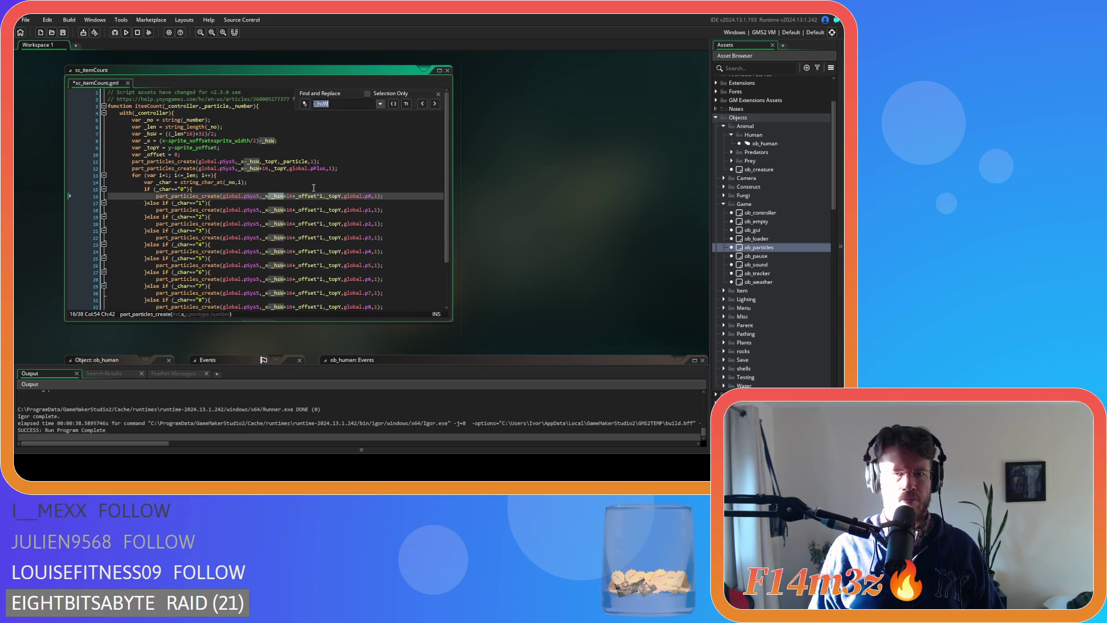
pyautogui.click(304, 104)
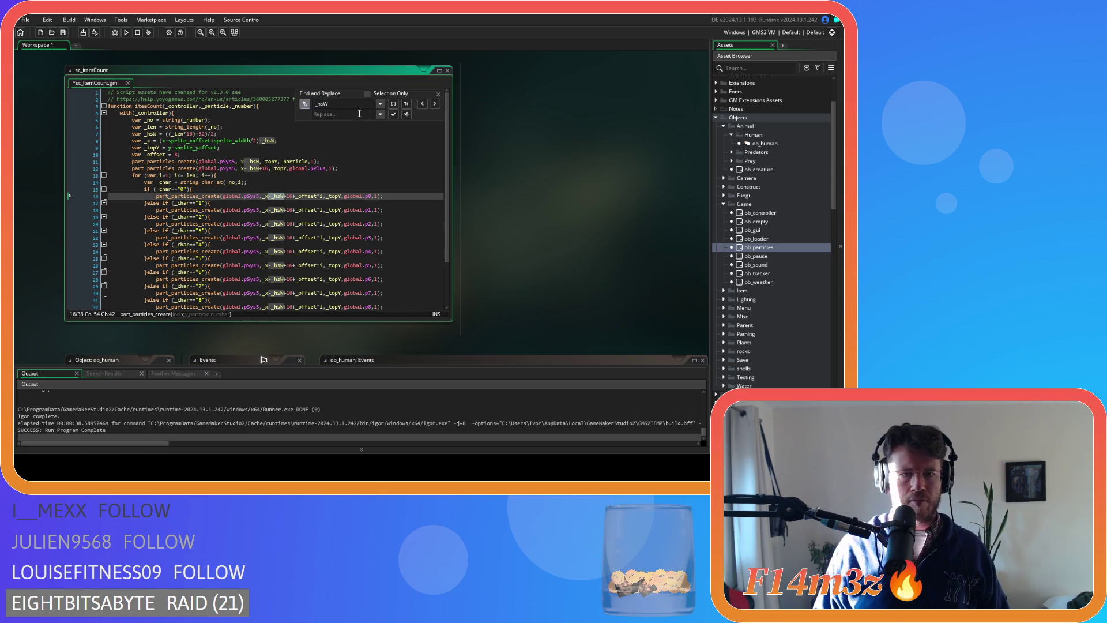
pyautogui.click(393, 114)
pyautogui.click(393, 115)
pyautogui.click(394, 114)
pyautogui.click(393, 114)
pyautogui.click(393, 114)
pyautogui.click(393, 114)
pyautogui.click(394, 114)
pyautogui.click(394, 114)
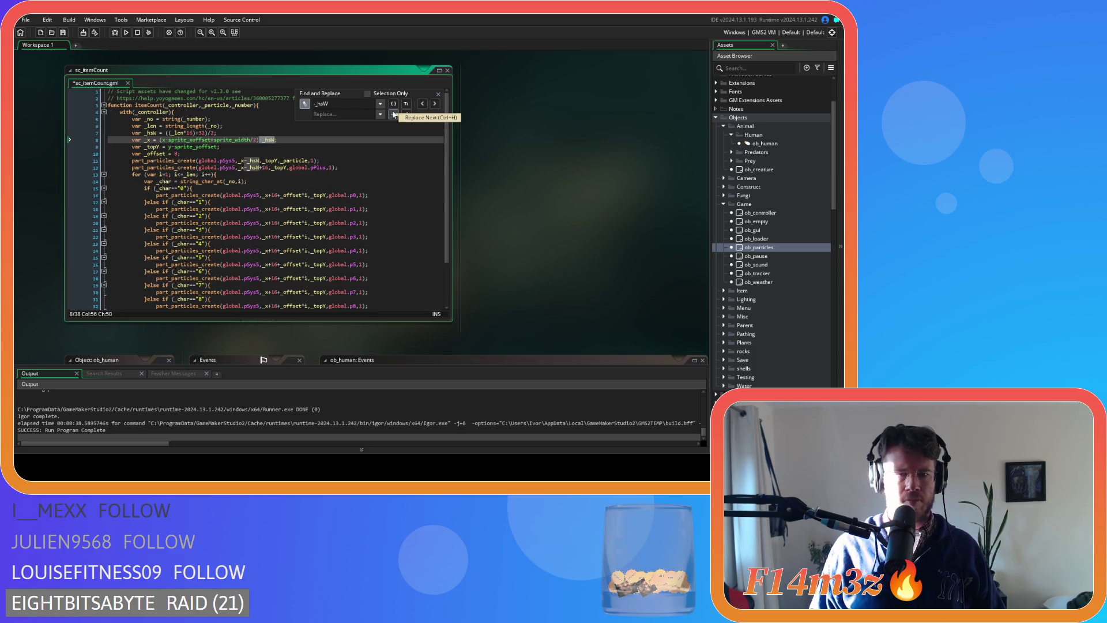
pyautogui.click(438, 93)
# - Delete the leftover -_hsW on lines 11 and 12 and save sc_itemCount
pyautogui.click(317, 181)
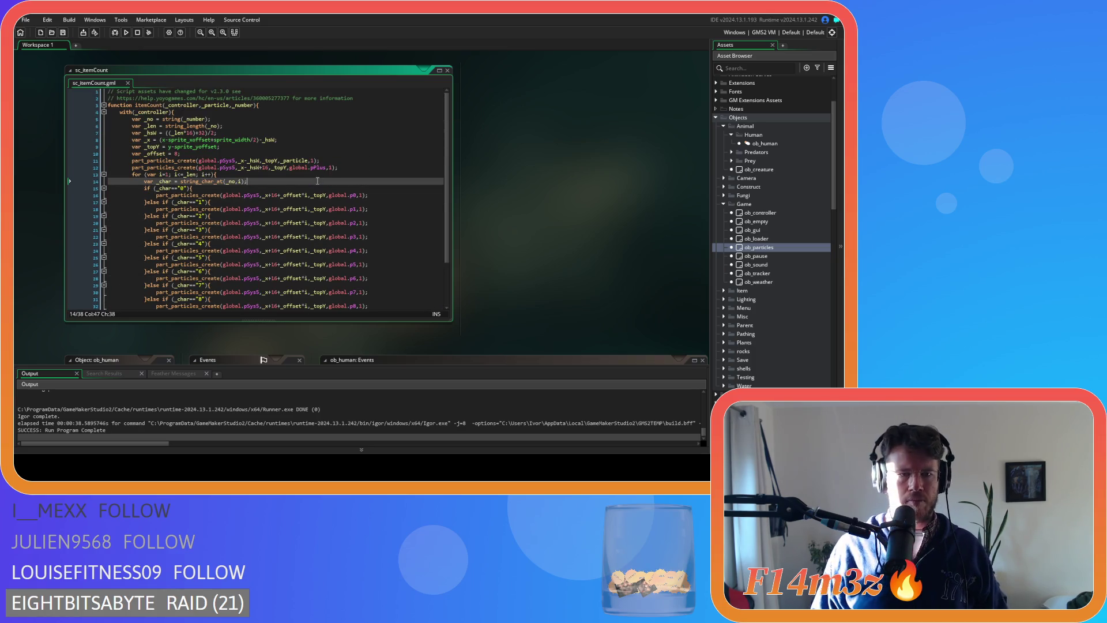
pyautogui.press('Up')
pyautogui.press('Up')
pyautogui.press('Up')
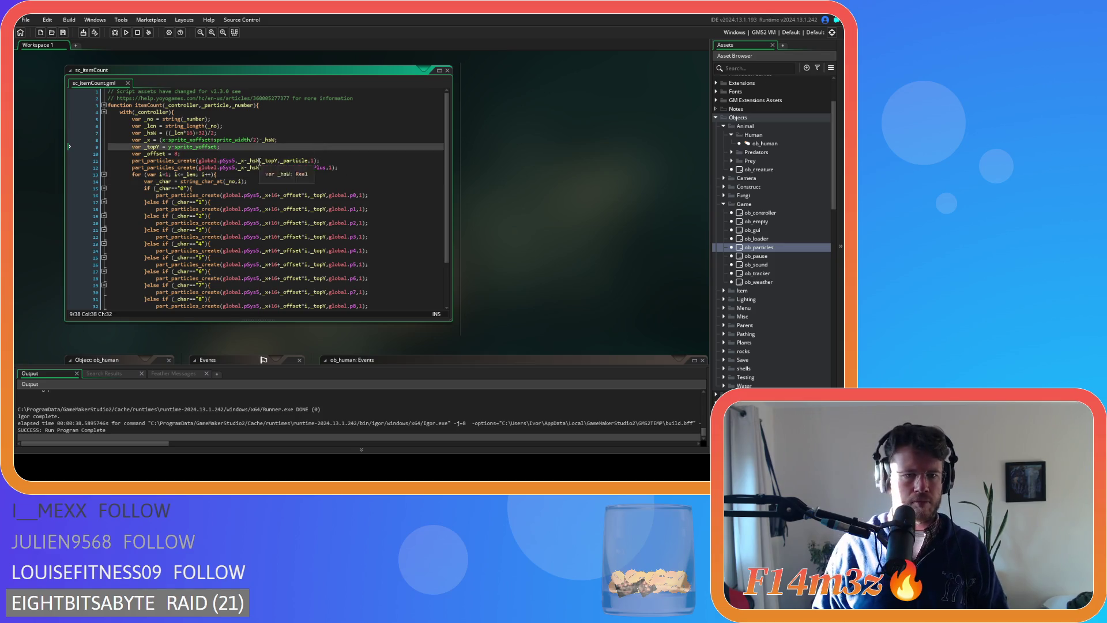
pyautogui.click(259, 162)
pyautogui.press('BackSpace')
pyautogui.press('BackSpace')
pyautogui.press('BackSpace')
pyautogui.click(260, 169)
pyautogui.press('BackSpace')
pyautogui.press('BackSpace')
pyautogui.press('BackSpace')
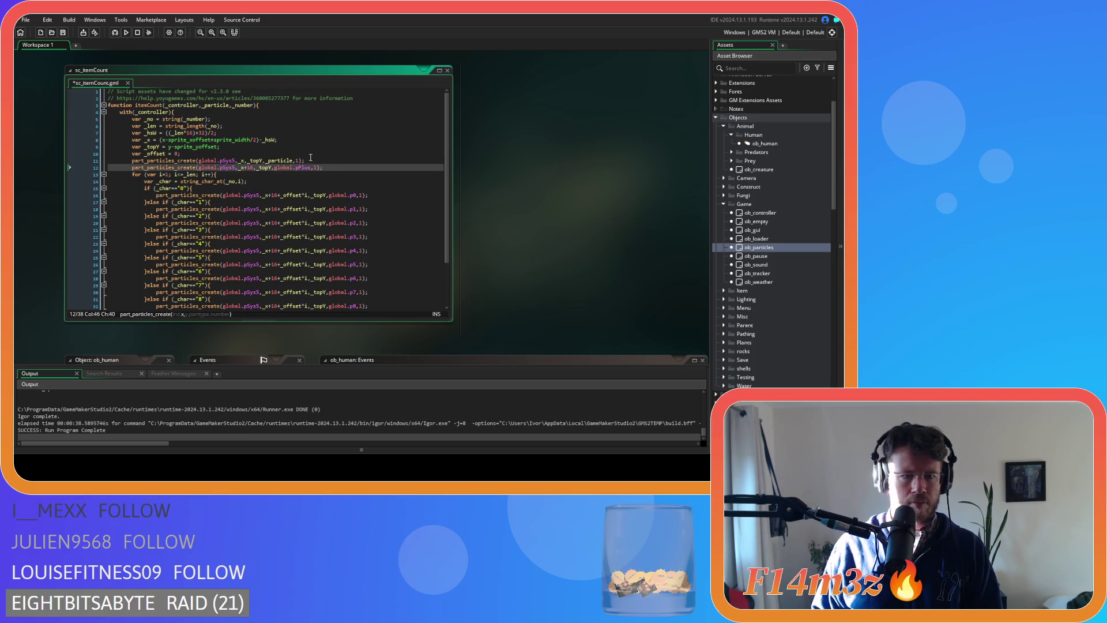
pyautogui.hotkey('ctrl', 's')
pyautogui.click(315, 141)
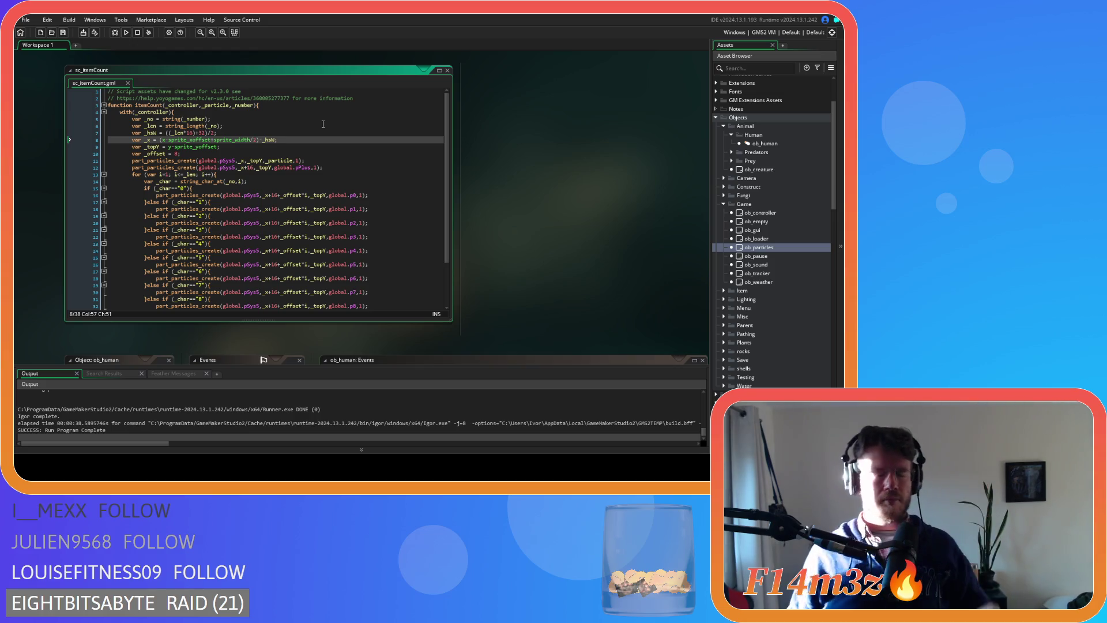
# - Review the _offset, _topY and _x lines in sc_itemCount
pyautogui.click(277, 181)
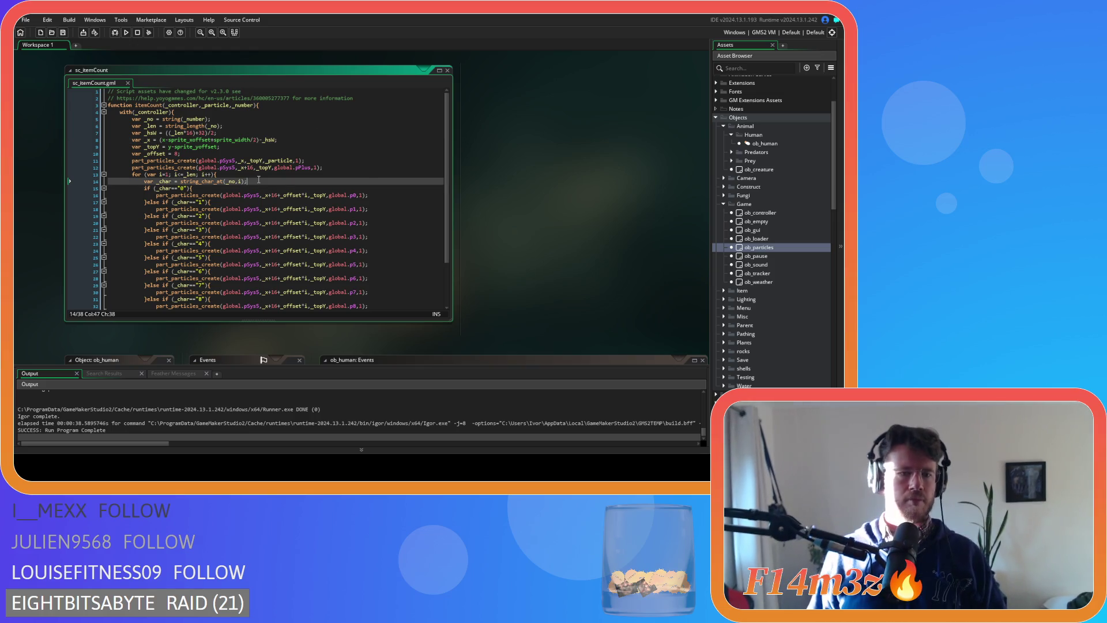
pyautogui.click(296, 157)
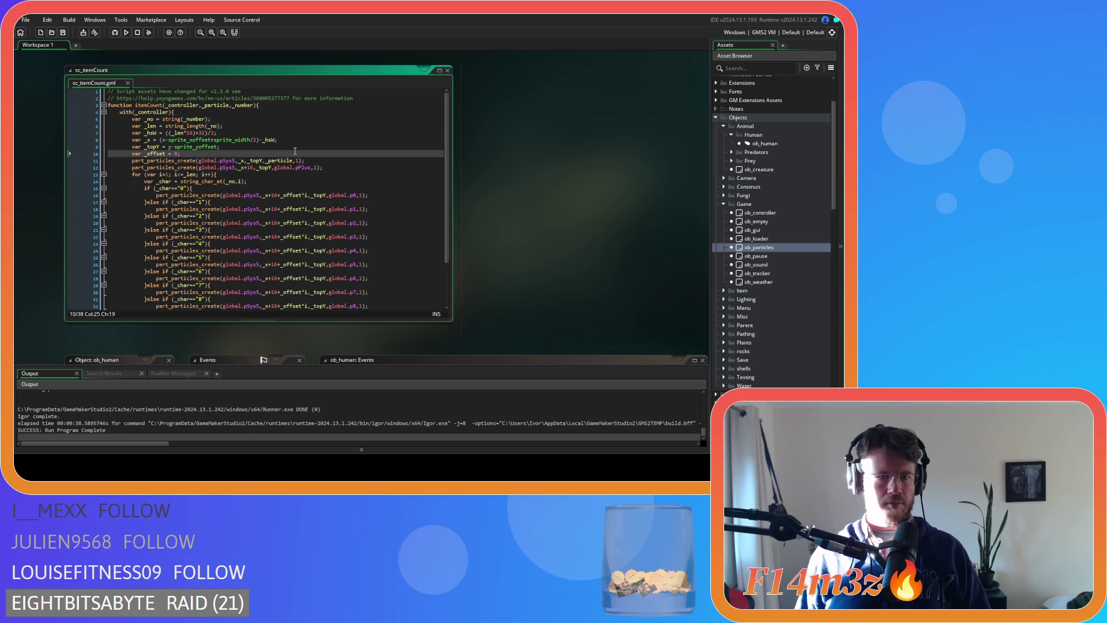
pyautogui.click(308, 149)
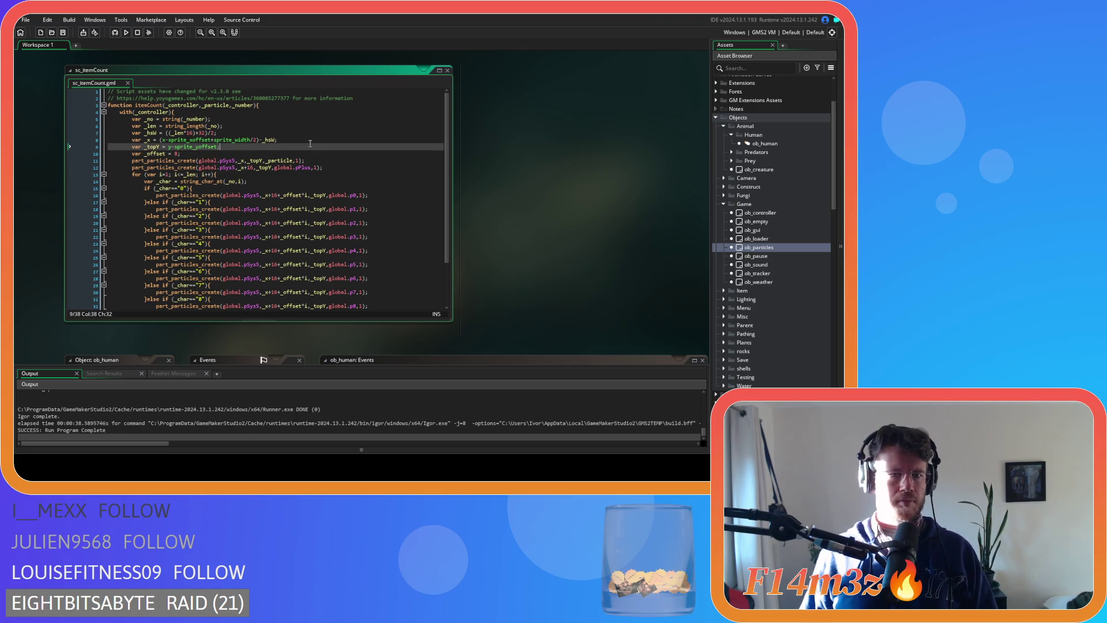
pyautogui.click(311, 140)
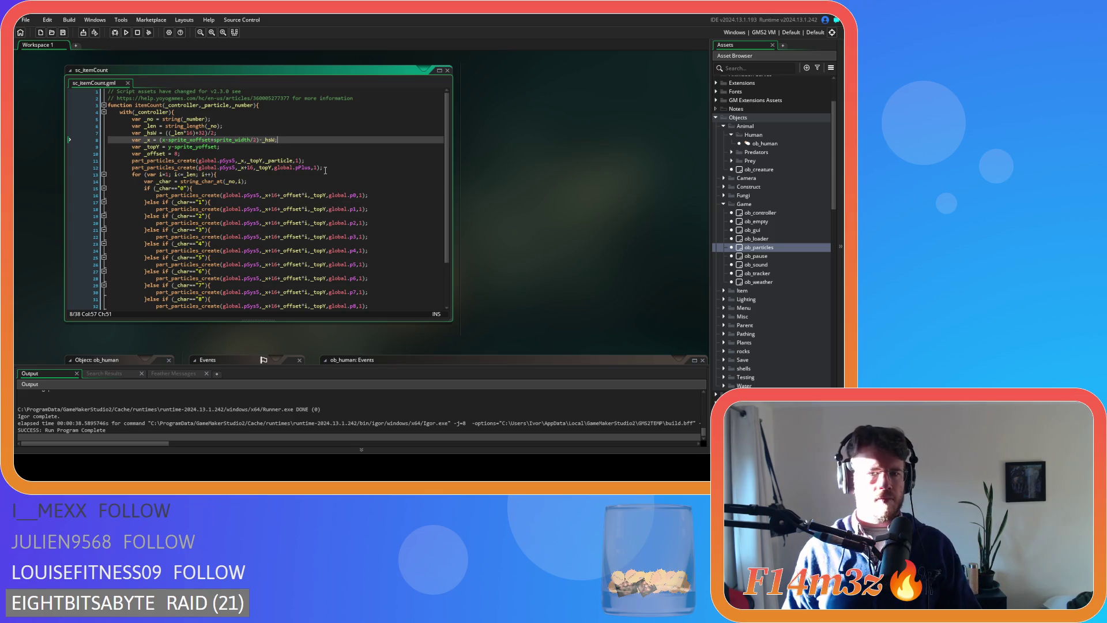
# - Change the _hsW padding from 32 to 24 and build and run Entheogen
pyautogui.doubleClick(202, 133)
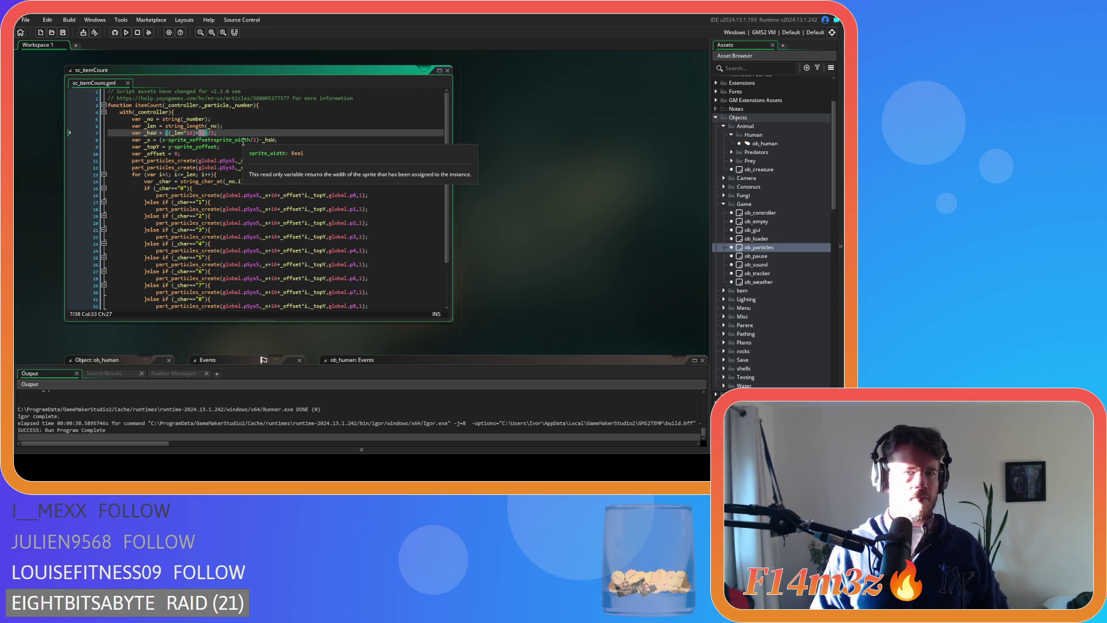
pyautogui.write('24')
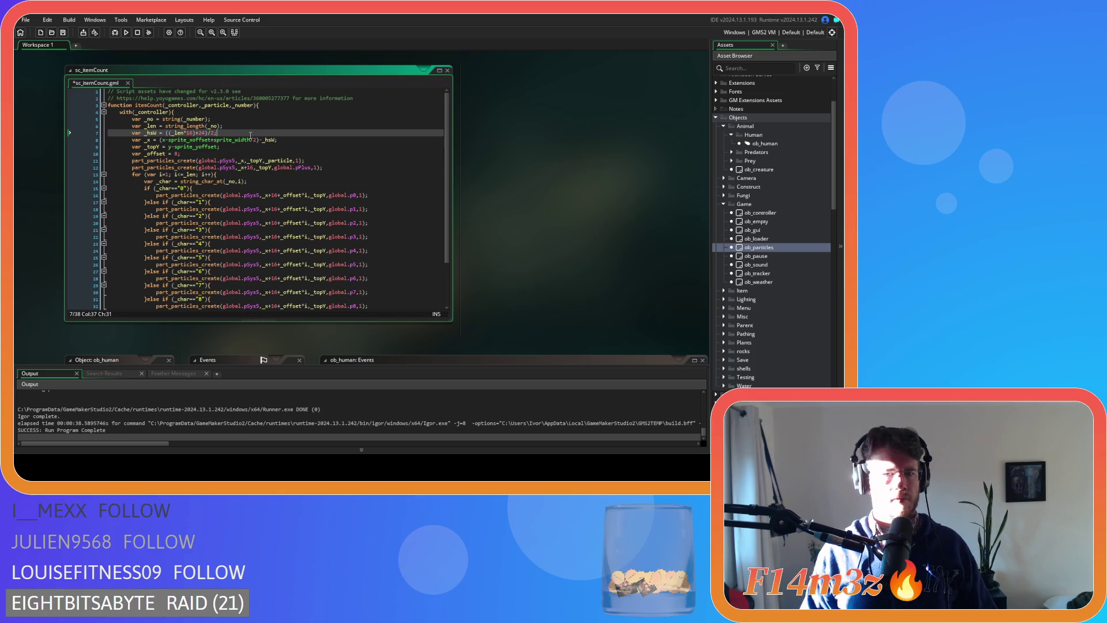
pyautogui.click(276, 152)
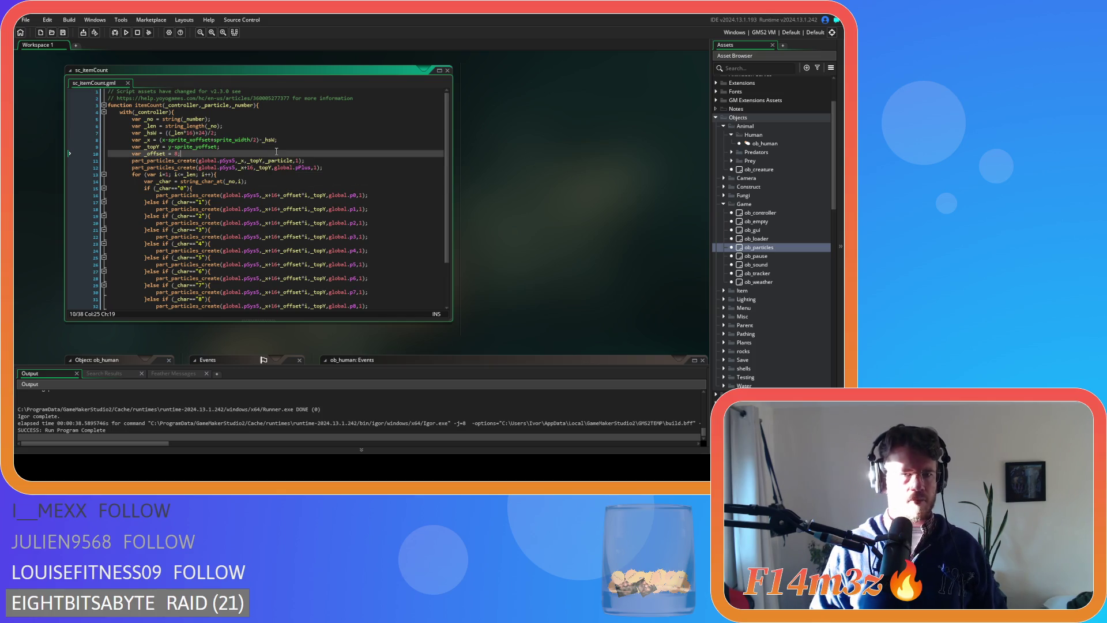
pyautogui.click(248, 167)
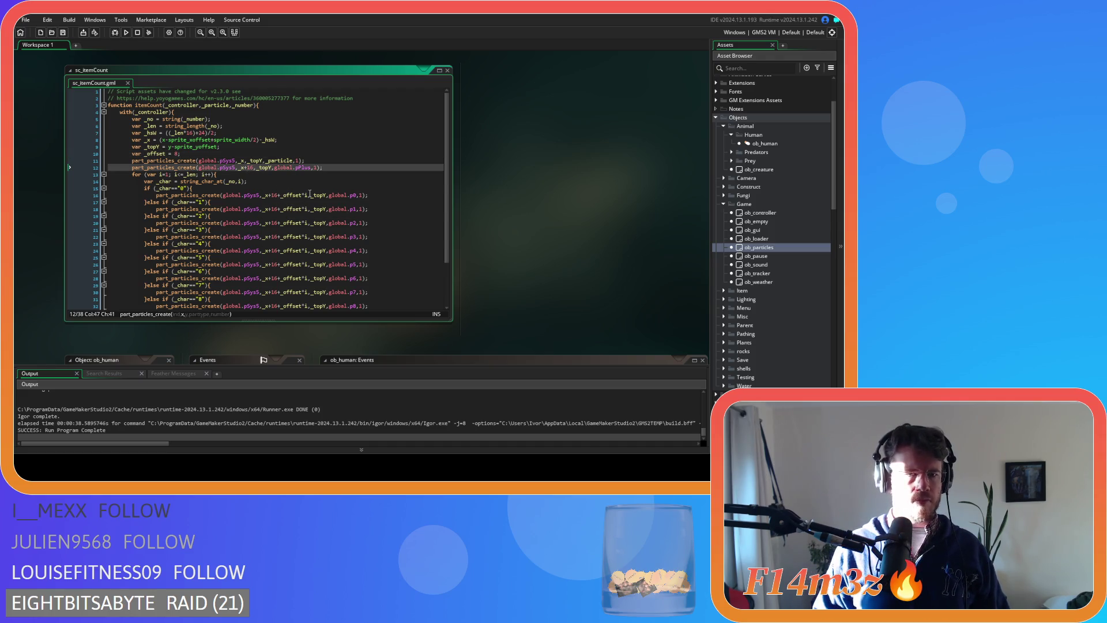
pyautogui.click(301, 216)
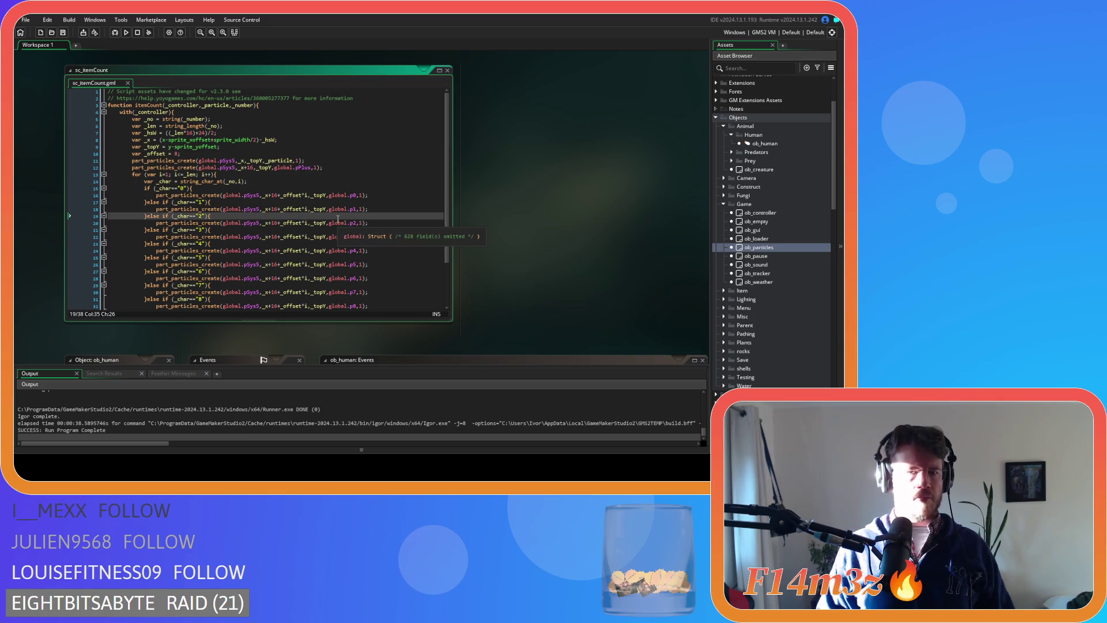
pyautogui.press('F5')
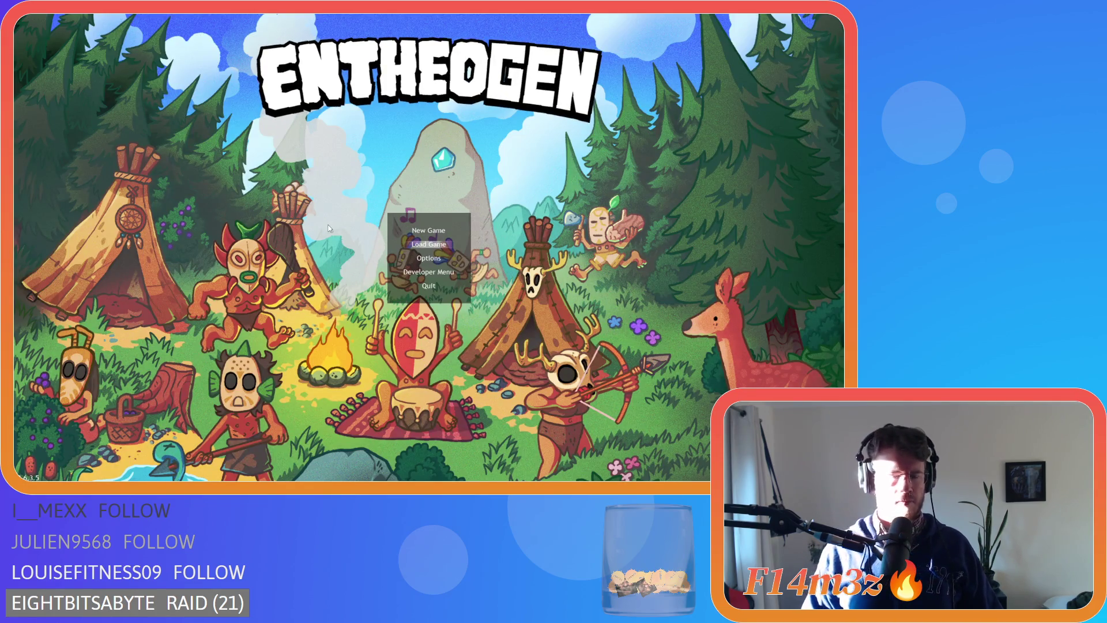
# - Quickload the colony, zoom in on the +1 meat particles by a villager, then quit the game
pyautogui.press('Return')
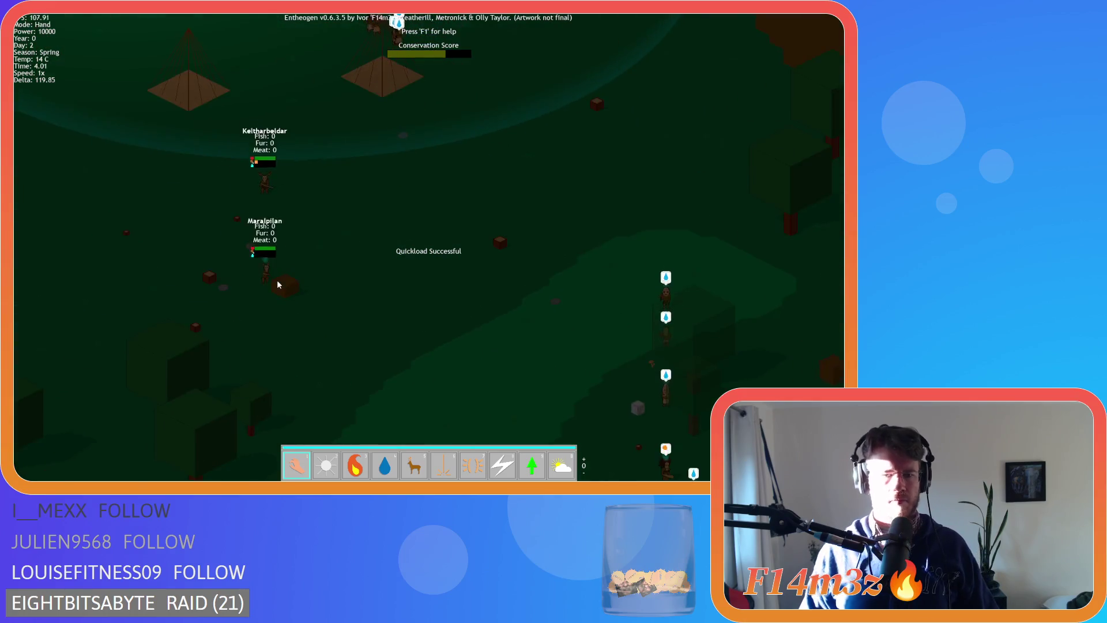
pyautogui.scroll(3, 276, 283)
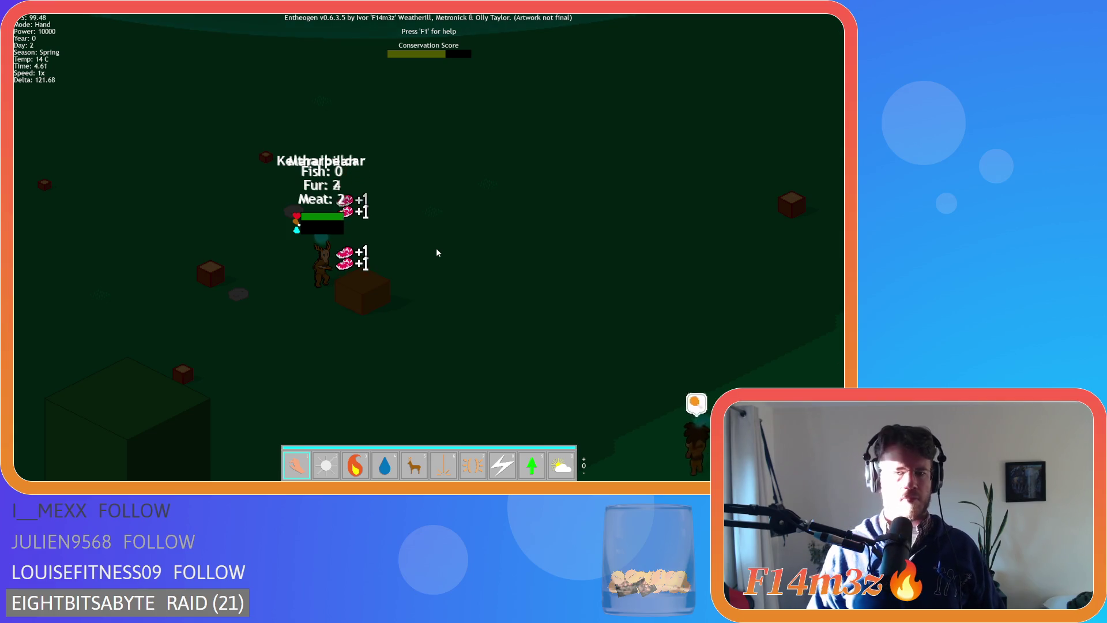
pyautogui.press('Escape')
pyautogui.click(436, 252)
pyautogui.press('Escape')
pyautogui.scroll(-2, 364, 219)
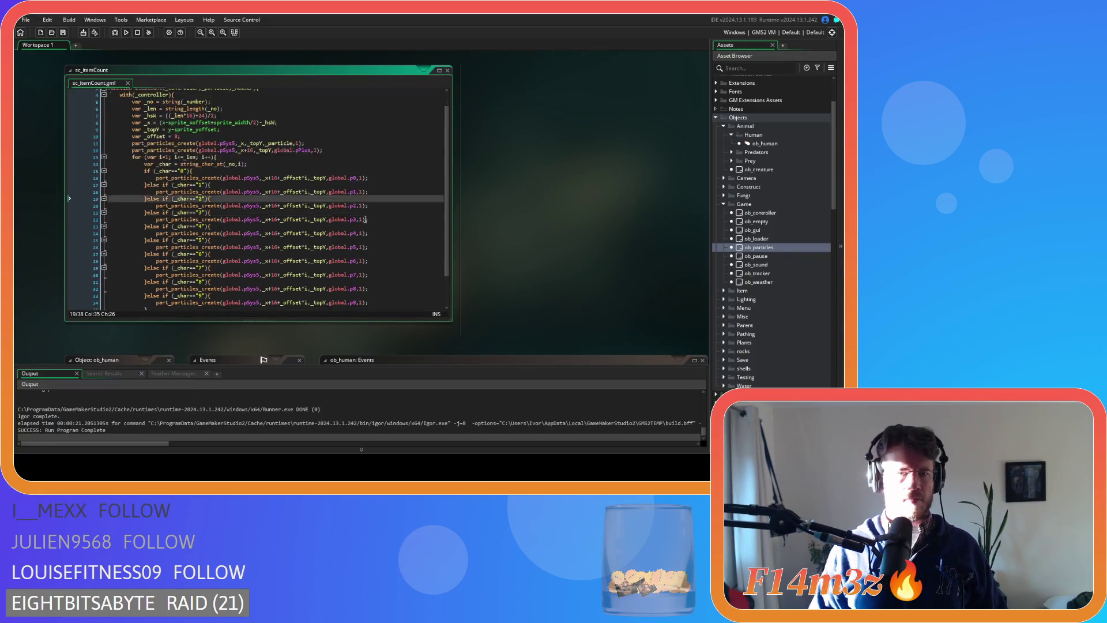
pyautogui.click(374, 188)
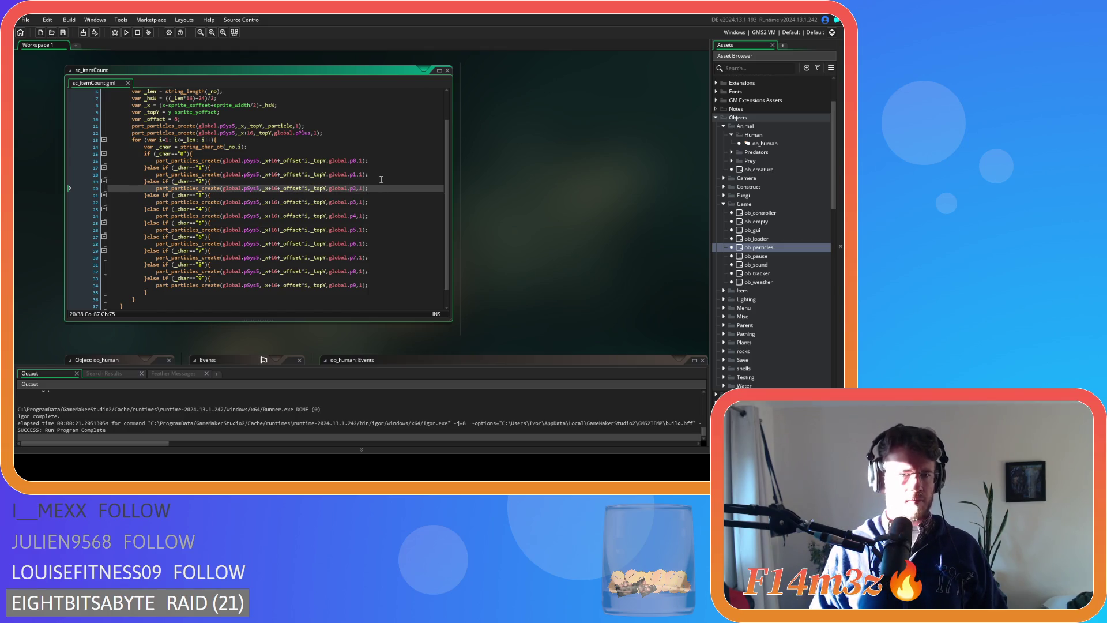
pyautogui.scroll(2, 381, 179)
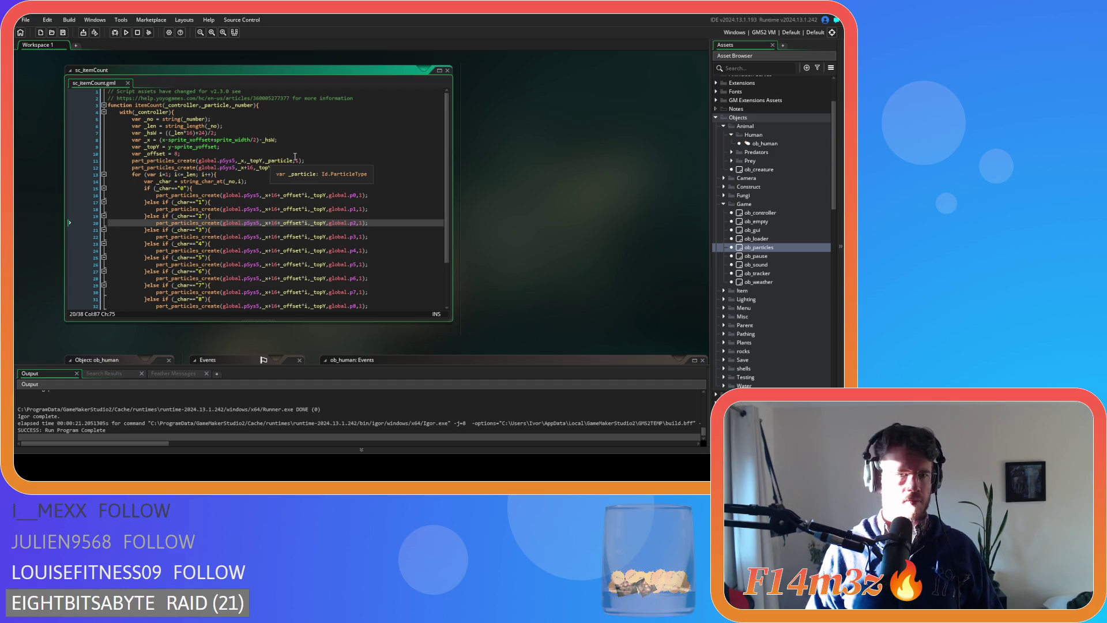
pyautogui.click(282, 149)
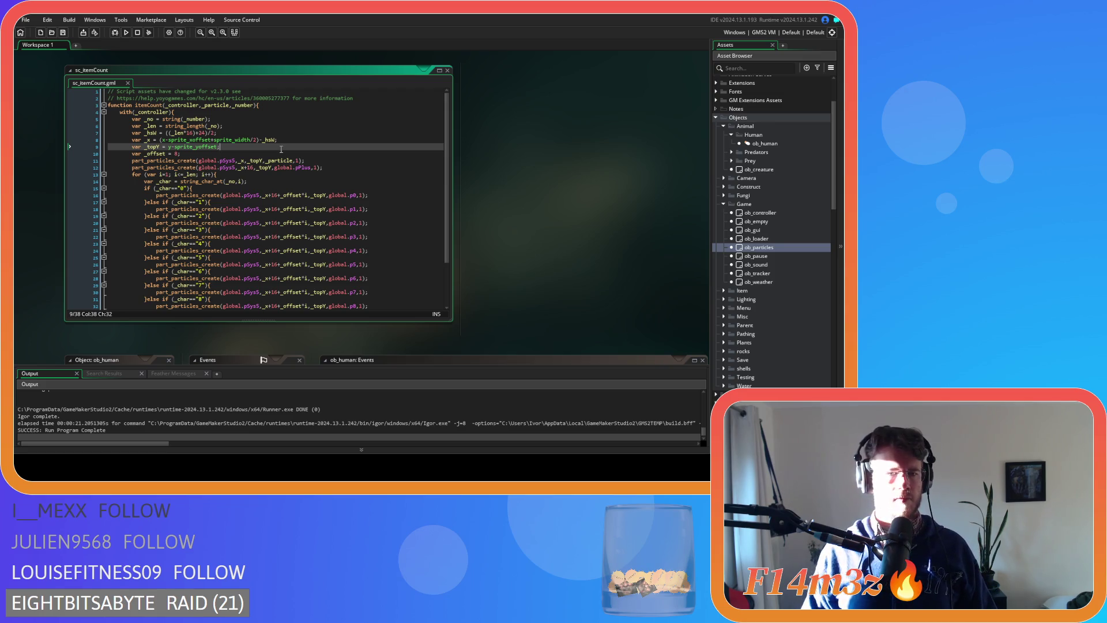
pyautogui.click(332, 161)
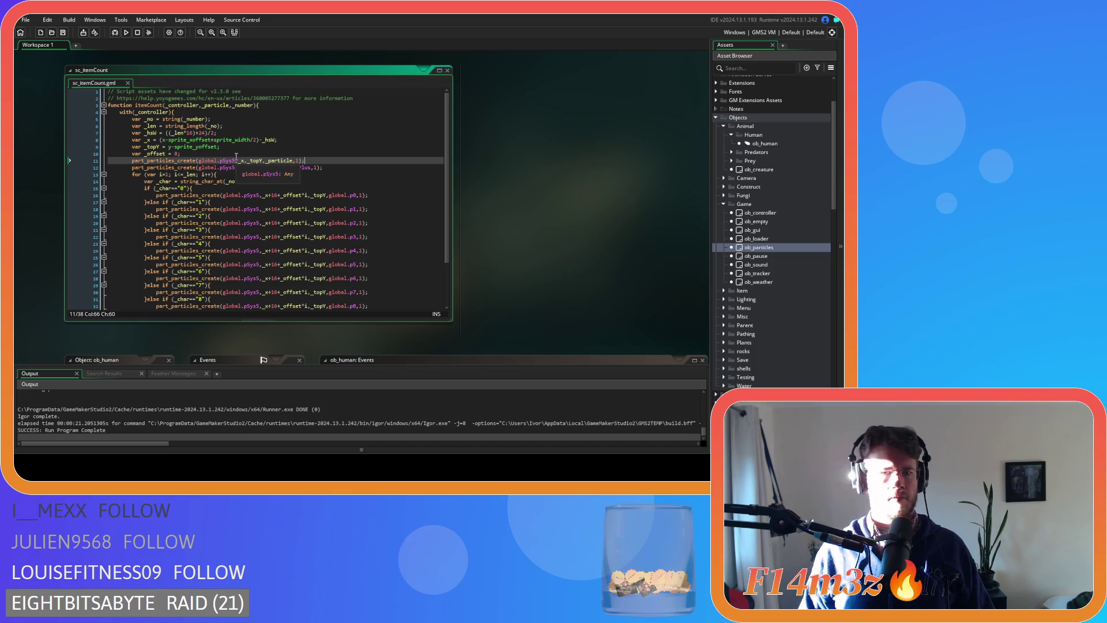
pyautogui.click(163, 140)
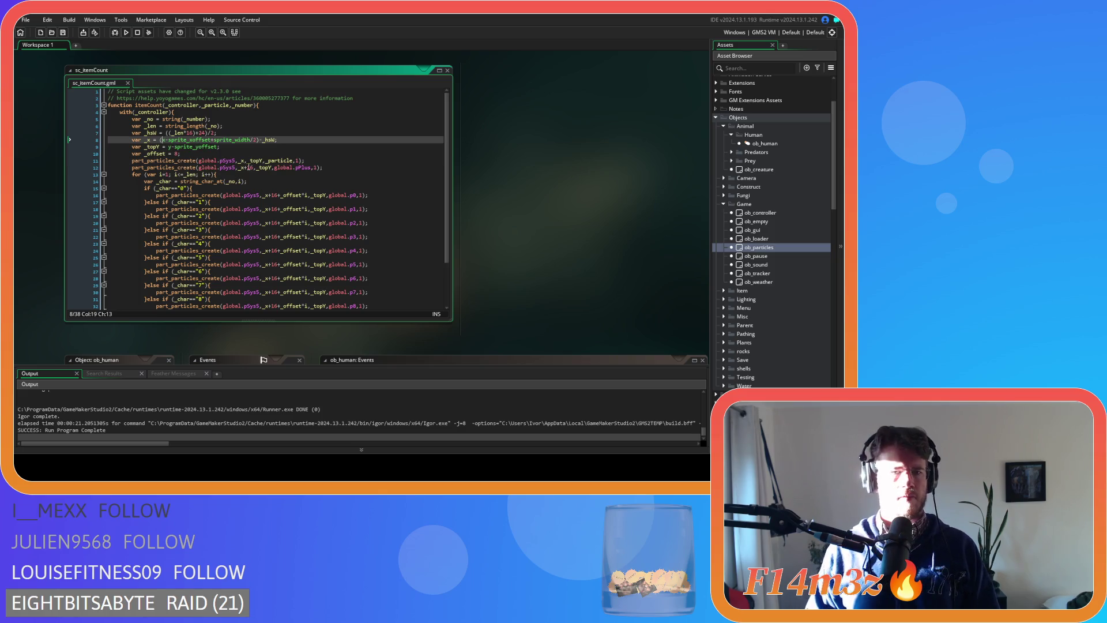
# - Rewrite line 8 as x-sprite_xoffset+(sprite_width/2)-_hw, save, and run the game
pyautogui.press('BackSpace')
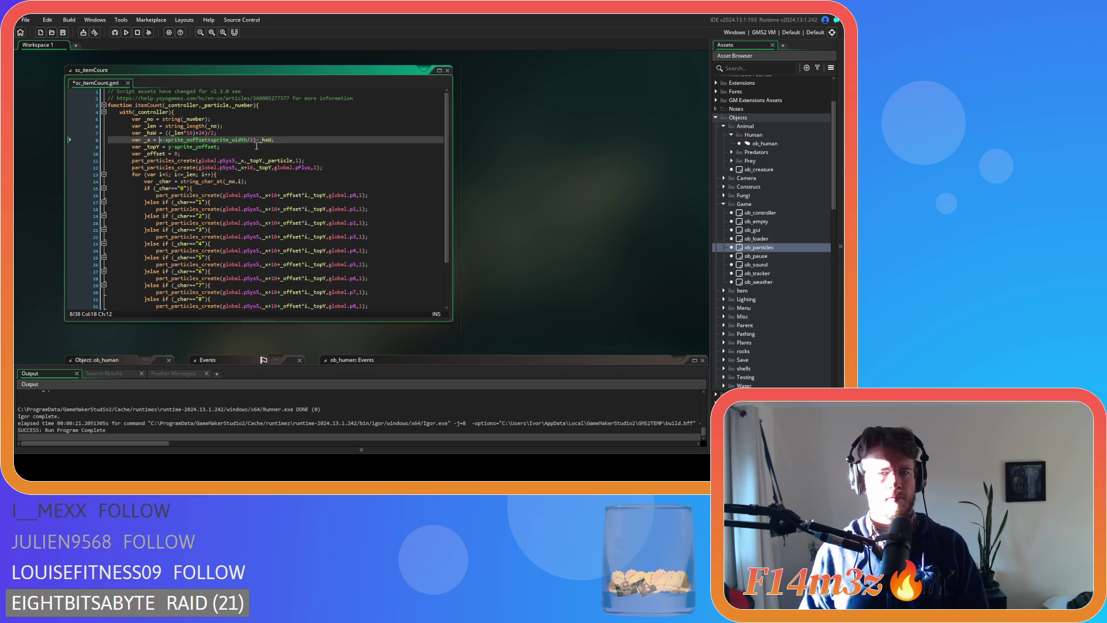
pyautogui.click(252, 139)
pyautogui.press('BackSpace')
pyautogui.click(211, 140)
pyautogui.write('(')
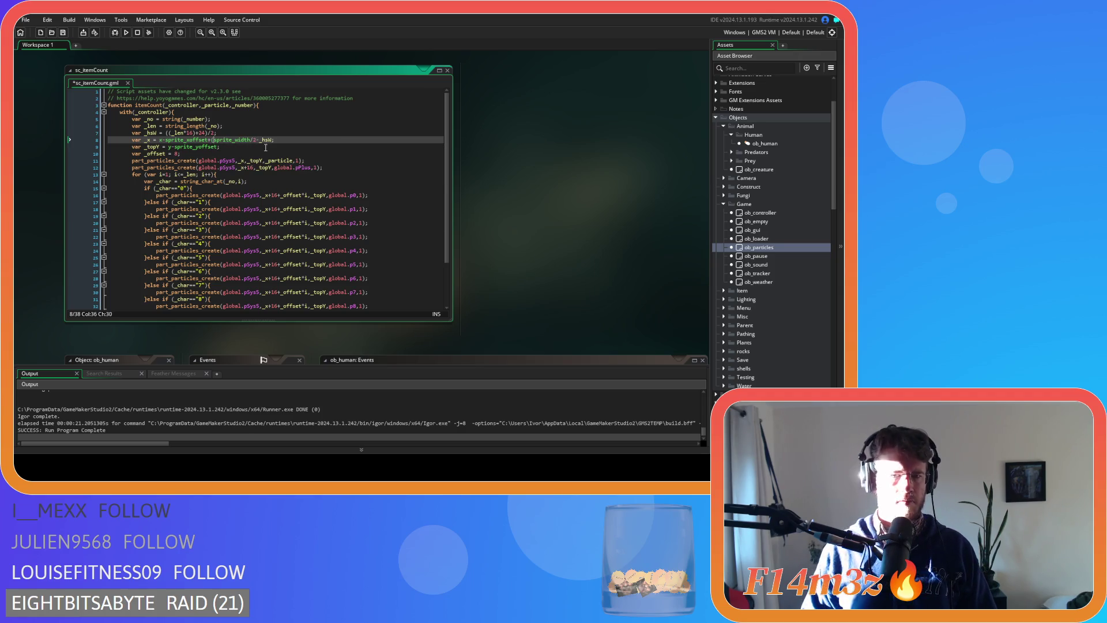
pyautogui.click(258, 140)
pyautogui.write(')')
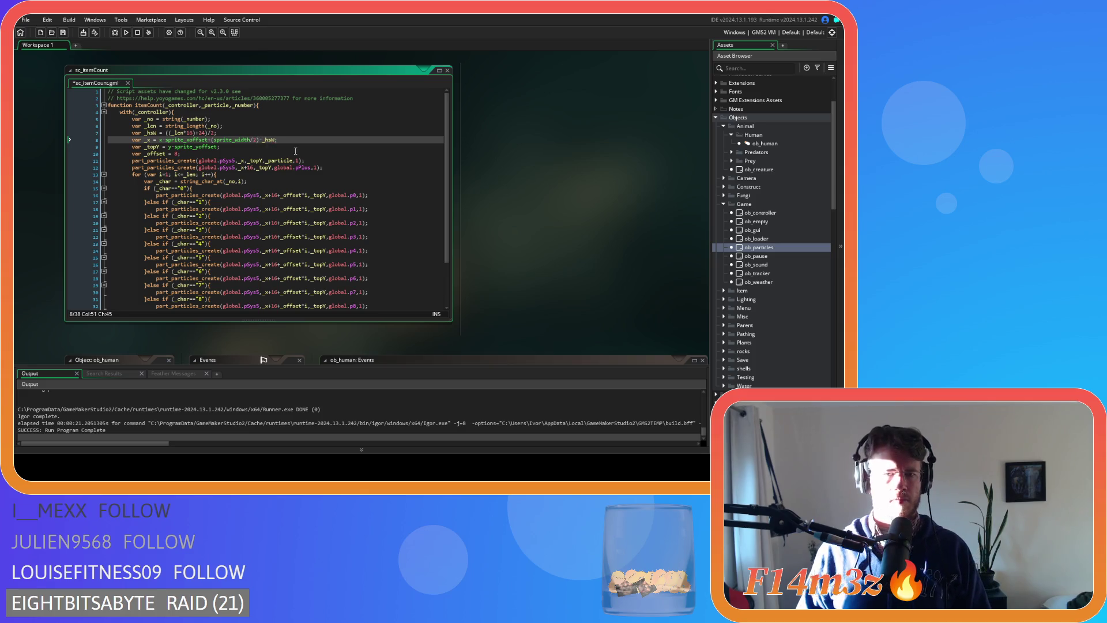
pyautogui.hotkey('ctrl', 's')
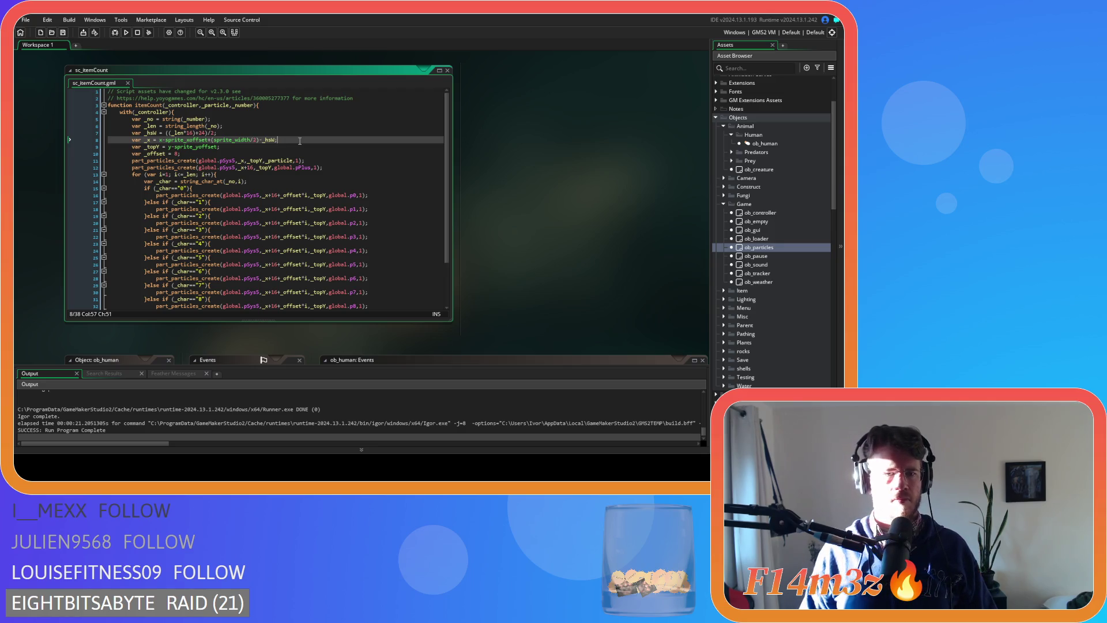
pyautogui.press('F5')
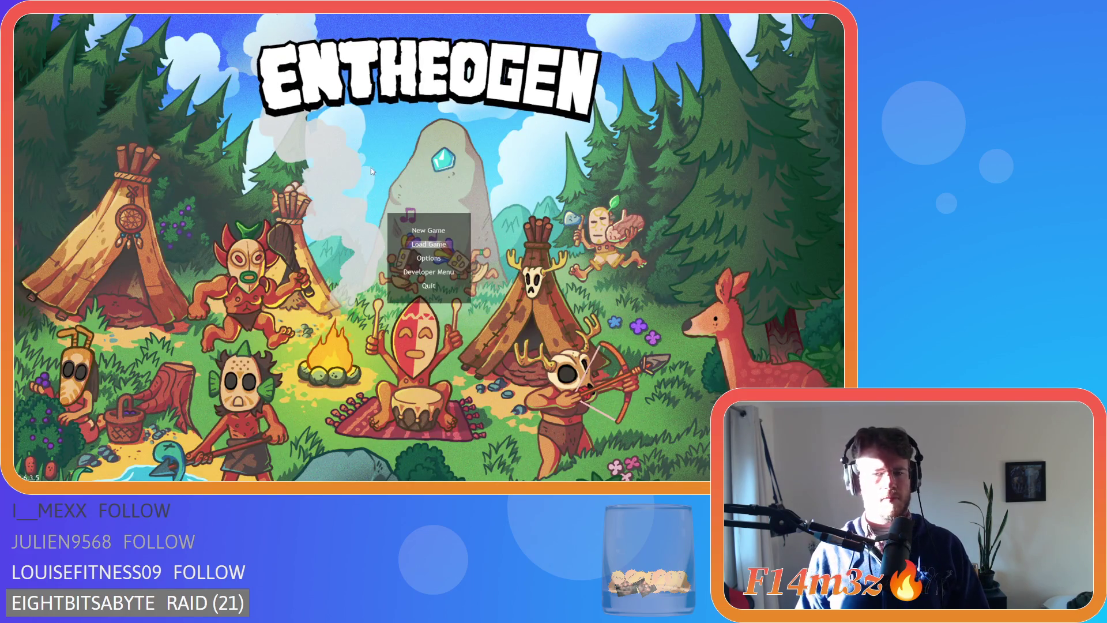
# - Quickload the save, pan and zoom to the villagers' +1 counts, then quit the game
pyautogui.press('Return')
pyautogui.press('s')
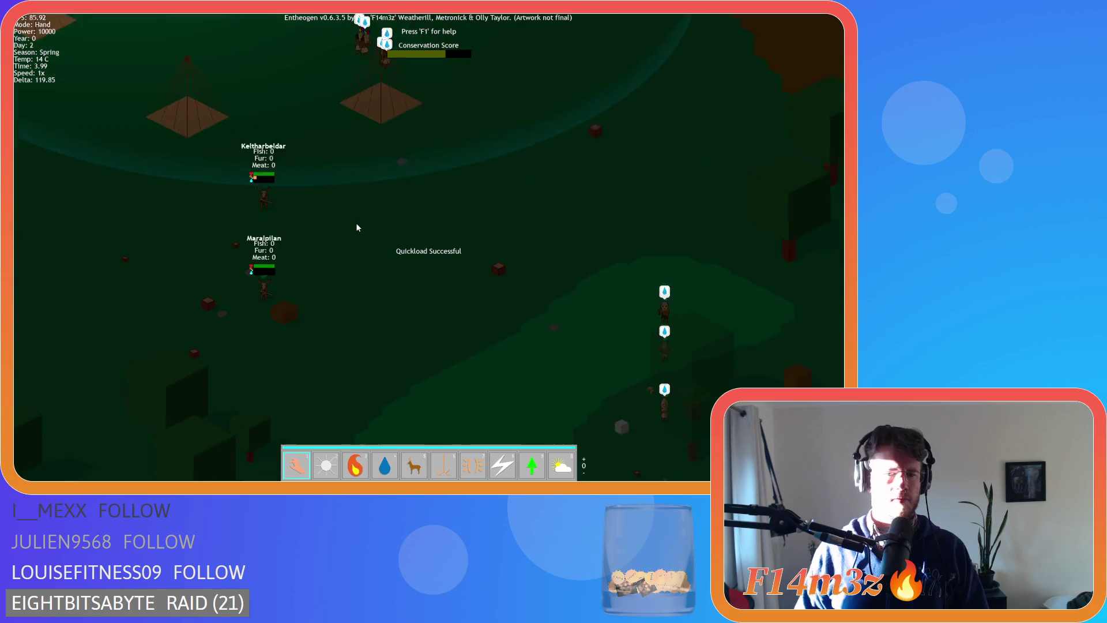
pyautogui.scroll(2, 356, 222)
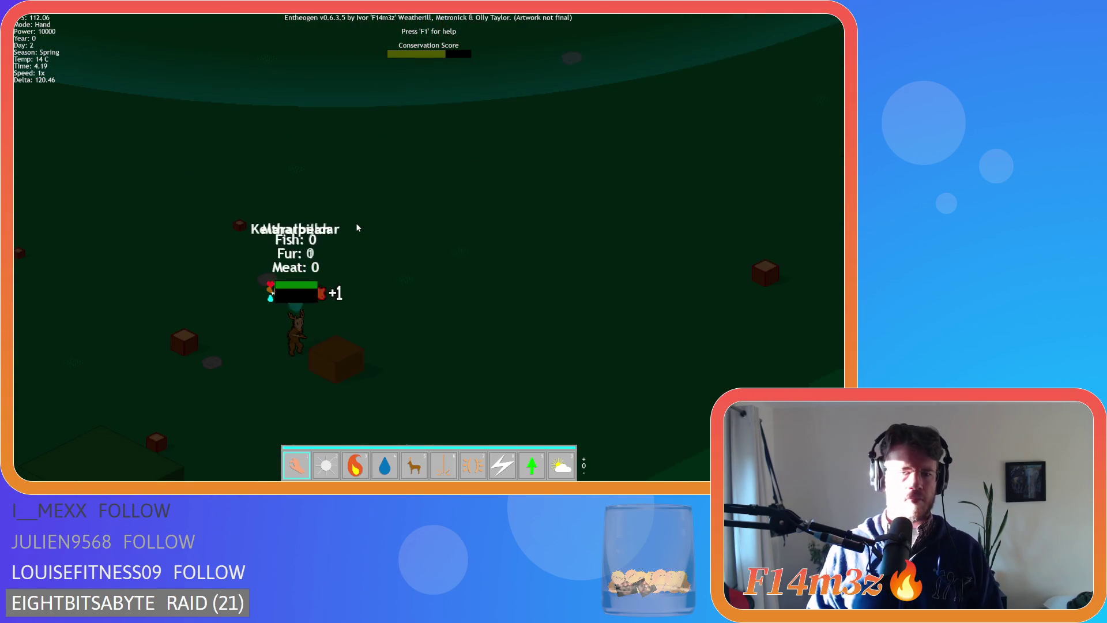
pyautogui.press('Escape')
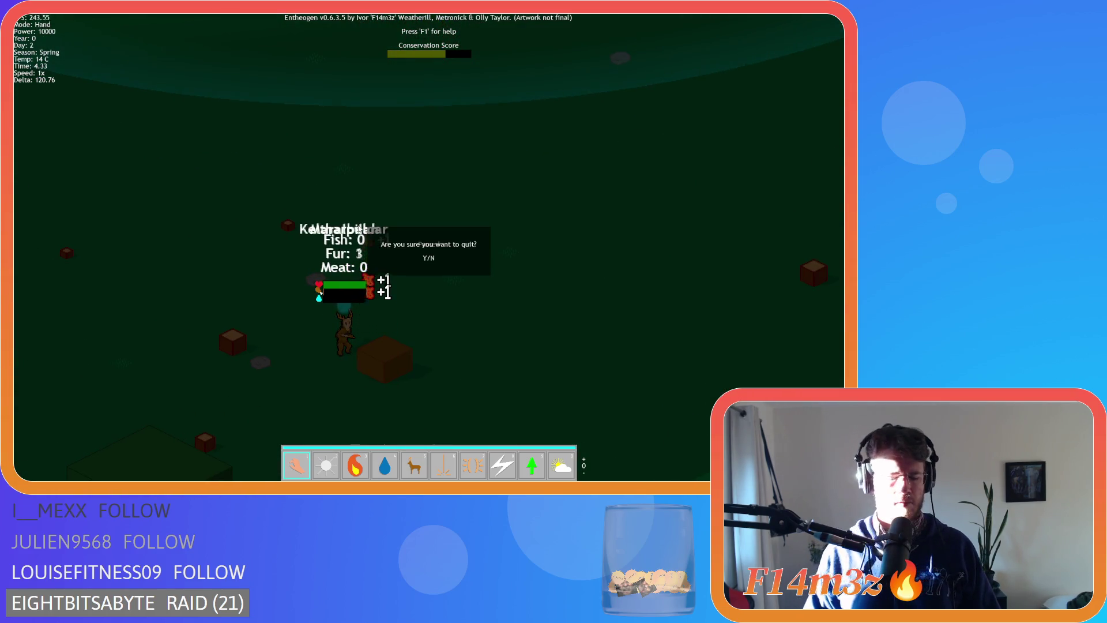
pyautogui.press('y')
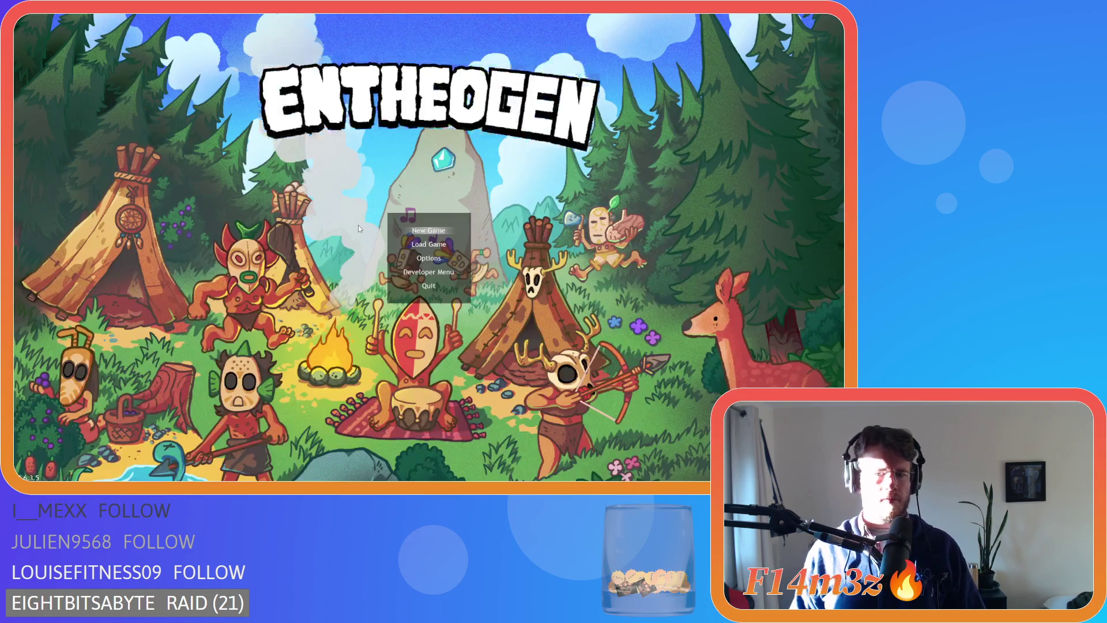
# - Move line 8's opening bracket to before x-sprite_xoffset, giving (x-sprite_xoffset+sprite_width/2)-_hsw
pyautogui.hotkey('ctrl', 'Left')
pyautogui.hotkey('ctrl', 'Left')
pyautogui.hotkey('ctrl', 'Left')
pyautogui.press('BackSpace')
pyautogui.hotkey('ctrl', 'Left')
pyautogui.hotkey('ctrl', 'Left')
pyautogui.hotkey('ctrl', 'Left')
pyautogui.write('(')
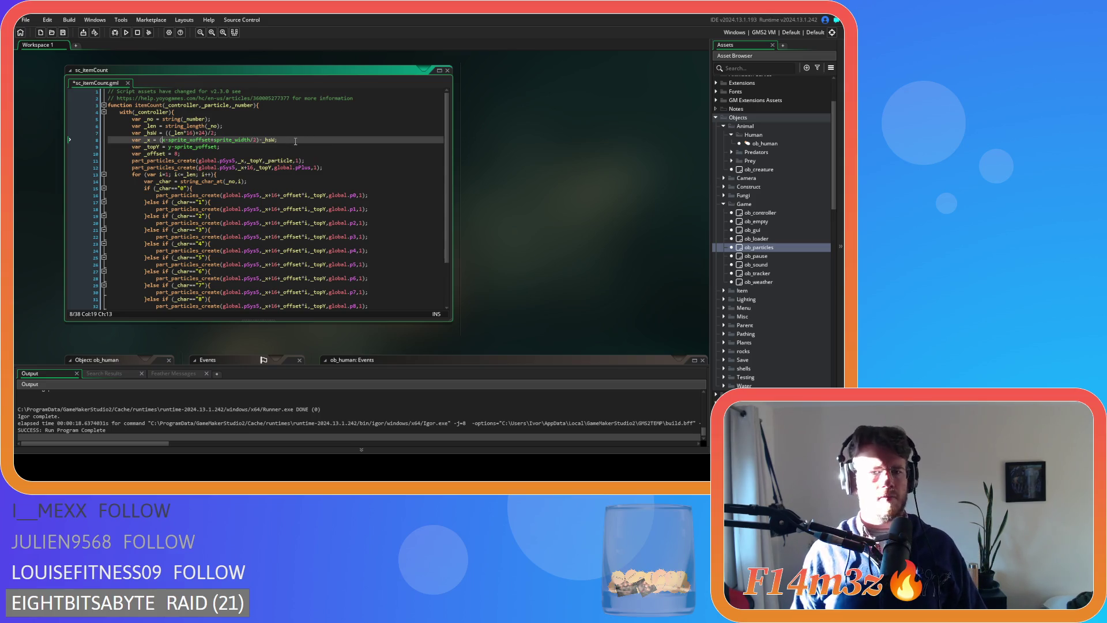
# - Save sc_itemCount.gml and read the help tips for _topY, sprite_yoffset and sprite_width
pyautogui.hotkey('ctrl', 's')
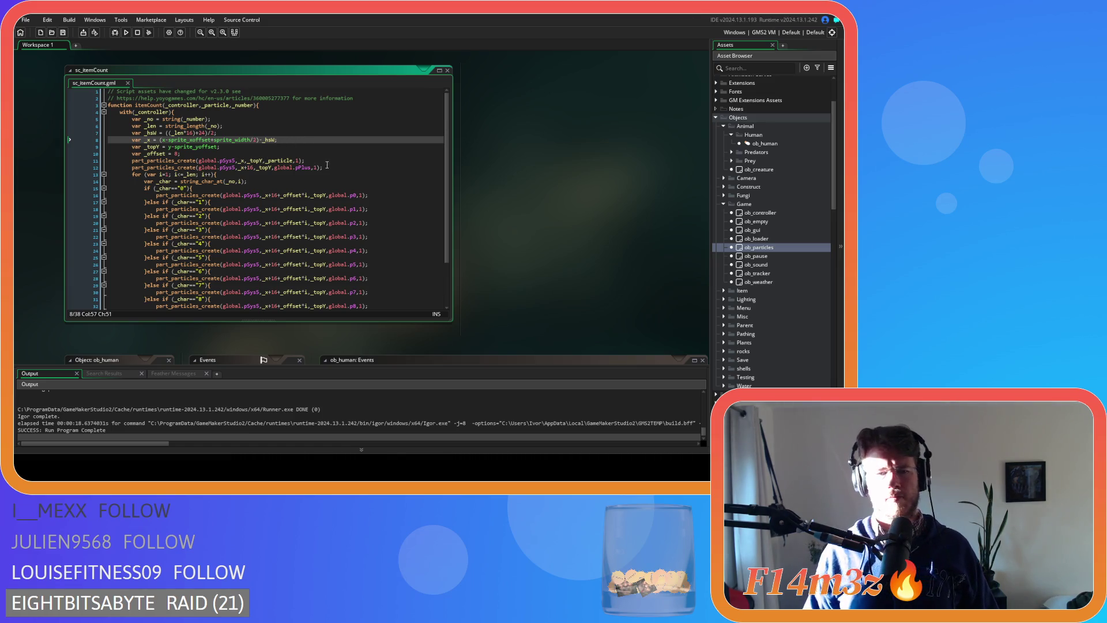
pyautogui.moveTo(256, 166)
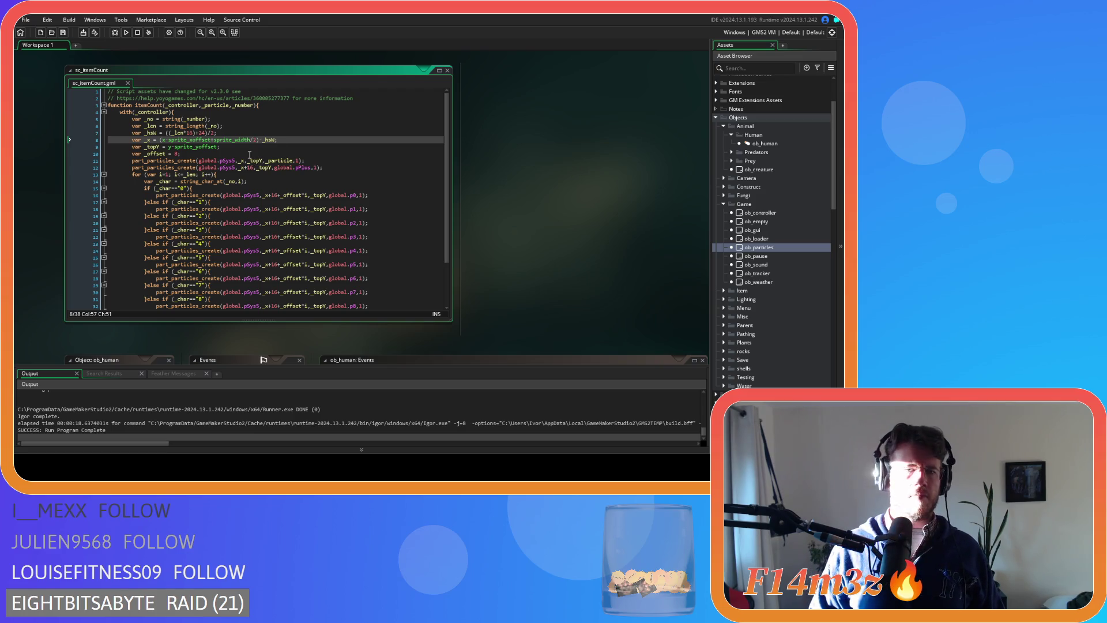
pyautogui.moveTo(181, 147)
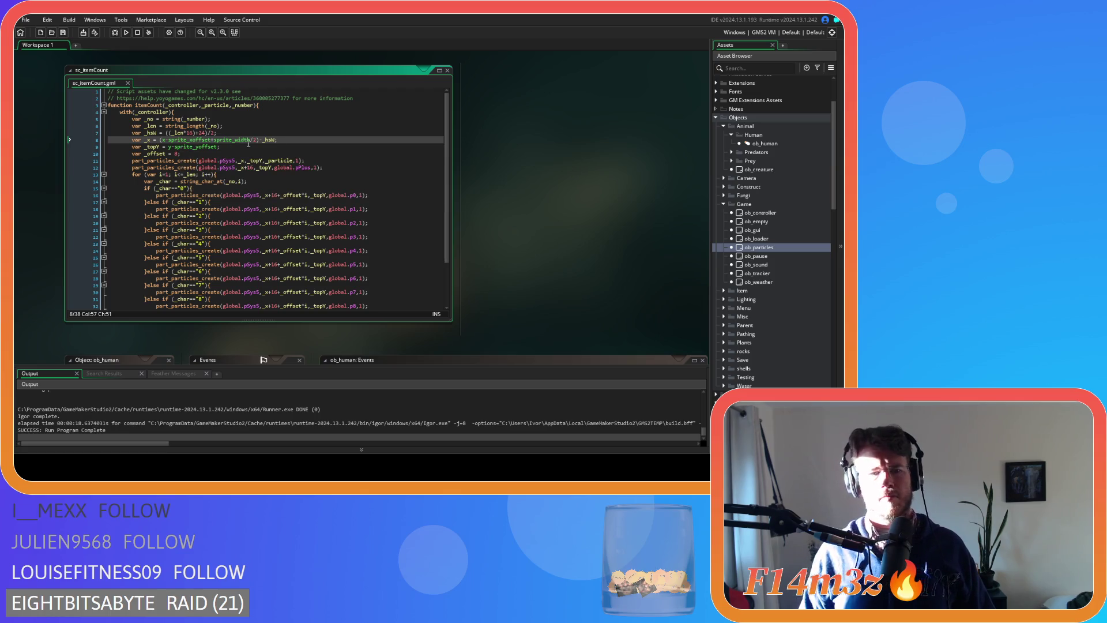
pyautogui.moveTo(220, 137)
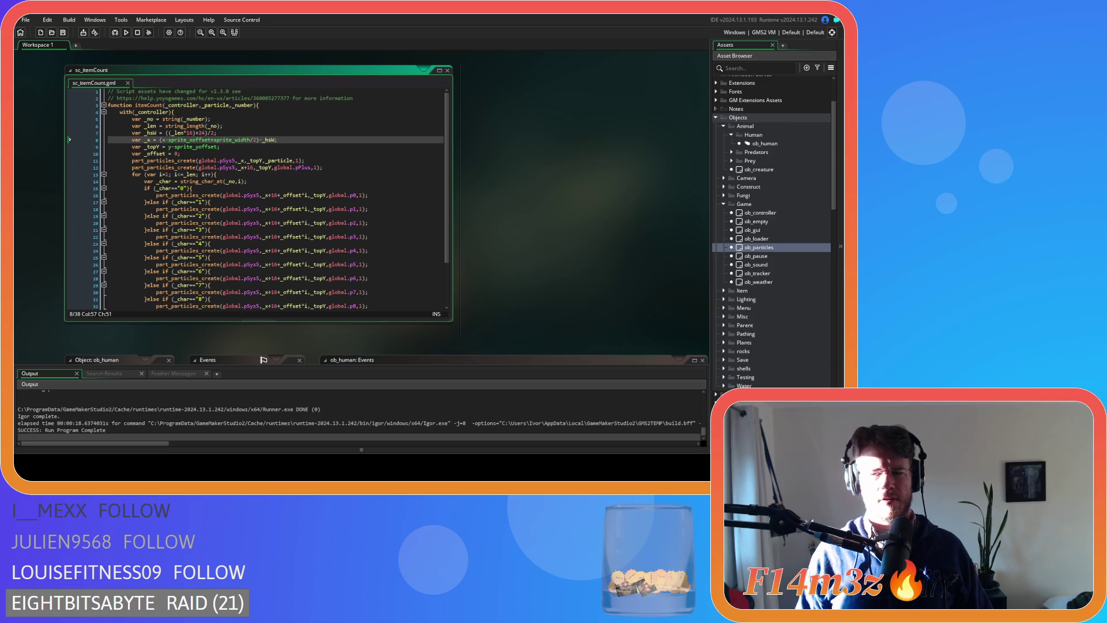
# - Browse the UI Icons folders in the Asset Browser and open sp_berry_icon in the sprite editor
pyautogui.scroll(-10, 771, 233)
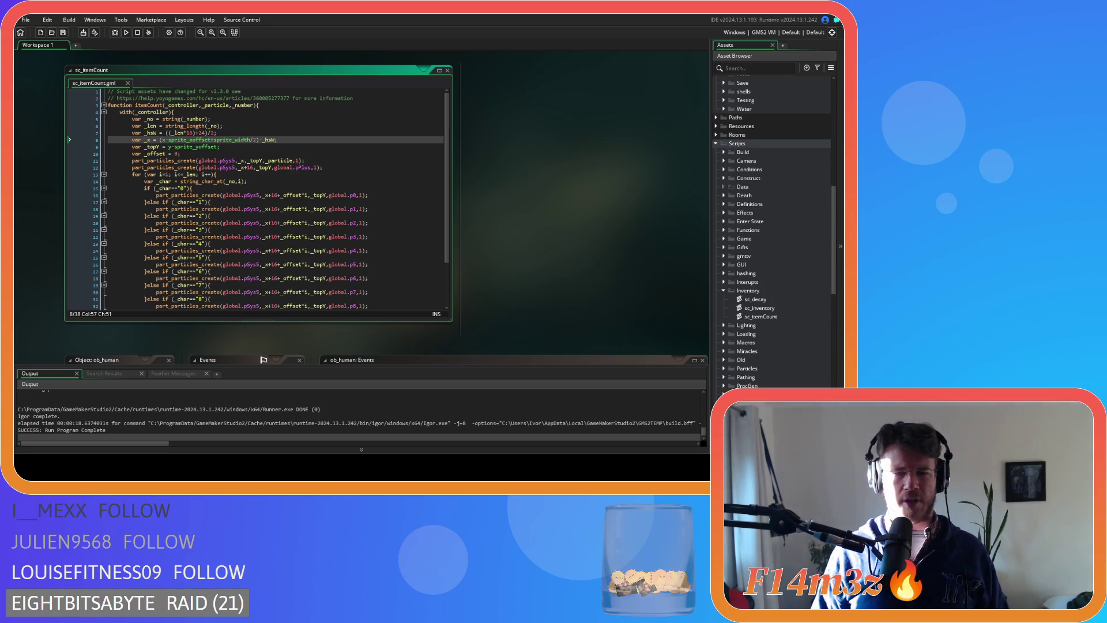
pyautogui.scroll(-15, 771, 233)
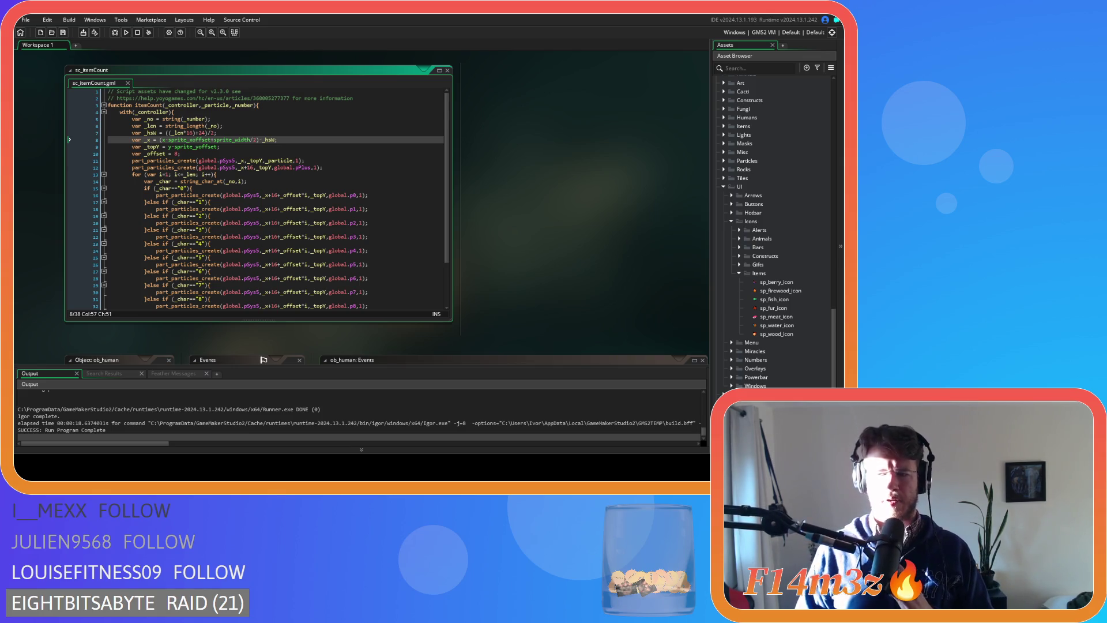
pyautogui.click(739, 264)
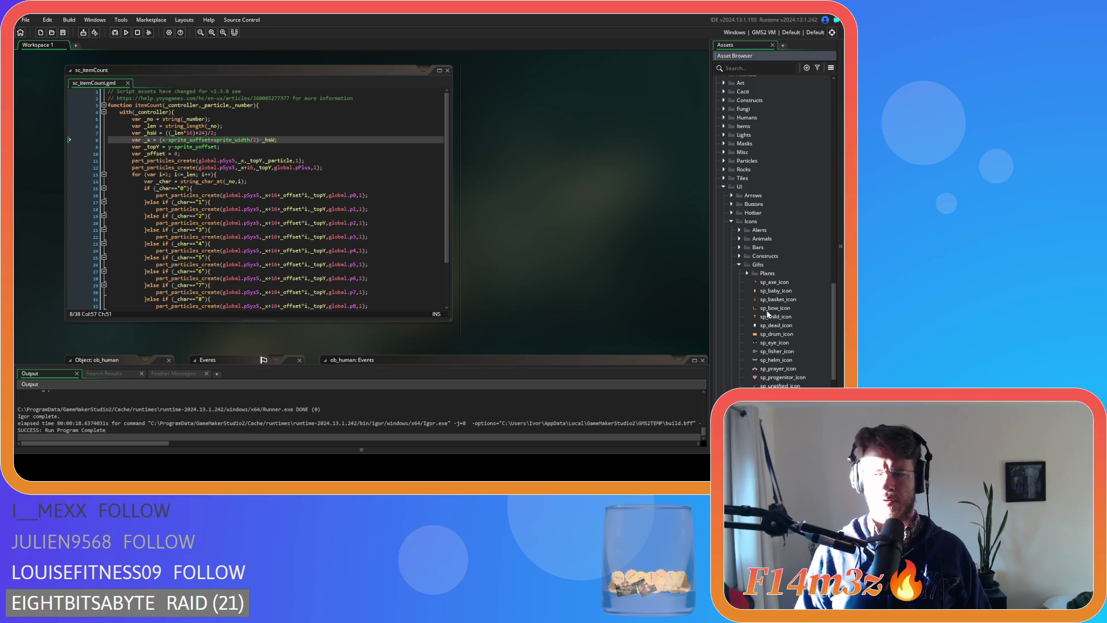
pyautogui.click(747, 273)
pyautogui.click(747, 273)
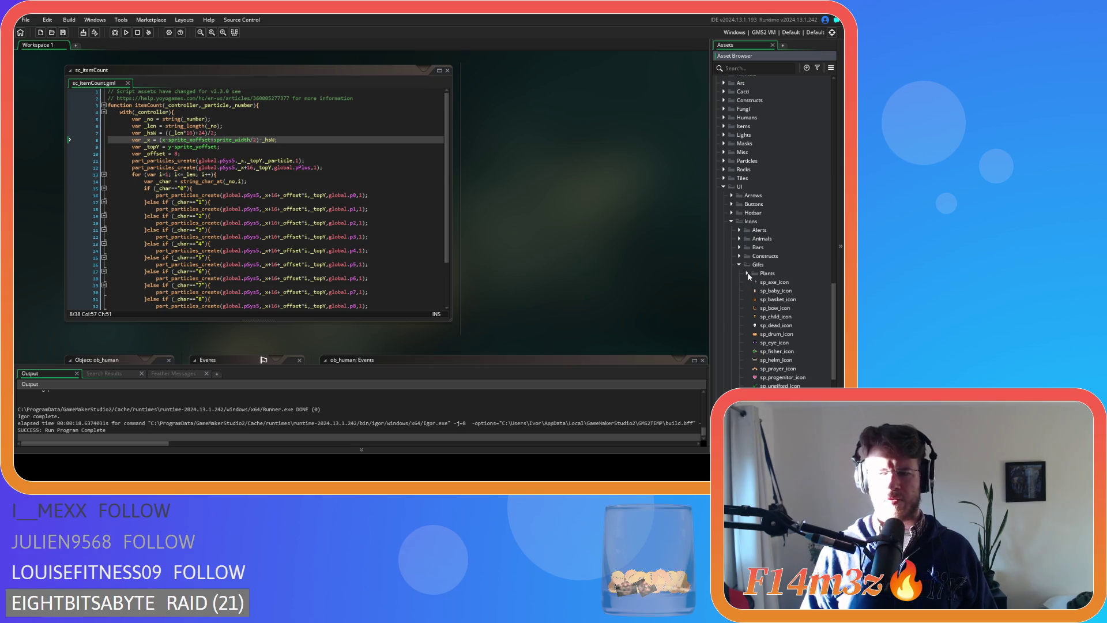
pyautogui.click(748, 273)
pyautogui.click(748, 274)
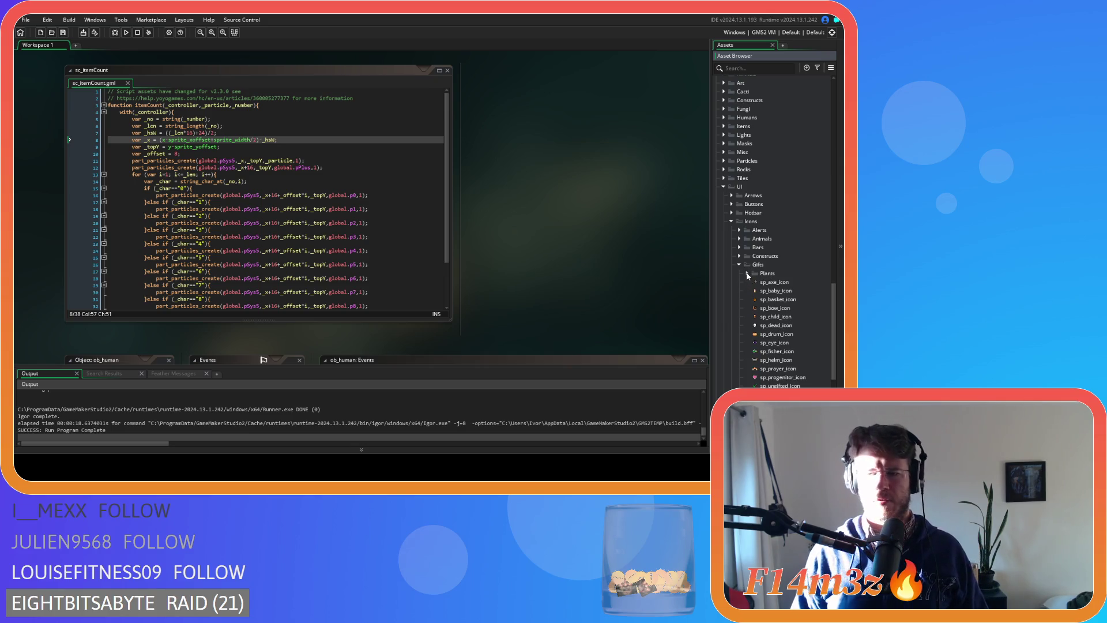
pyautogui.click(739, 265)
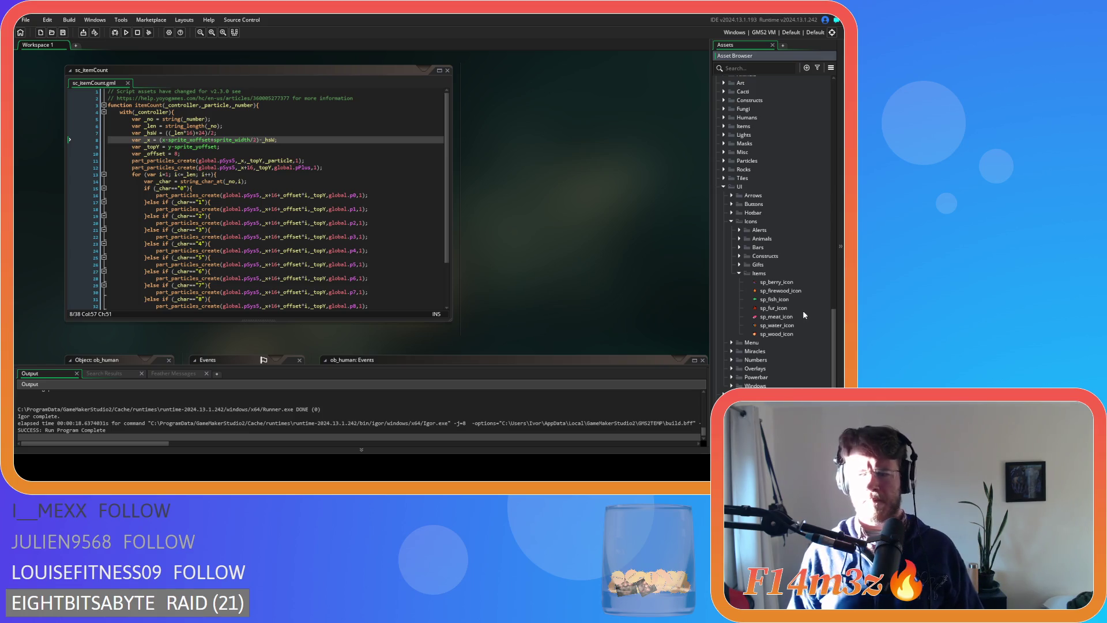
pyautogui.click(766, 283)
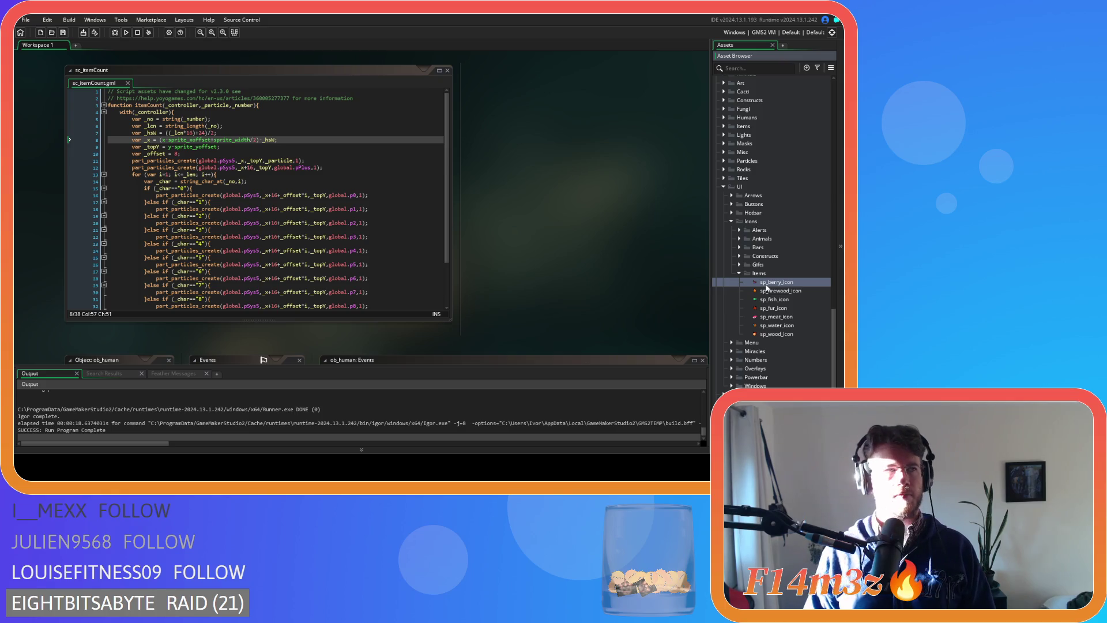
pyautogui.doubleClick(766, 284)
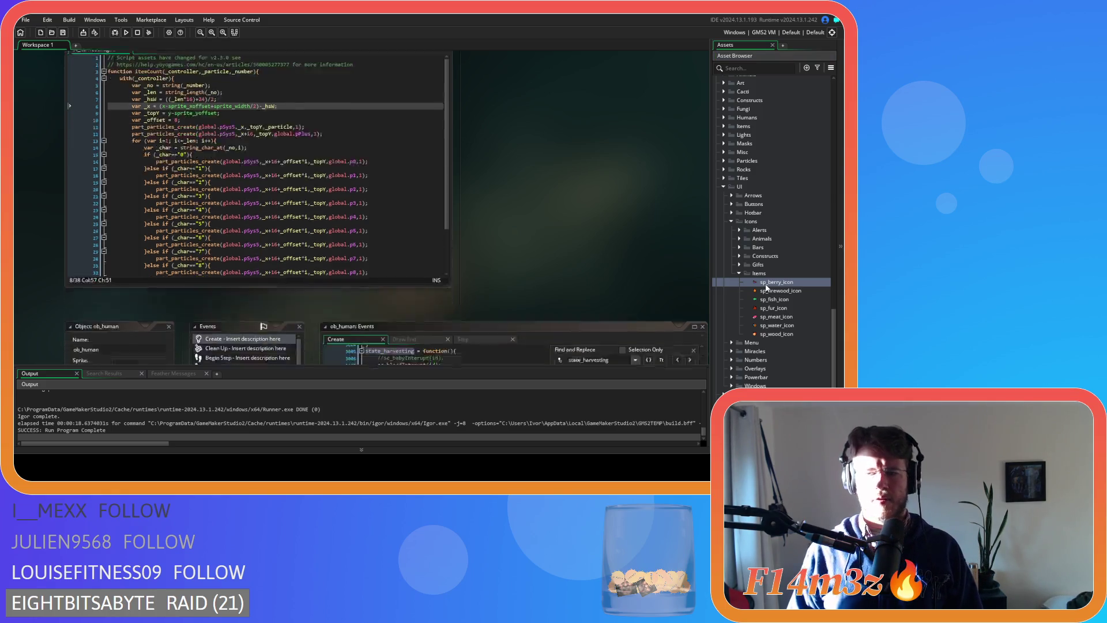